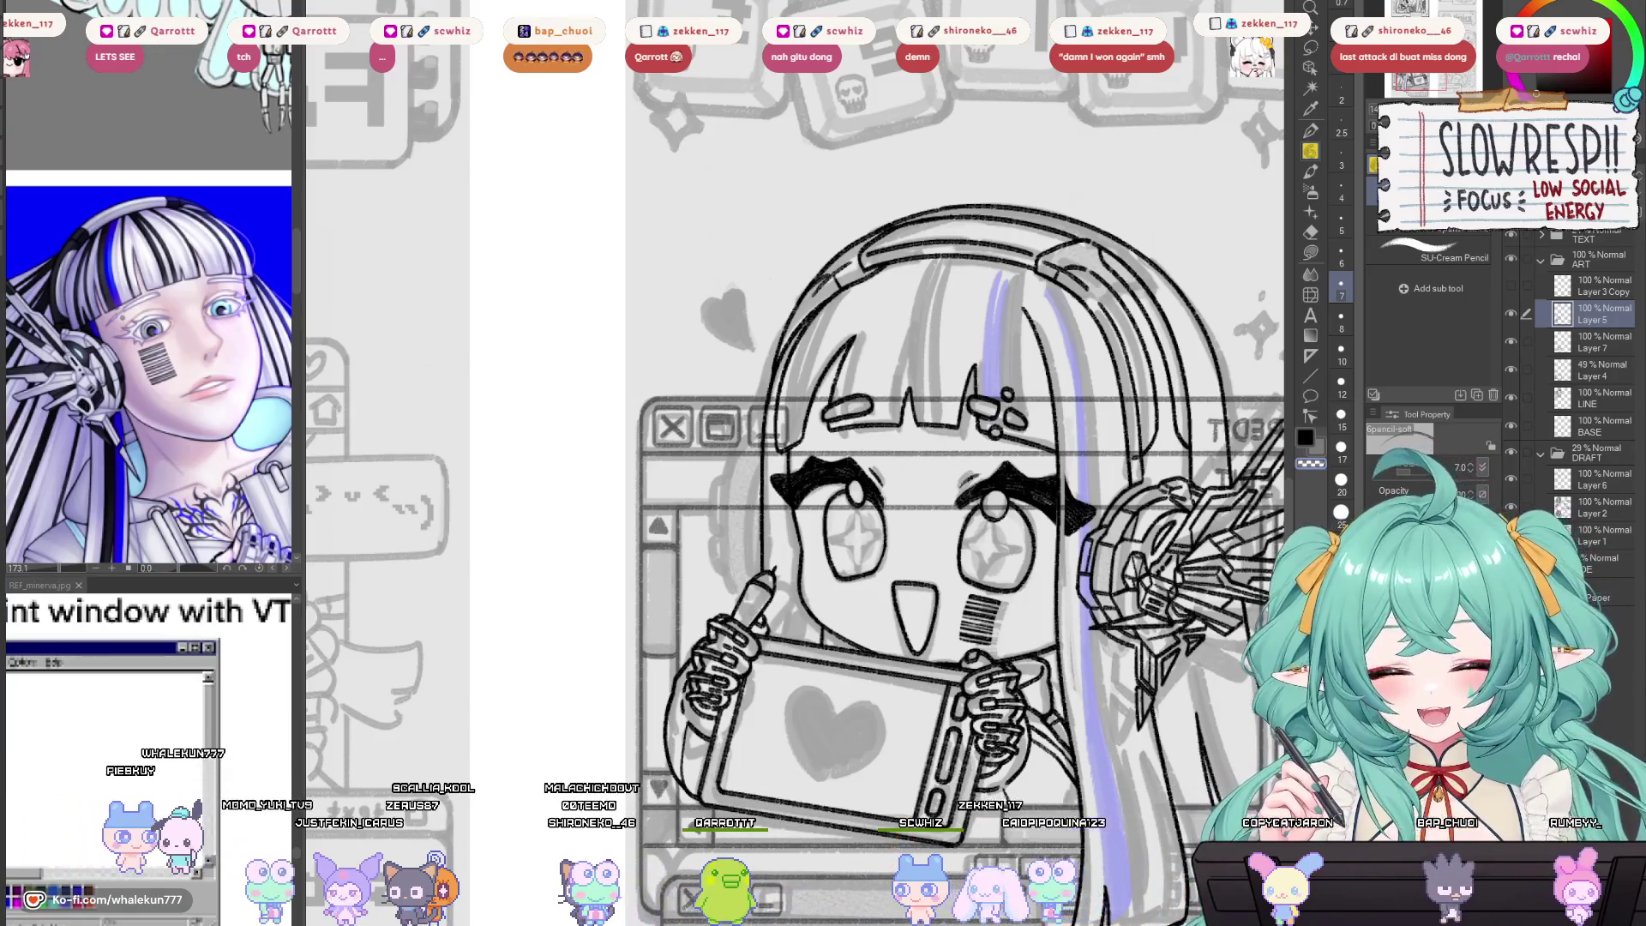
Check the page mirrored, then ink a hair line down the side and undo it to redo.
key(h)
scroll(1026, 633, down, 5)
key(h)
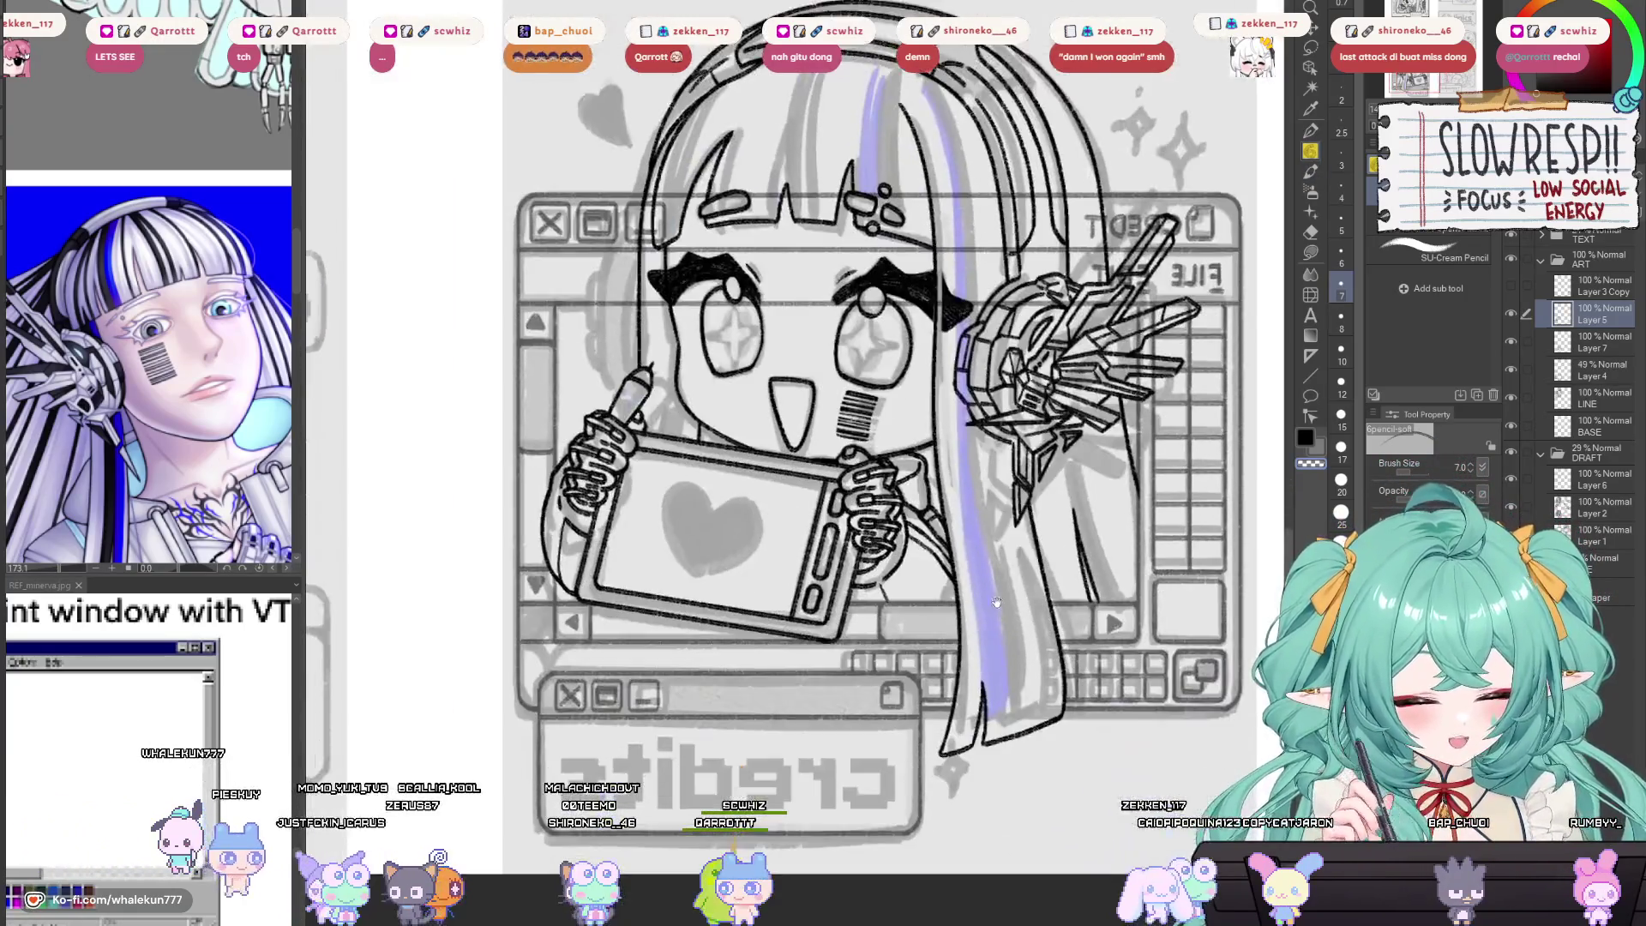
key(h)
scroll(1026, 634, up, 3)
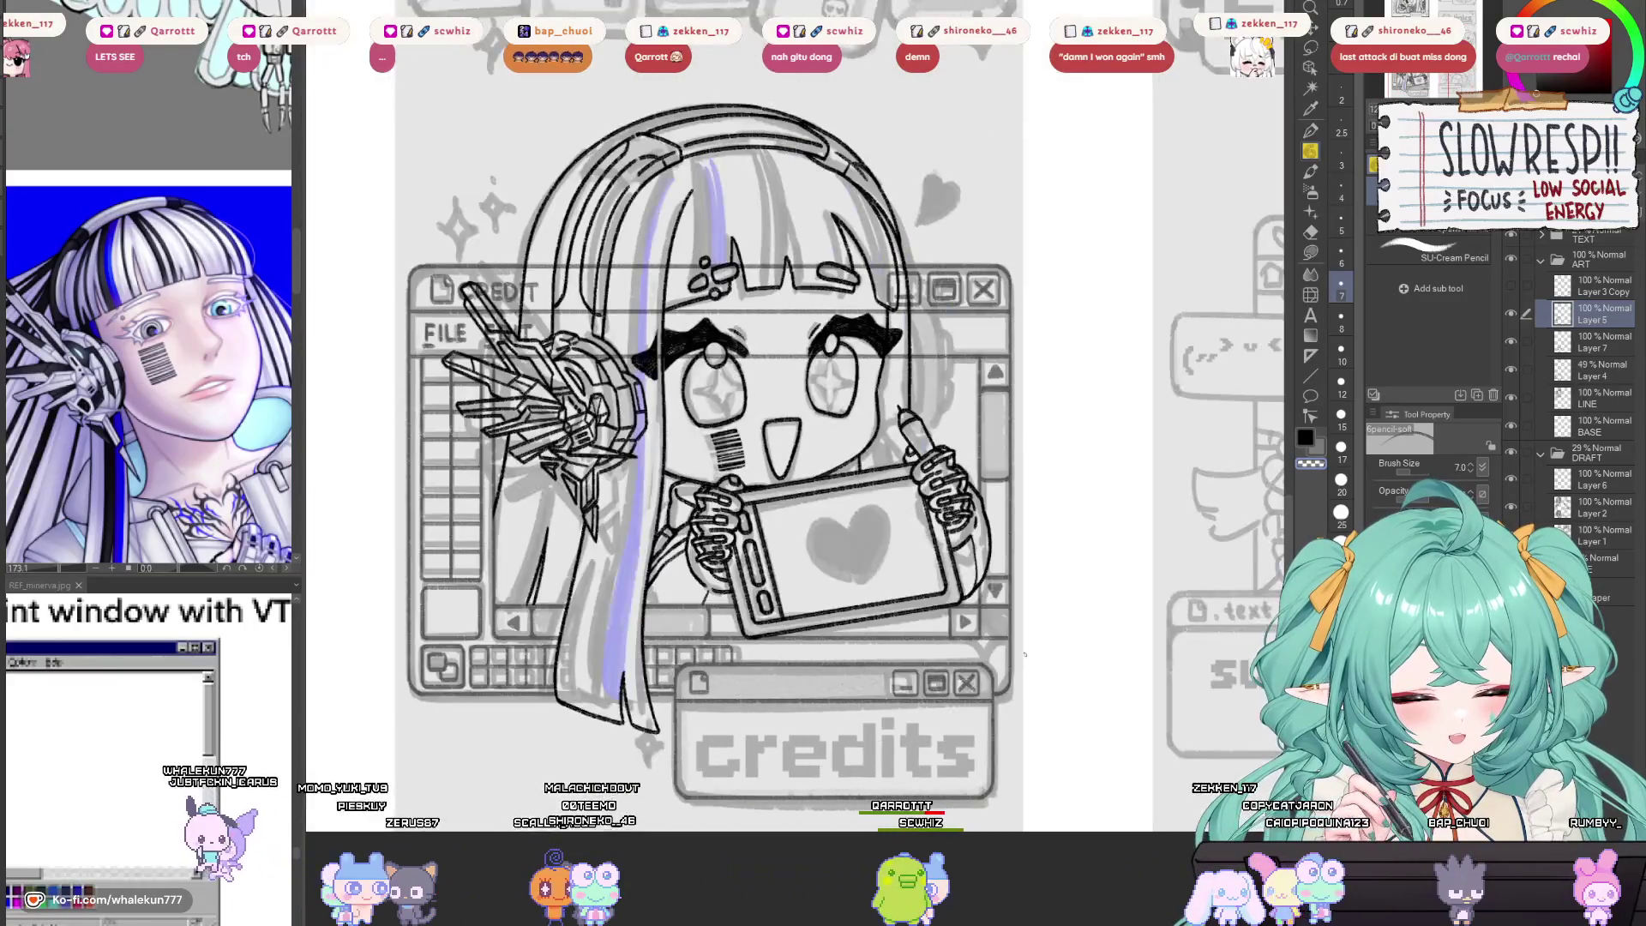
scroll(749, 343, up, 3)
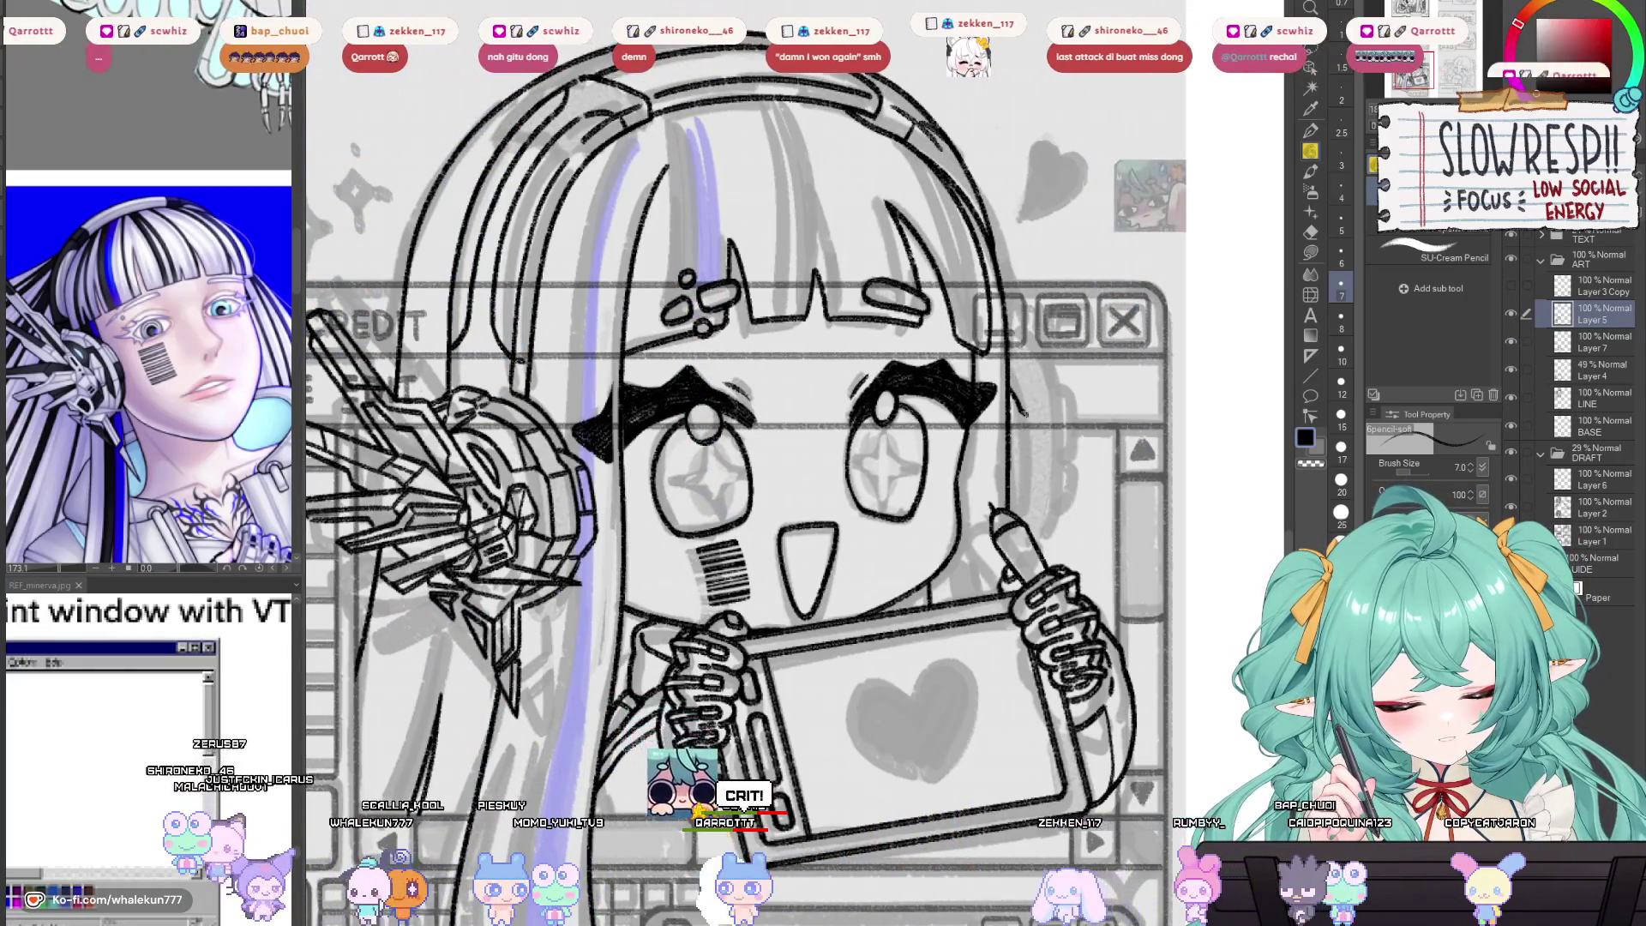
drag(1020, 411, 1031, 499)
key(ctrl+z)
Compare the drawing's proportions mirrored and normal, hiding and restoring the coloured draft.
key(h)
key(h)
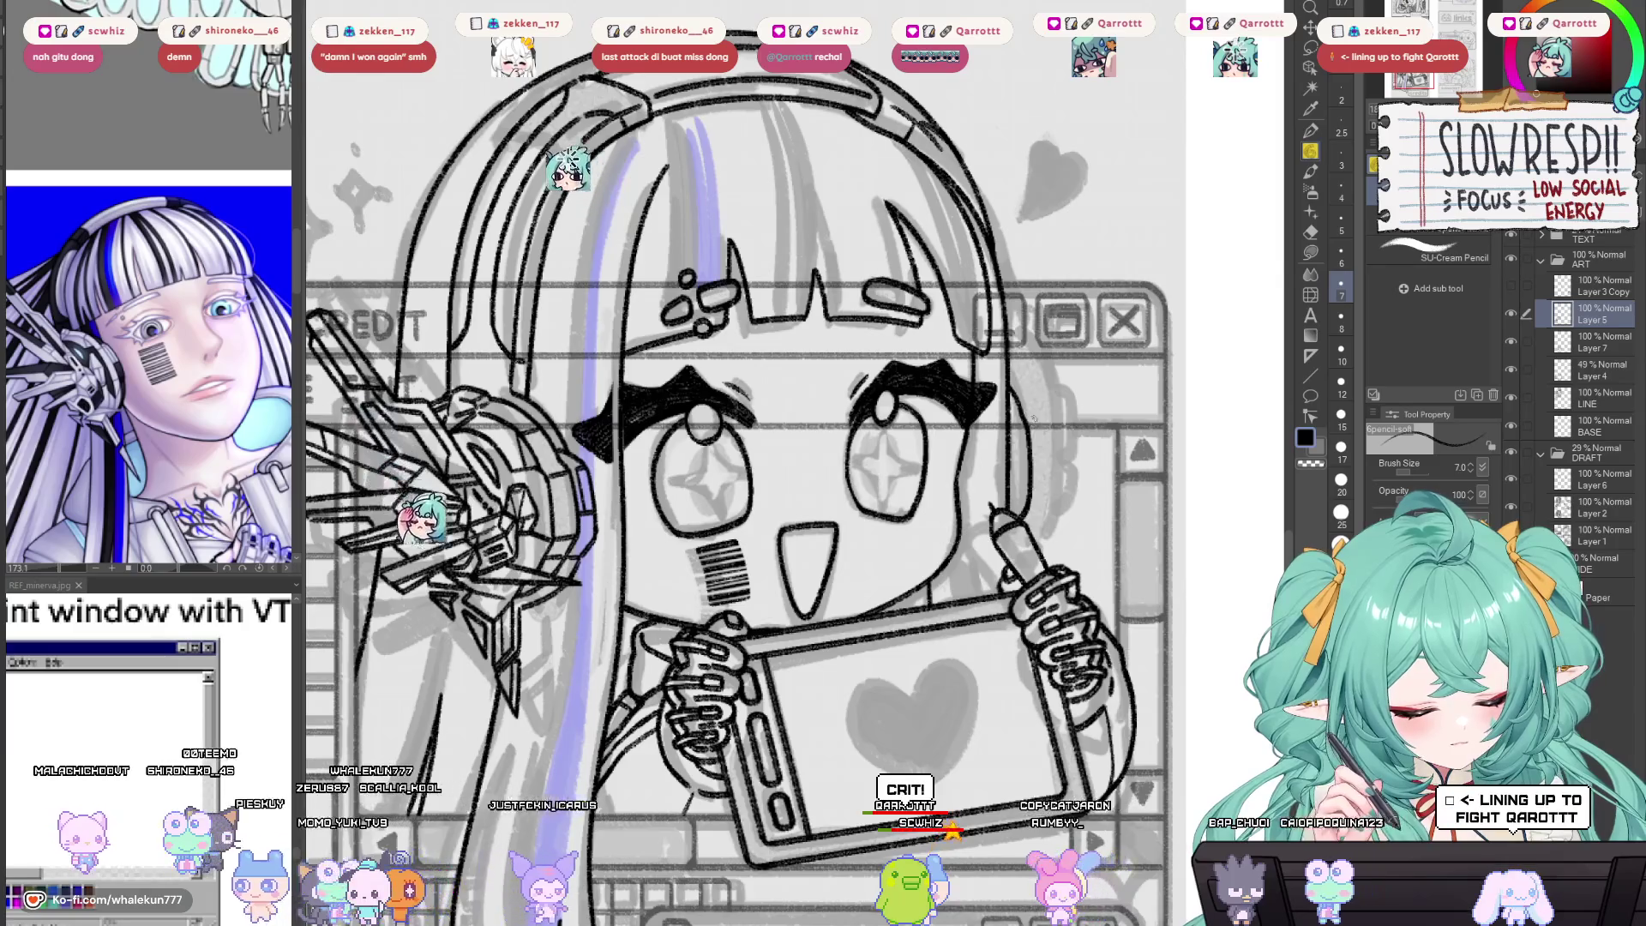
key(h)
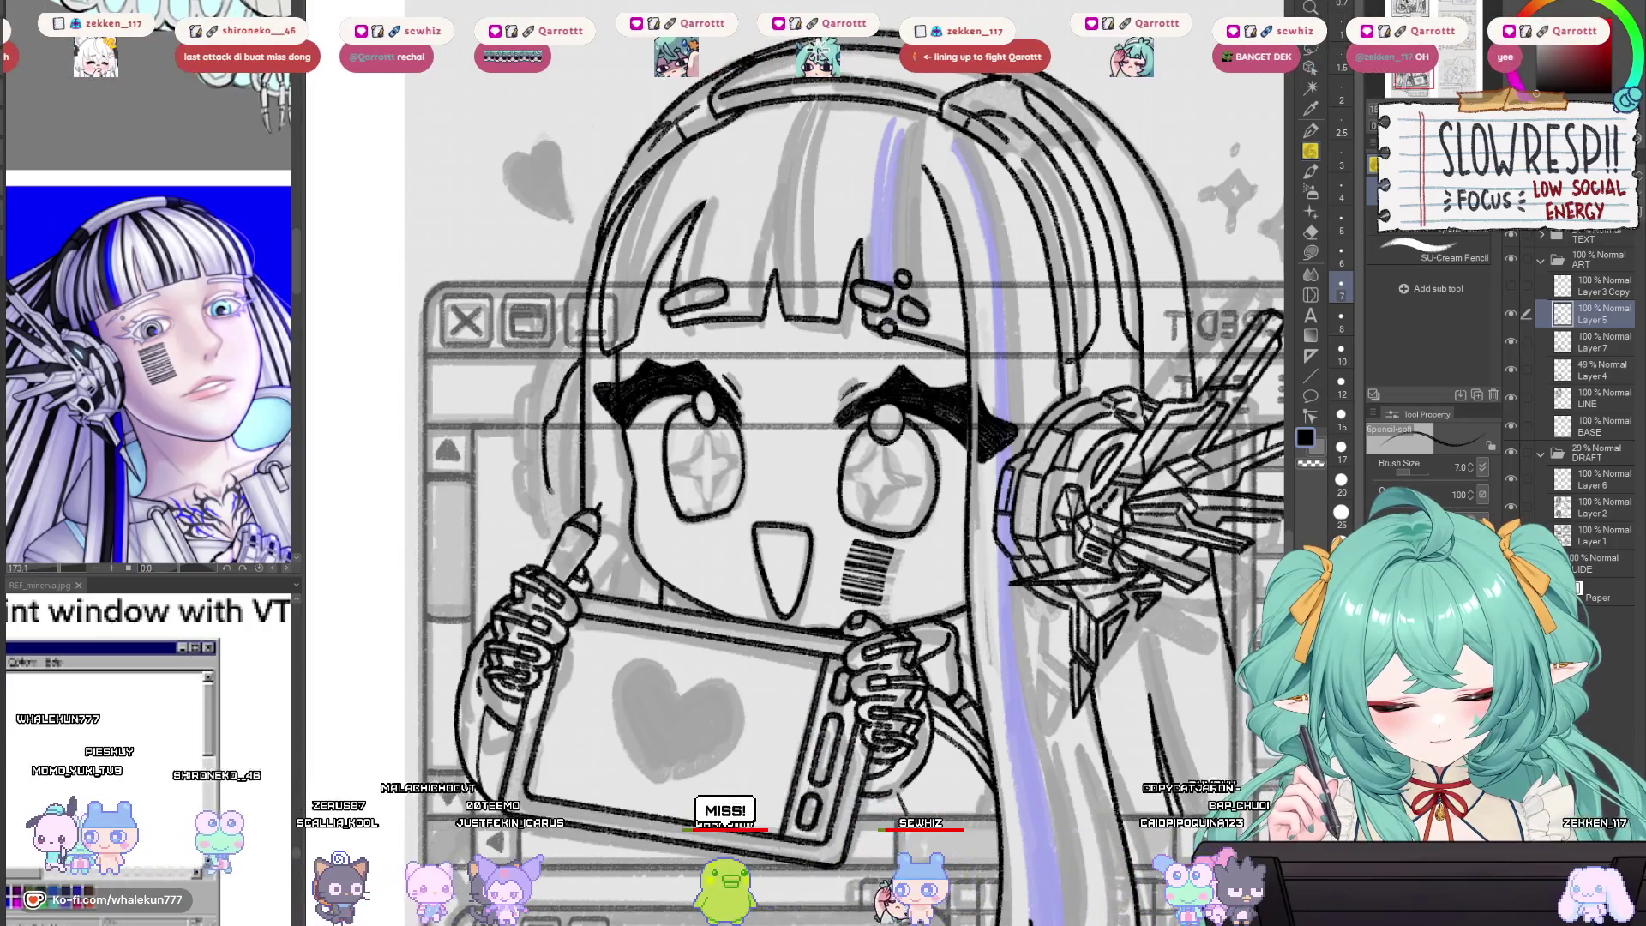
key(h)
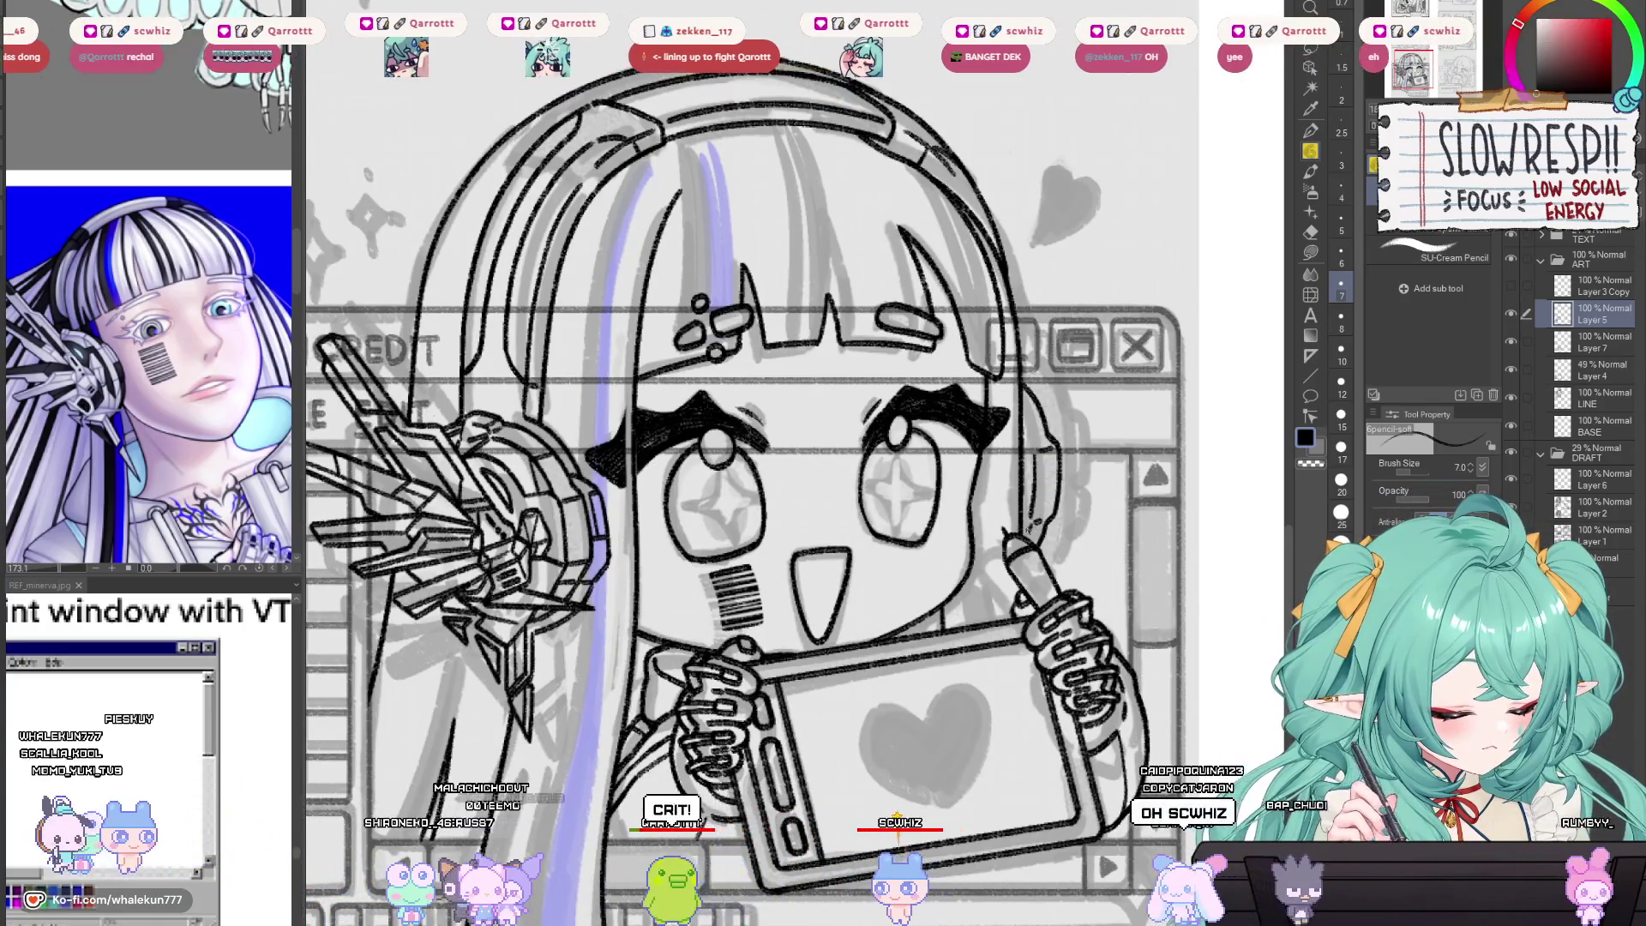
key(h)
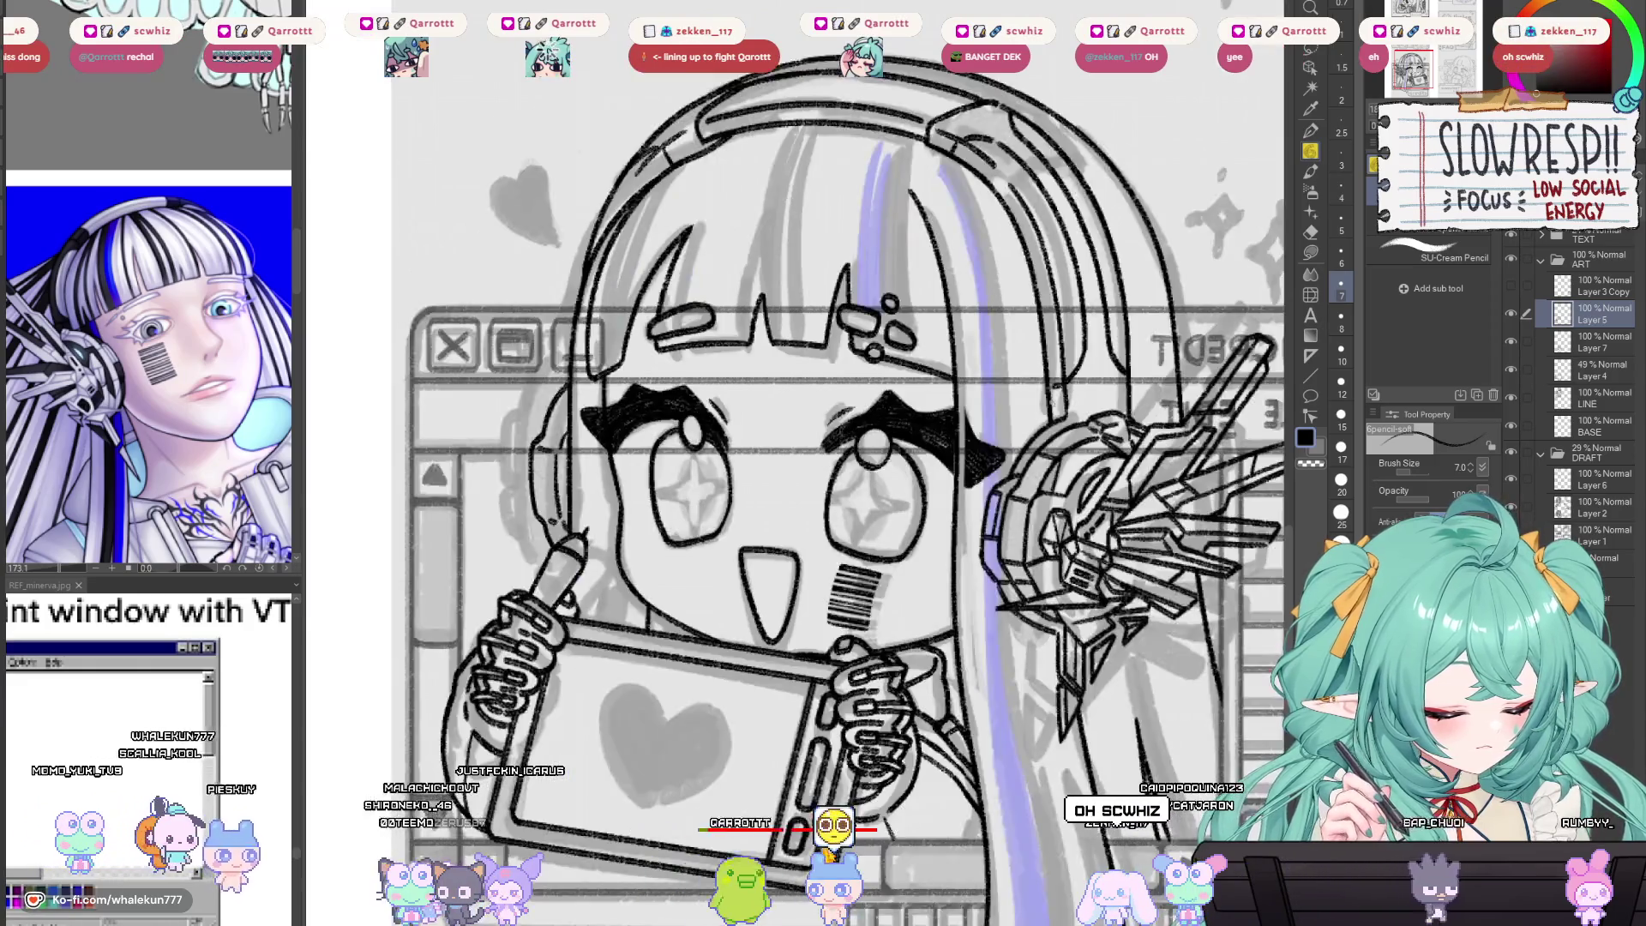
key(h)
key(h)
key(ctrl+minus)
key(ctrl+minus)
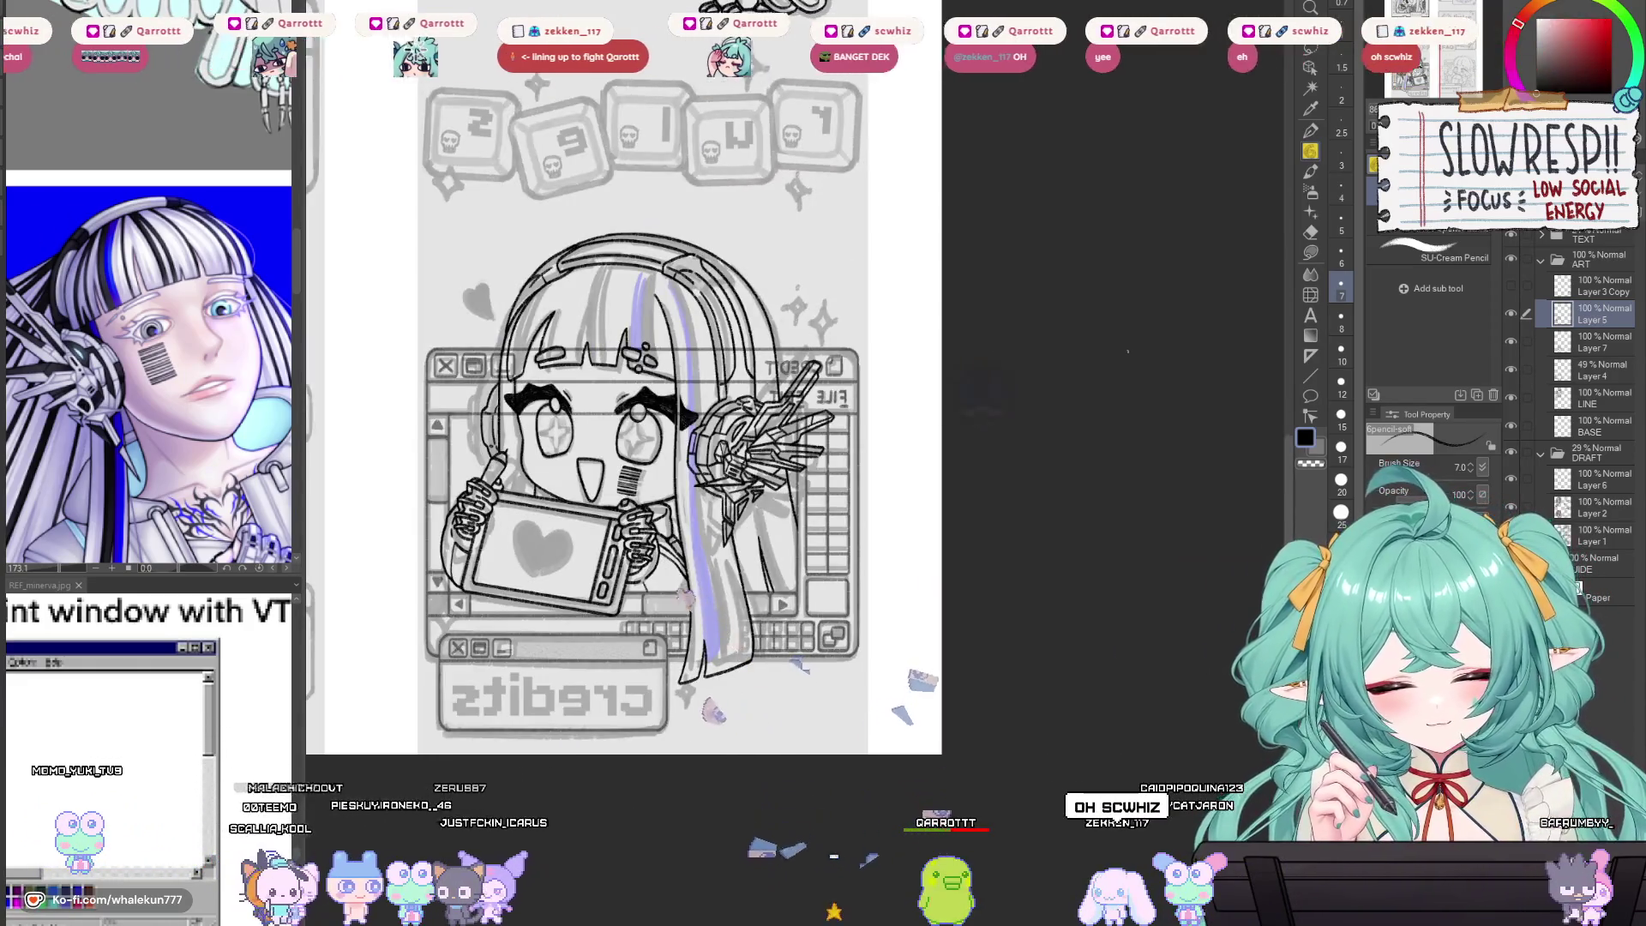
key(h)
key(h)
key(h)
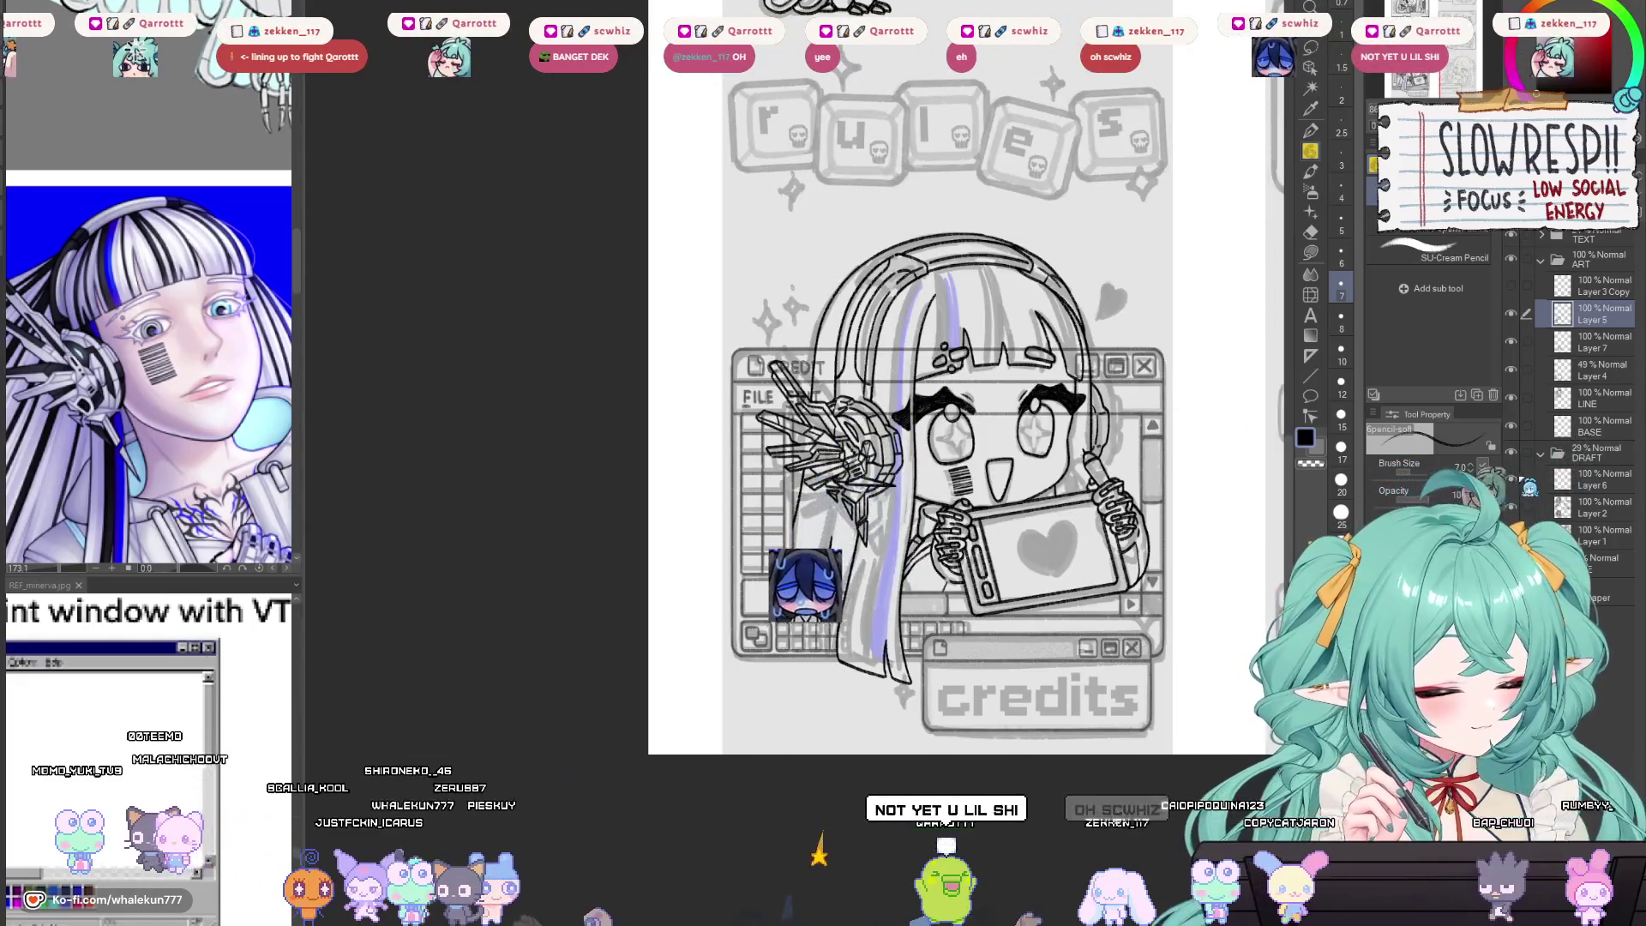
key(h)
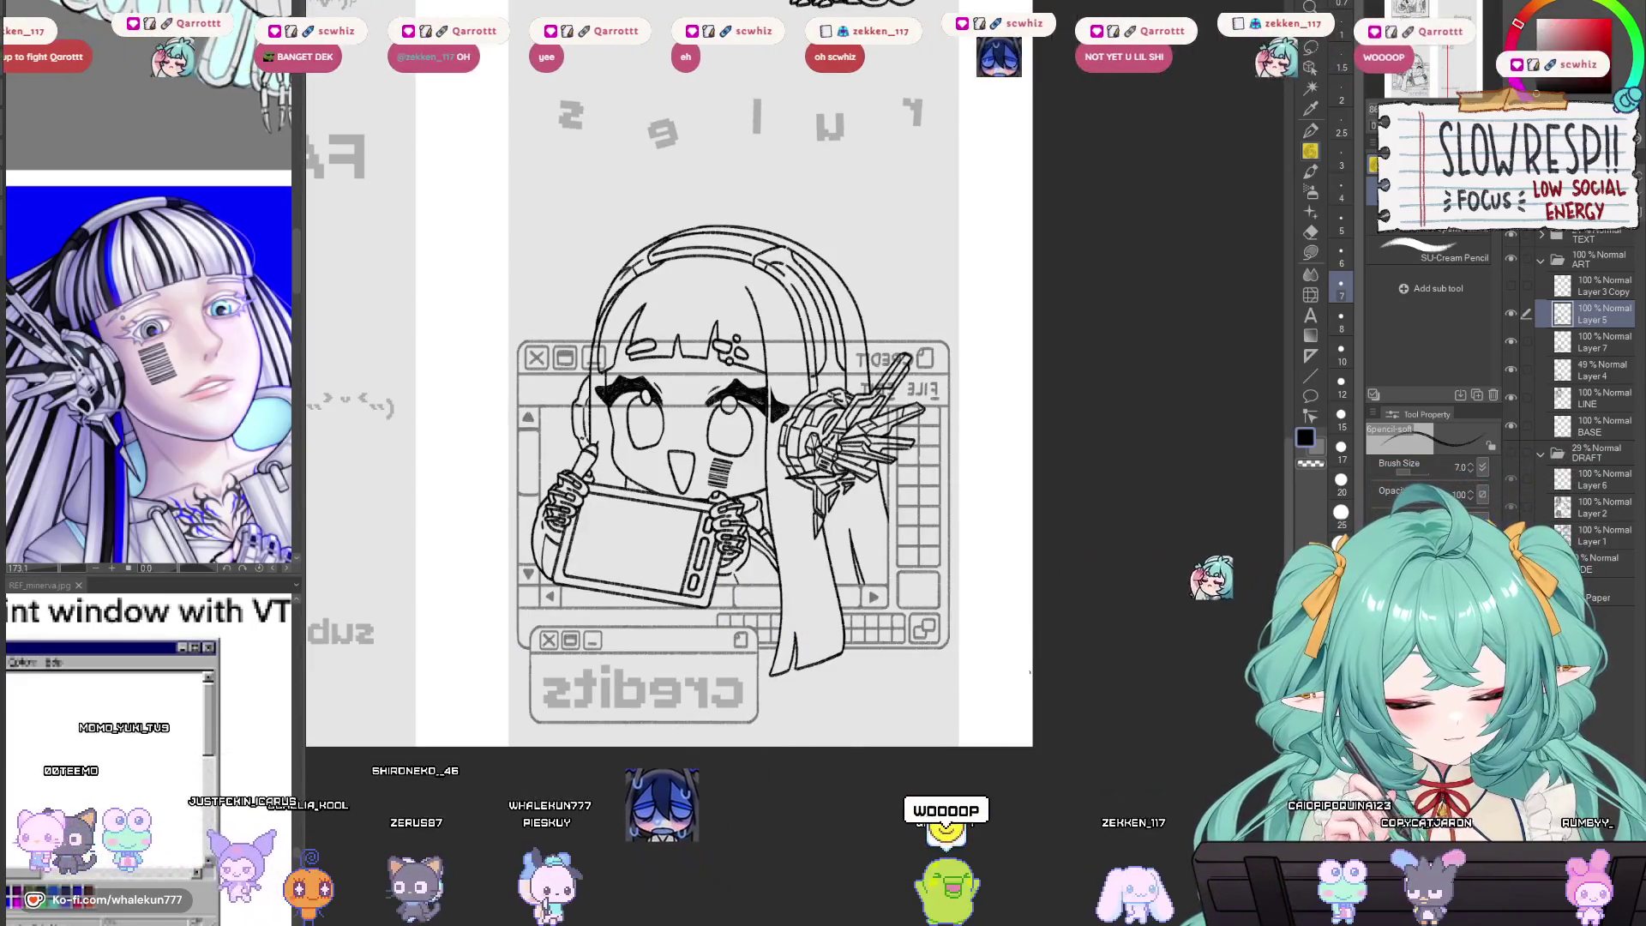
key(h)
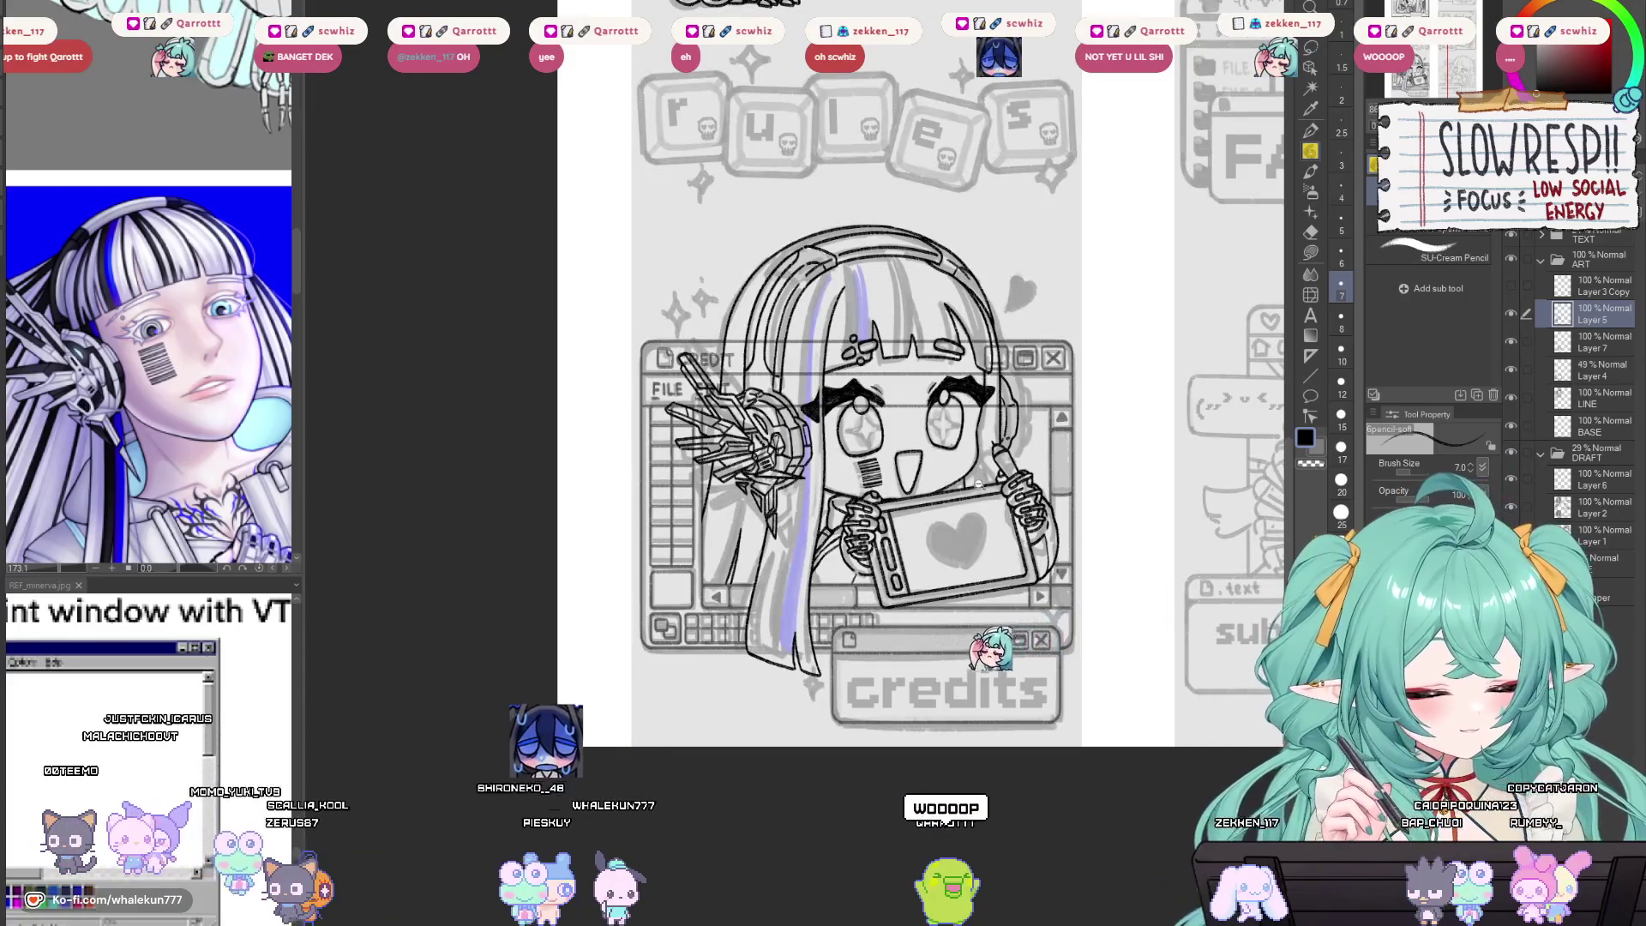
Merge Layer 5 down into Layer 7, fit the page, and select Layer 4.
scroll(1020, 497, up, 2)
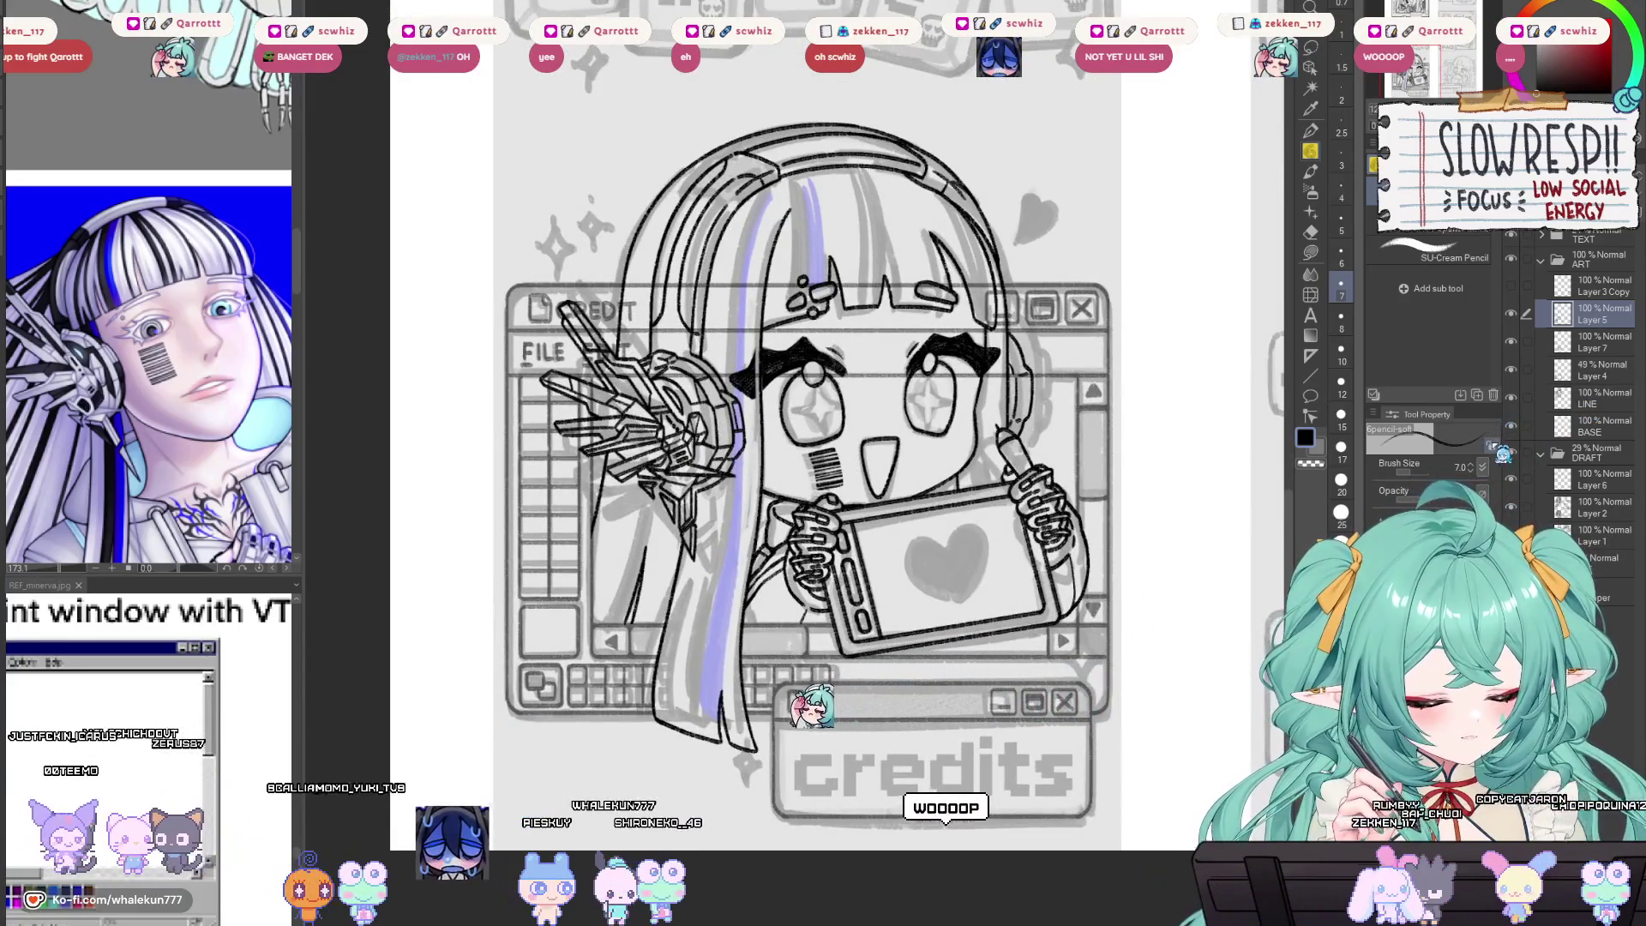
scroll(965, 563, up, 3)
key(ctrl+e)
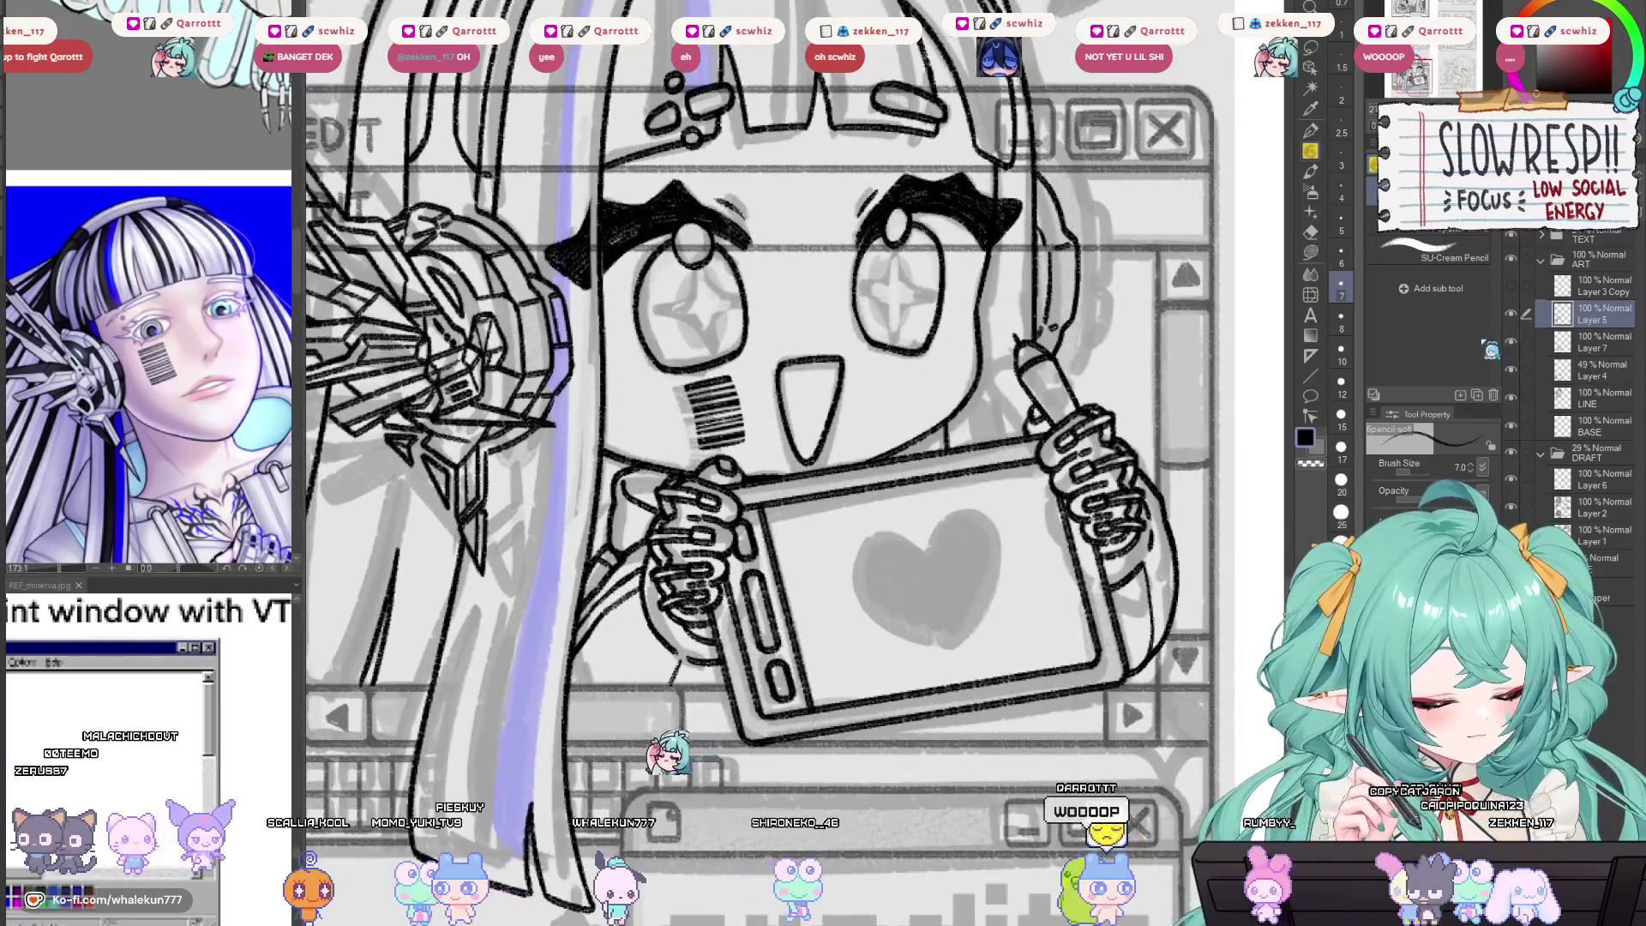
key(ctrl+0)
scroll(857, 463, up, 1)
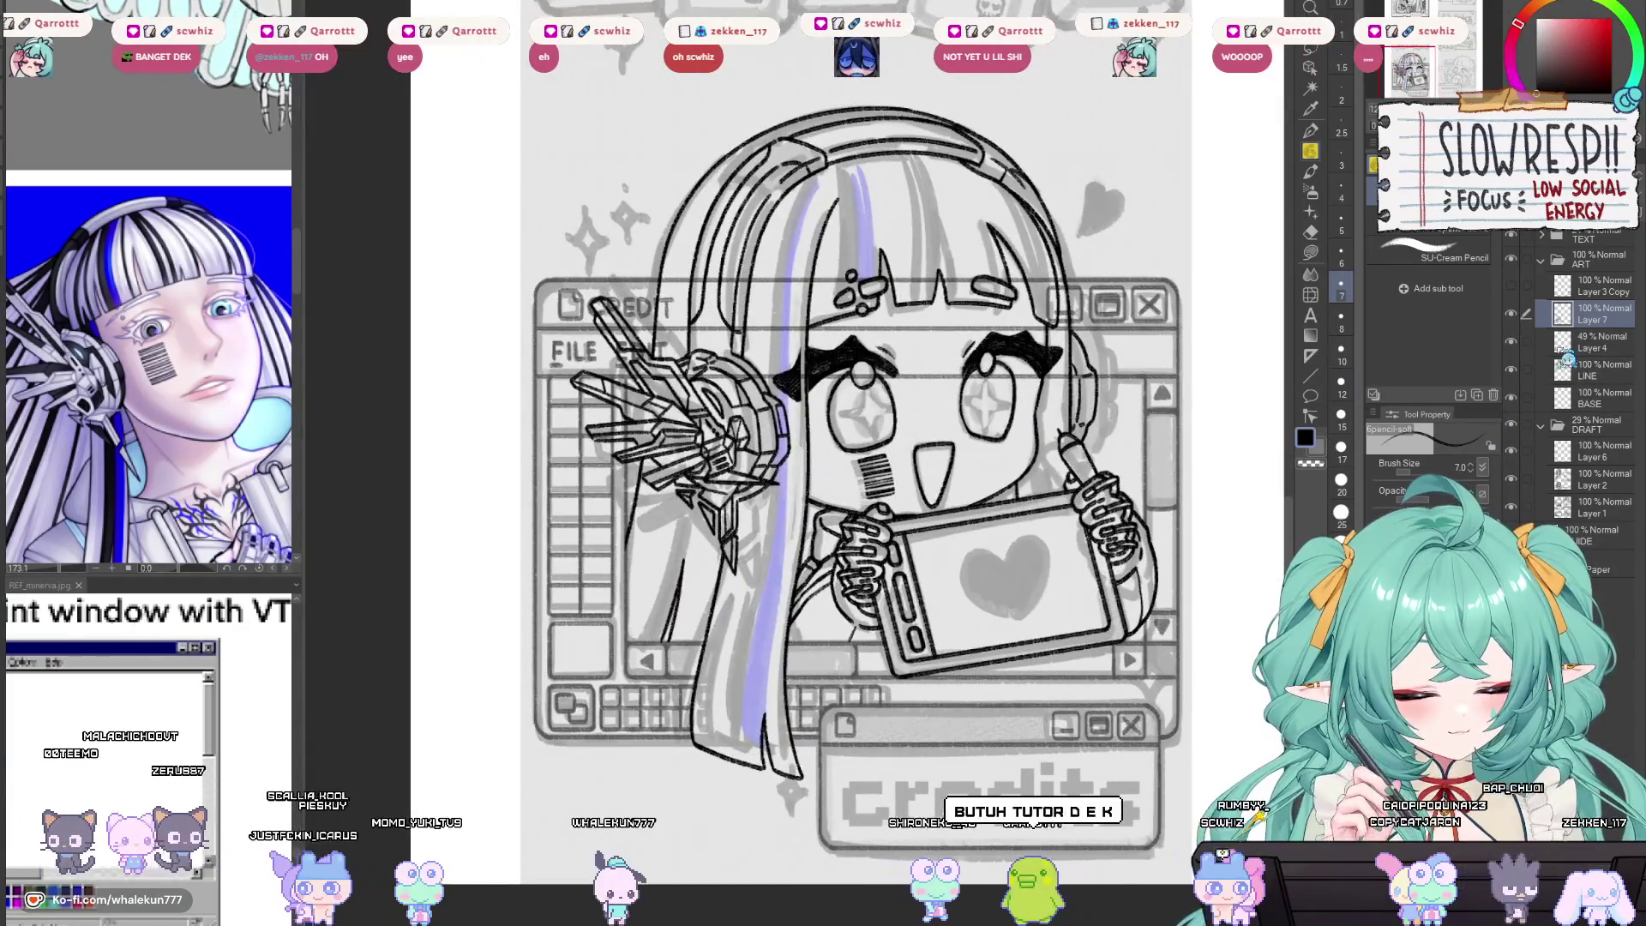
click(1595, 342)
Switch to the eraser and hide the grey and purple sketch, panning over the face.
key(e)
scroll(628, 330, up, 2)
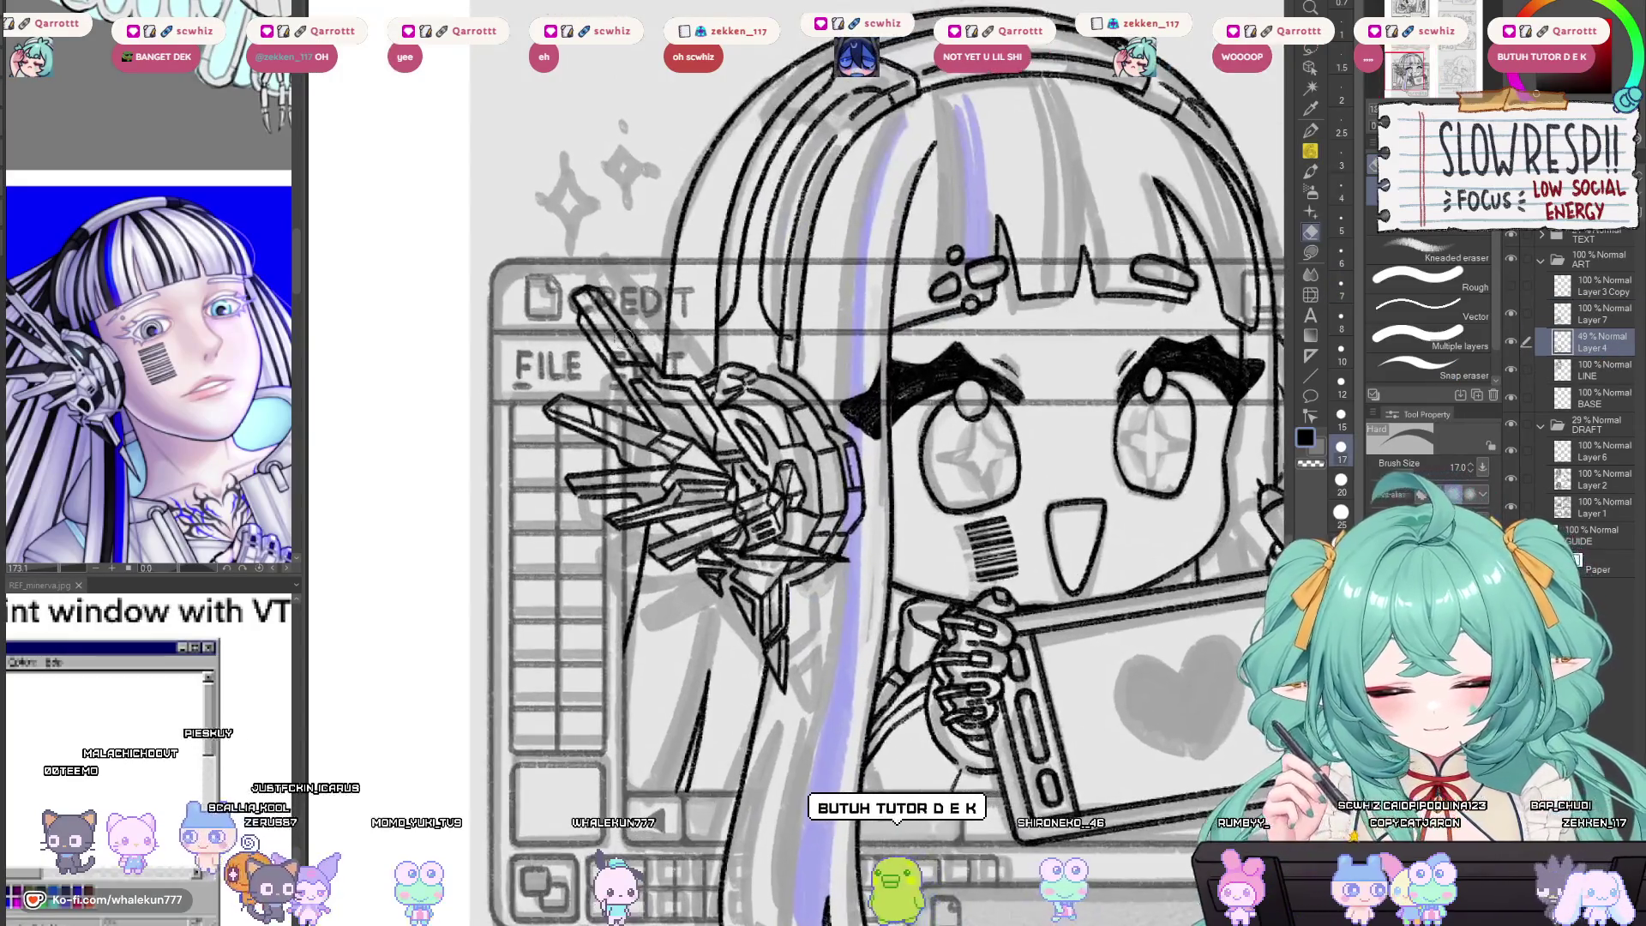
key(bracketright)
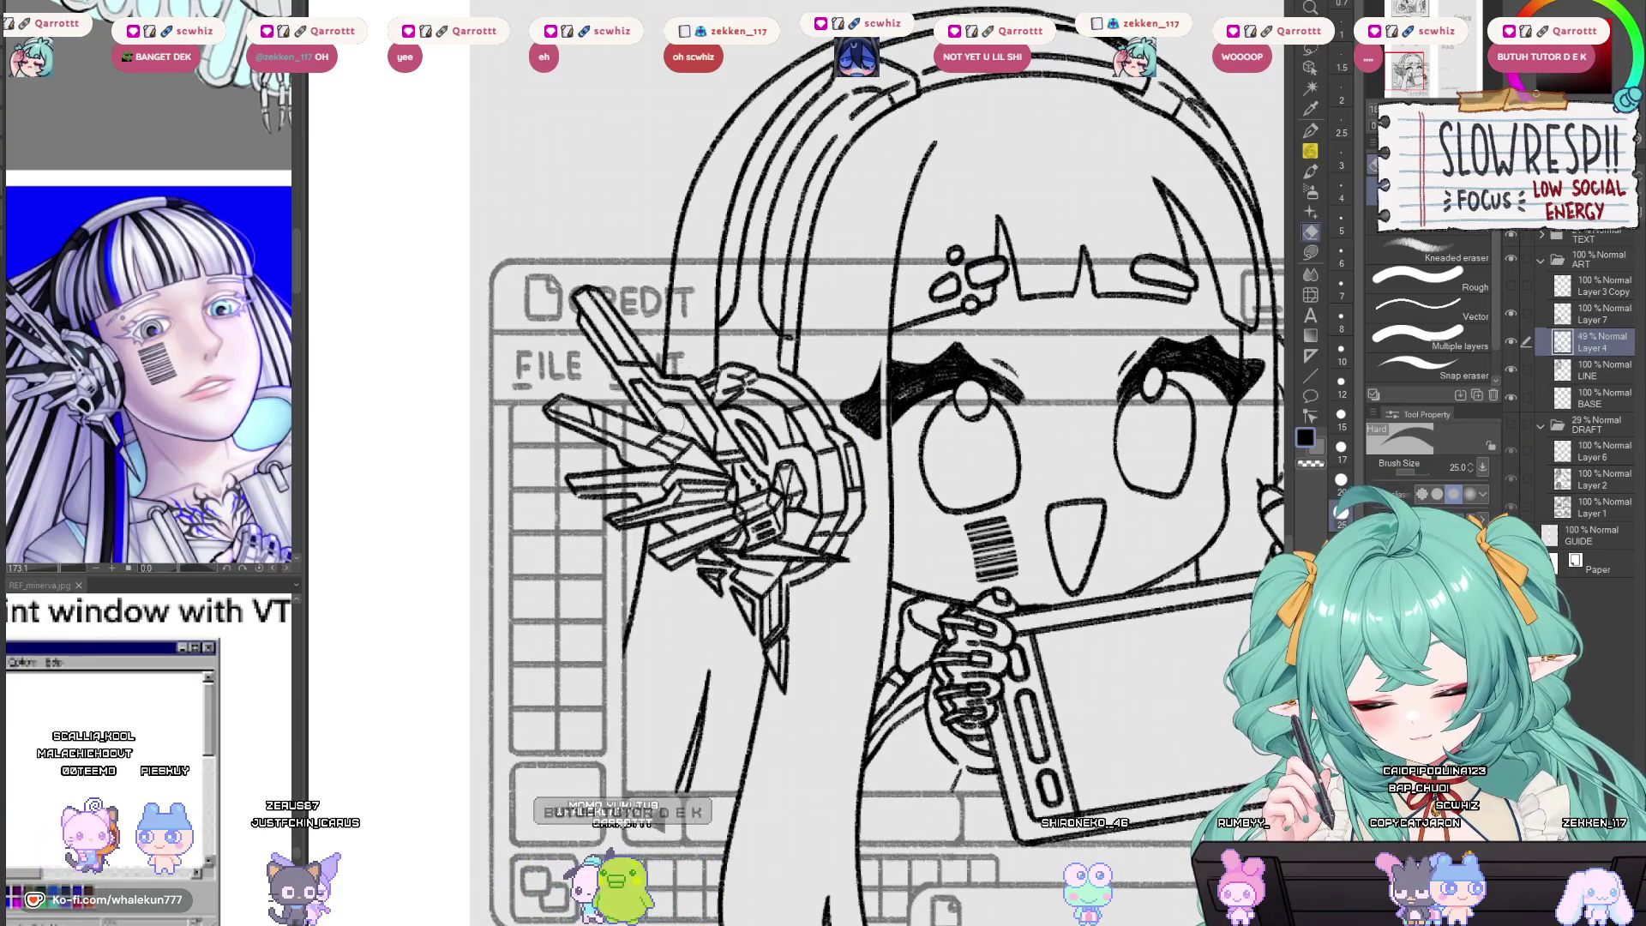
drag(647, 371, 695, 452)
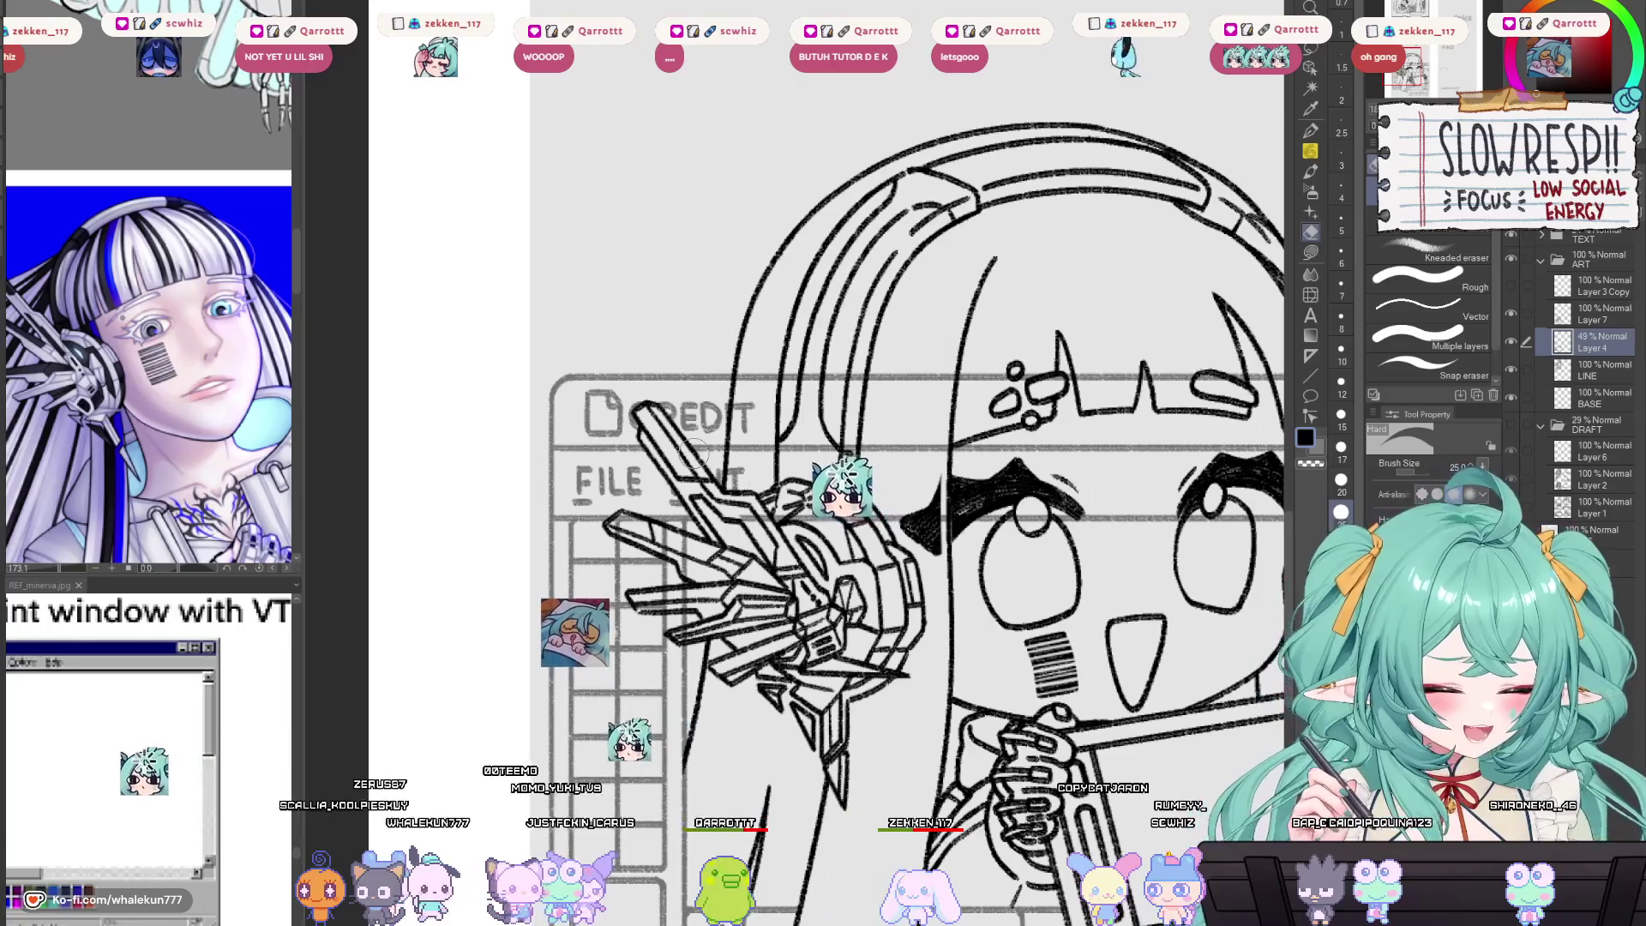
drag(1018, 670, 953, 602)
drag(761, 457, 801, 536)
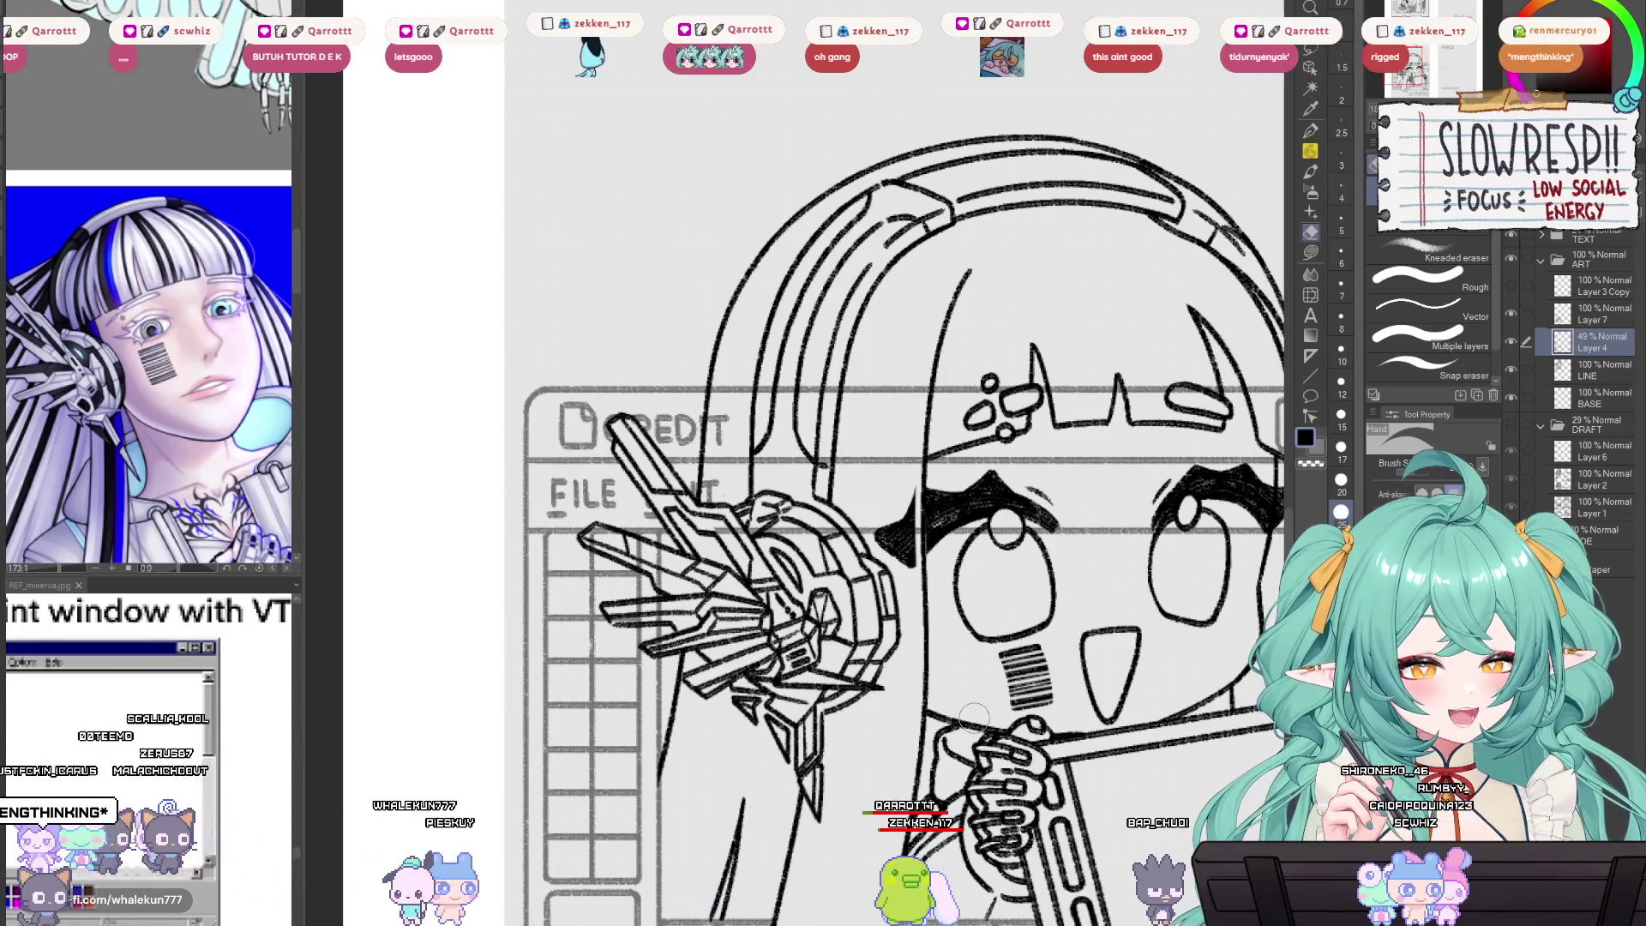
drag(973, 718, 960, 656)
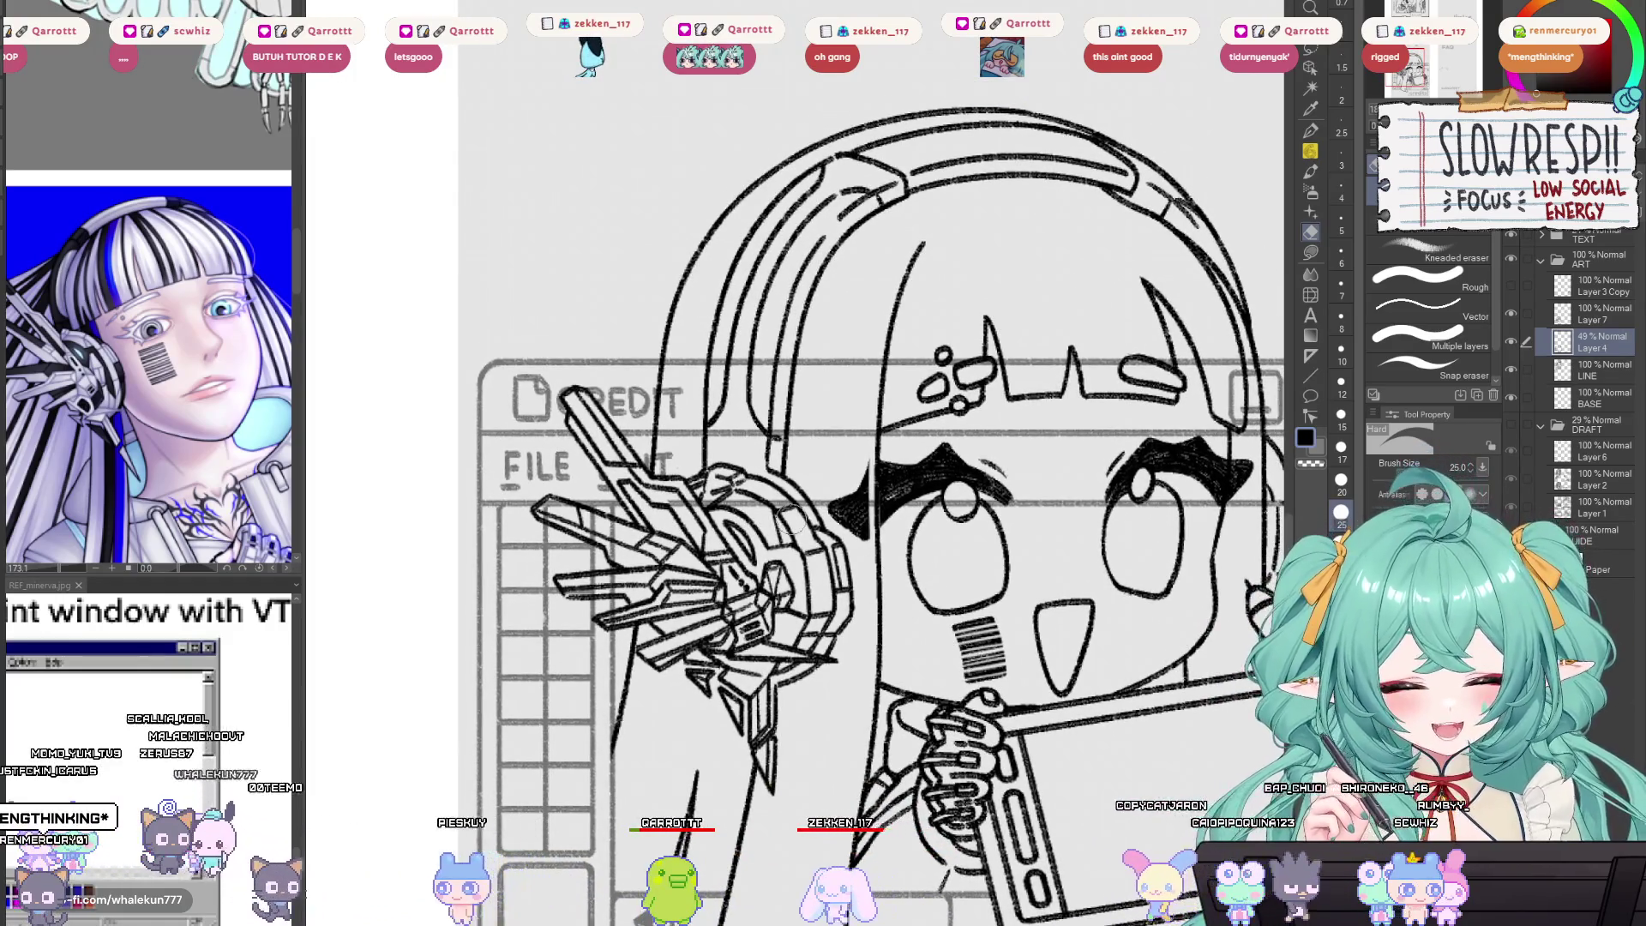
Erase the stray strokes beside the window title at size 25, then shrink the eraser to 15.
key(bracketleft)
key(bracketleft)
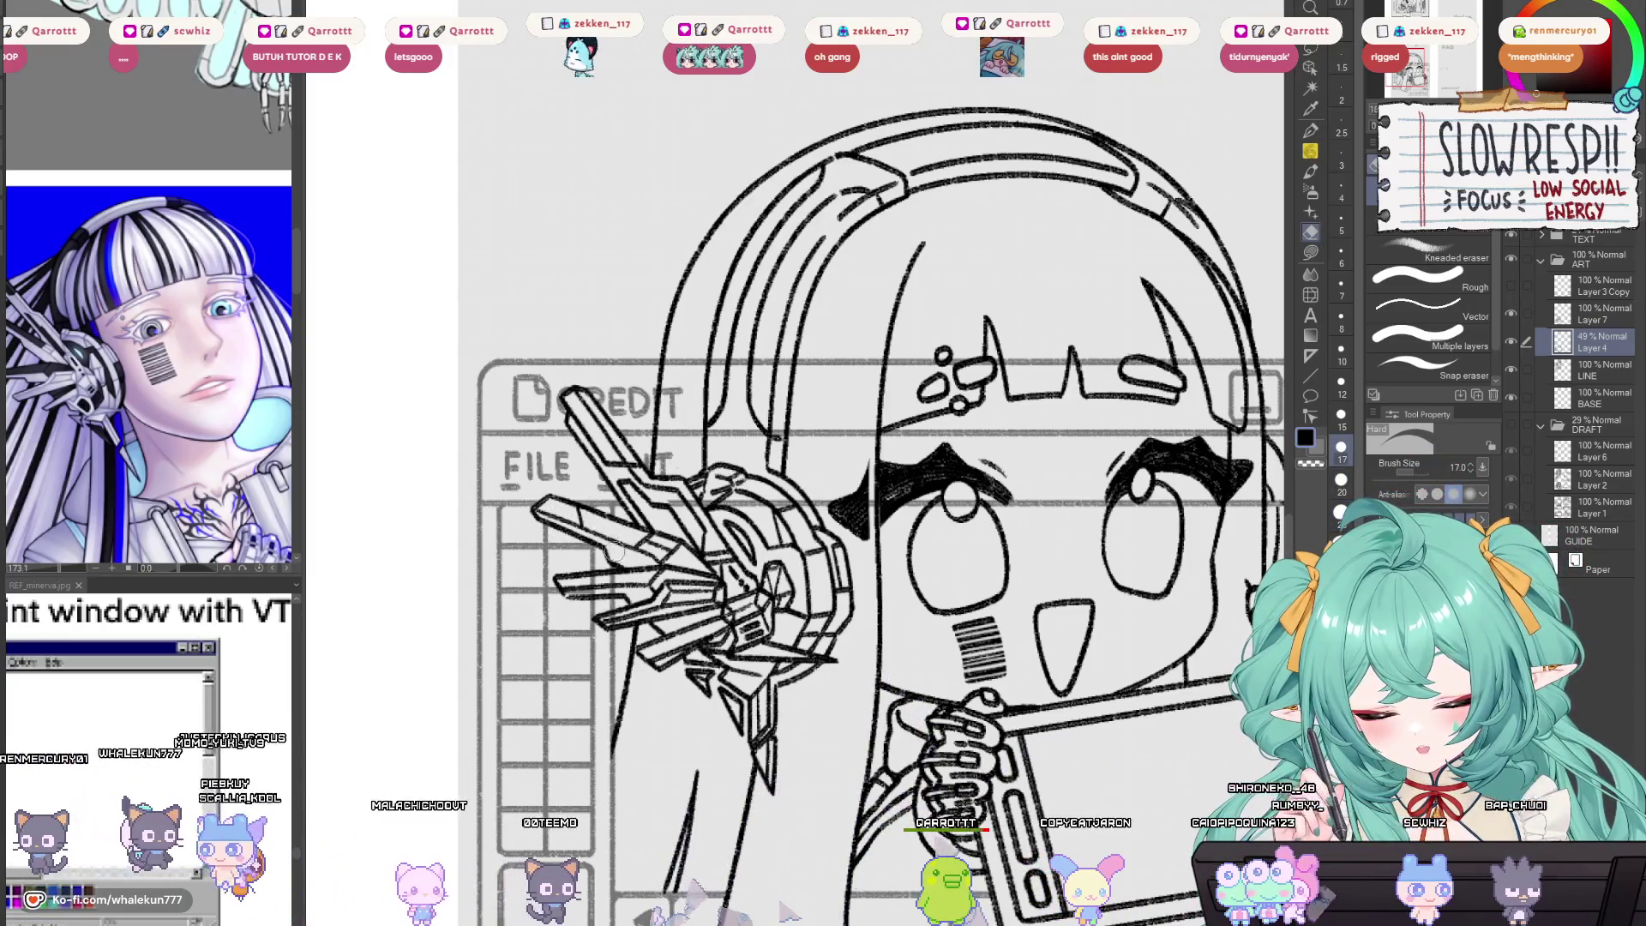
drag(638, 549, 608, 523)
key(bracketright)
key(bracketright)
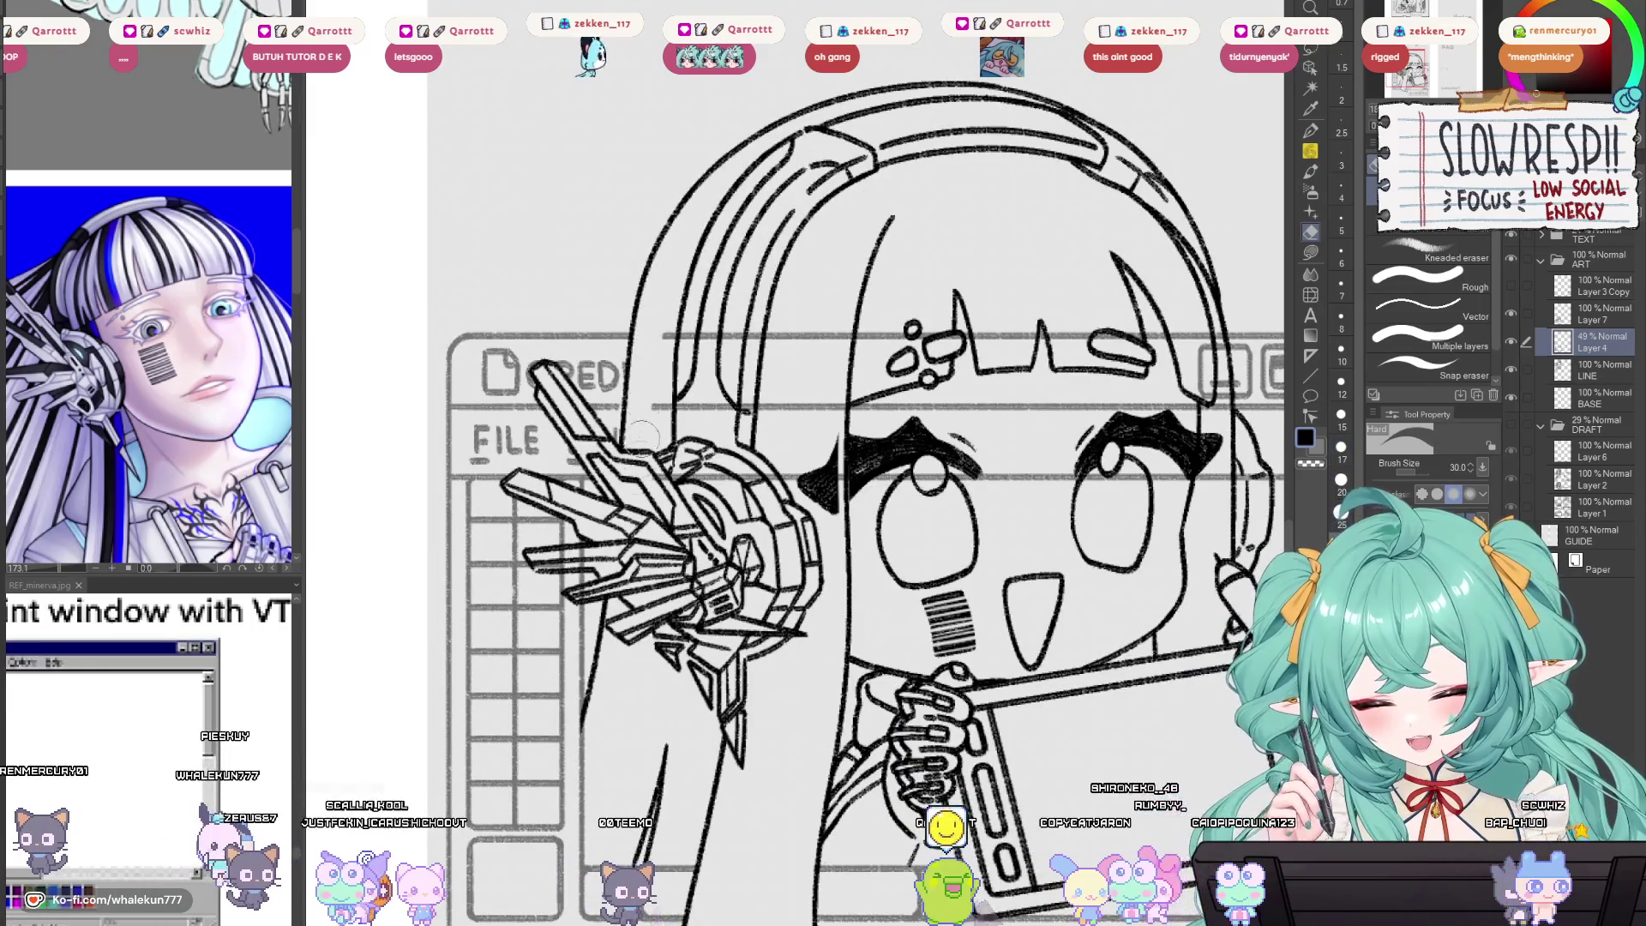
drag(660, 356, 636, 430)
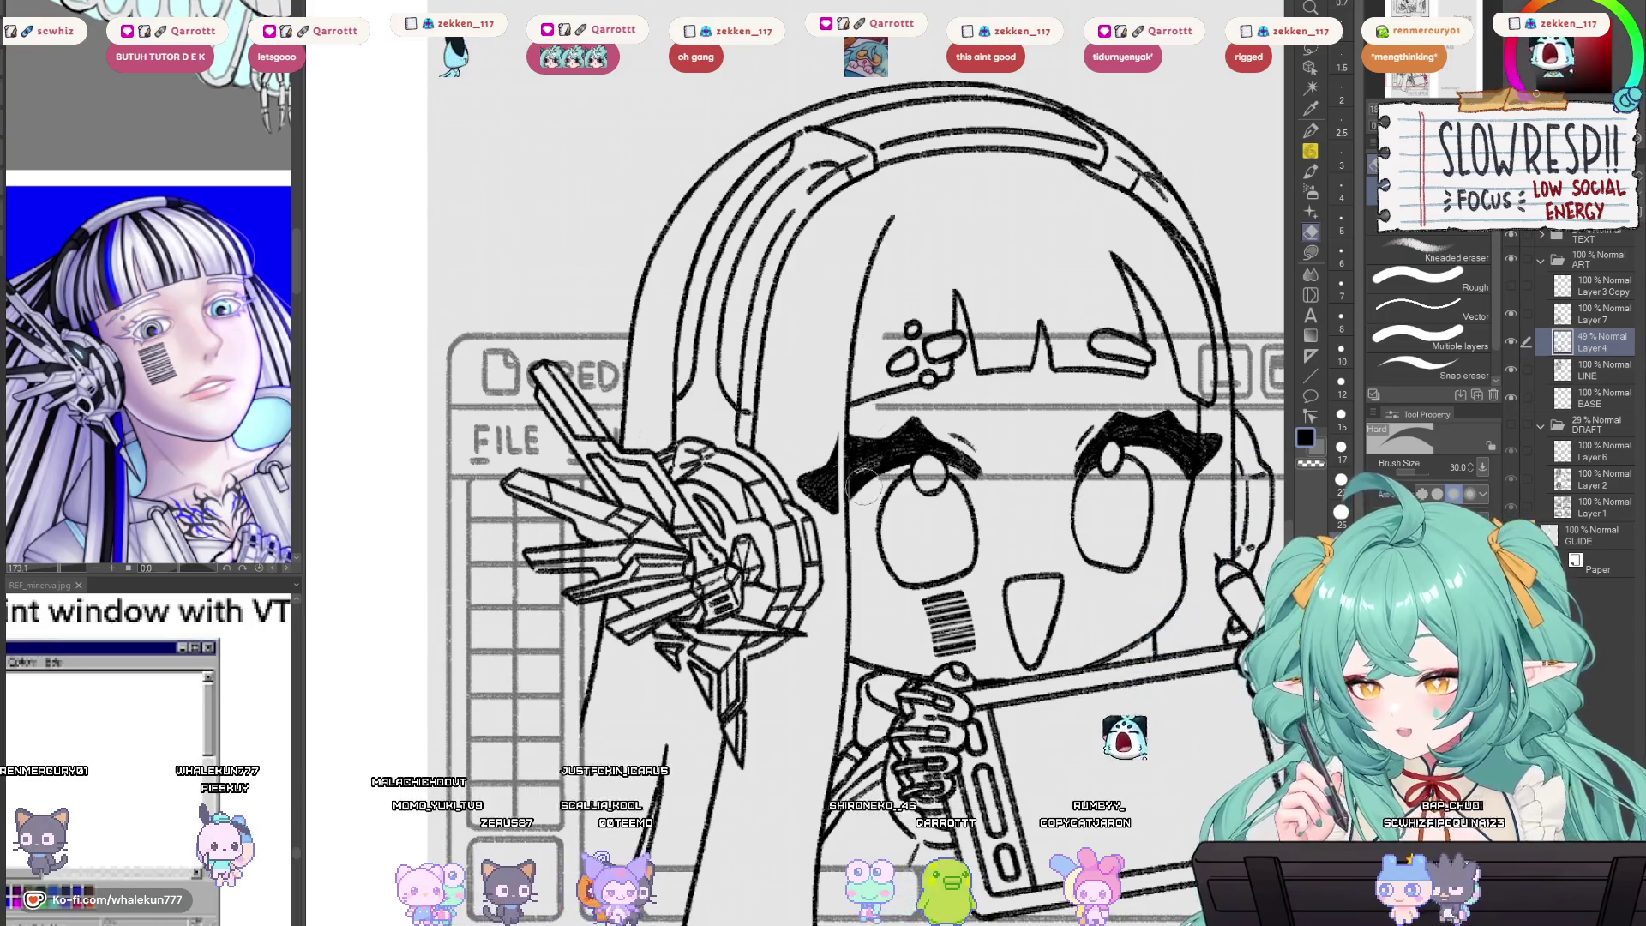
drag(940, 446, 823, 499)
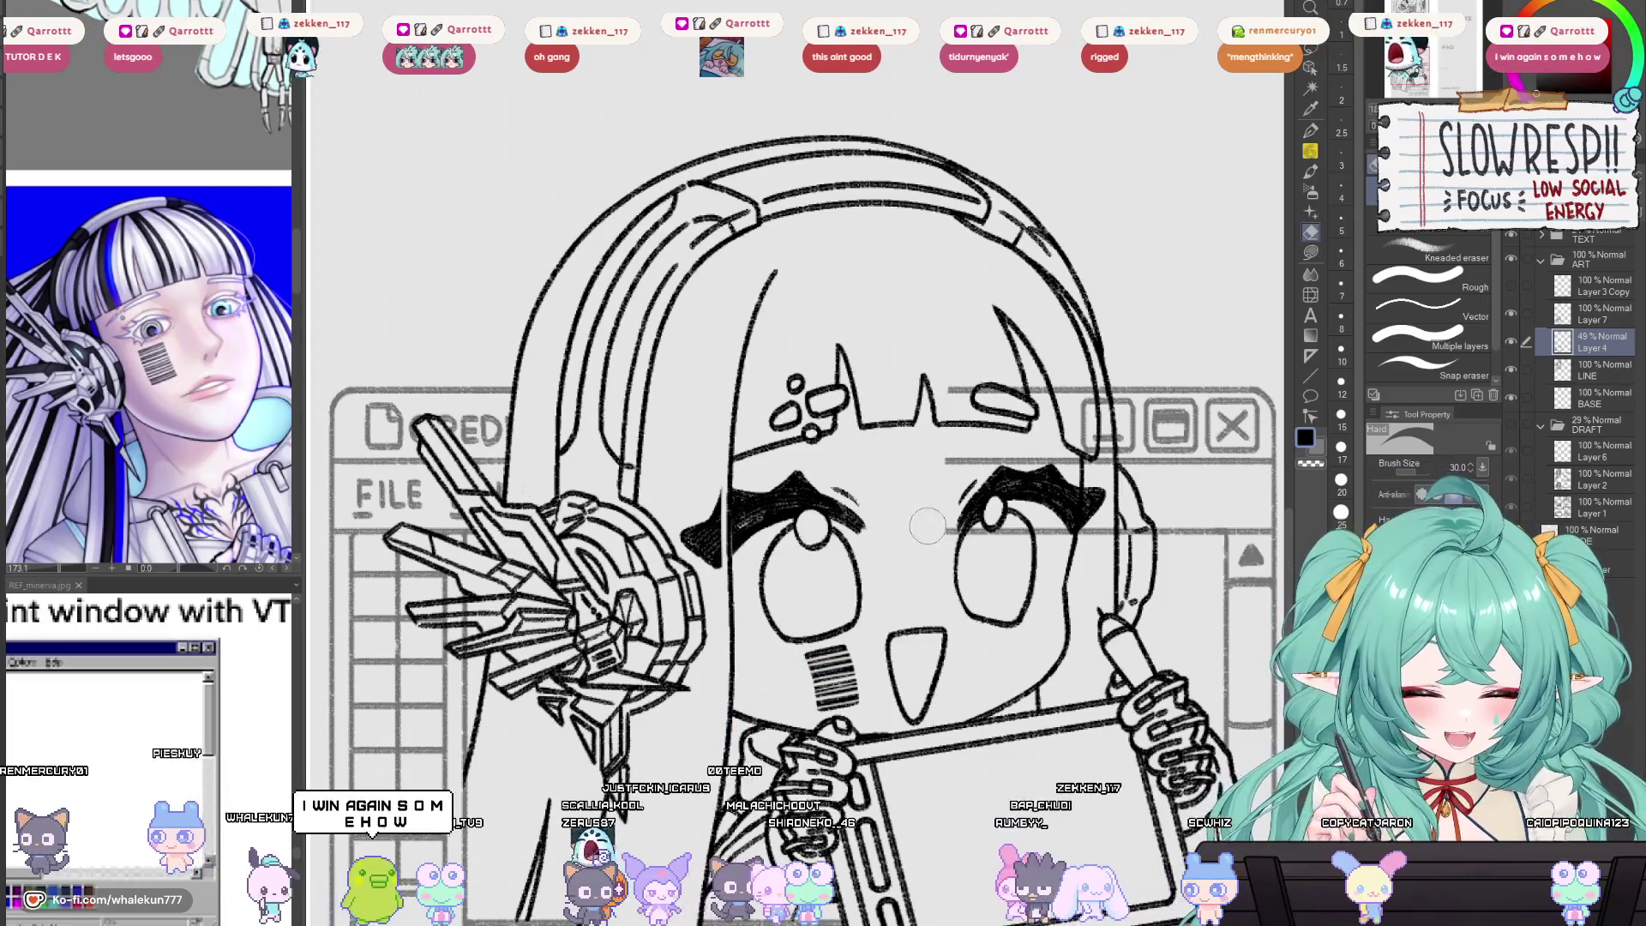
drag(928, 503, 865, 465)
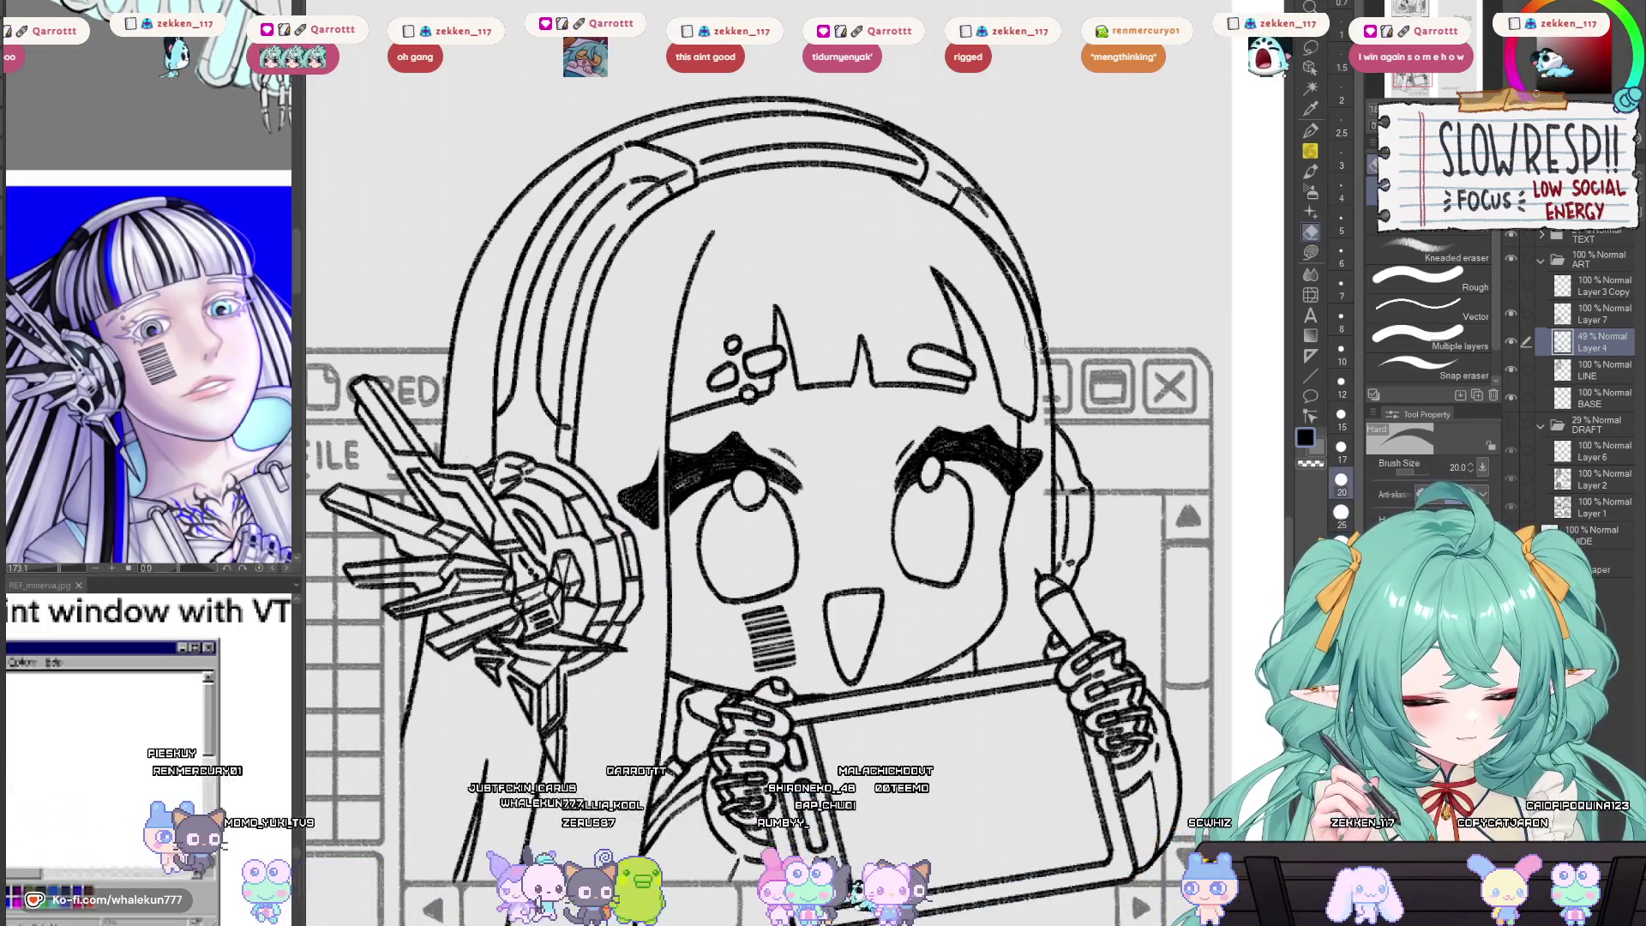
scroll(785, 457, up, 3)
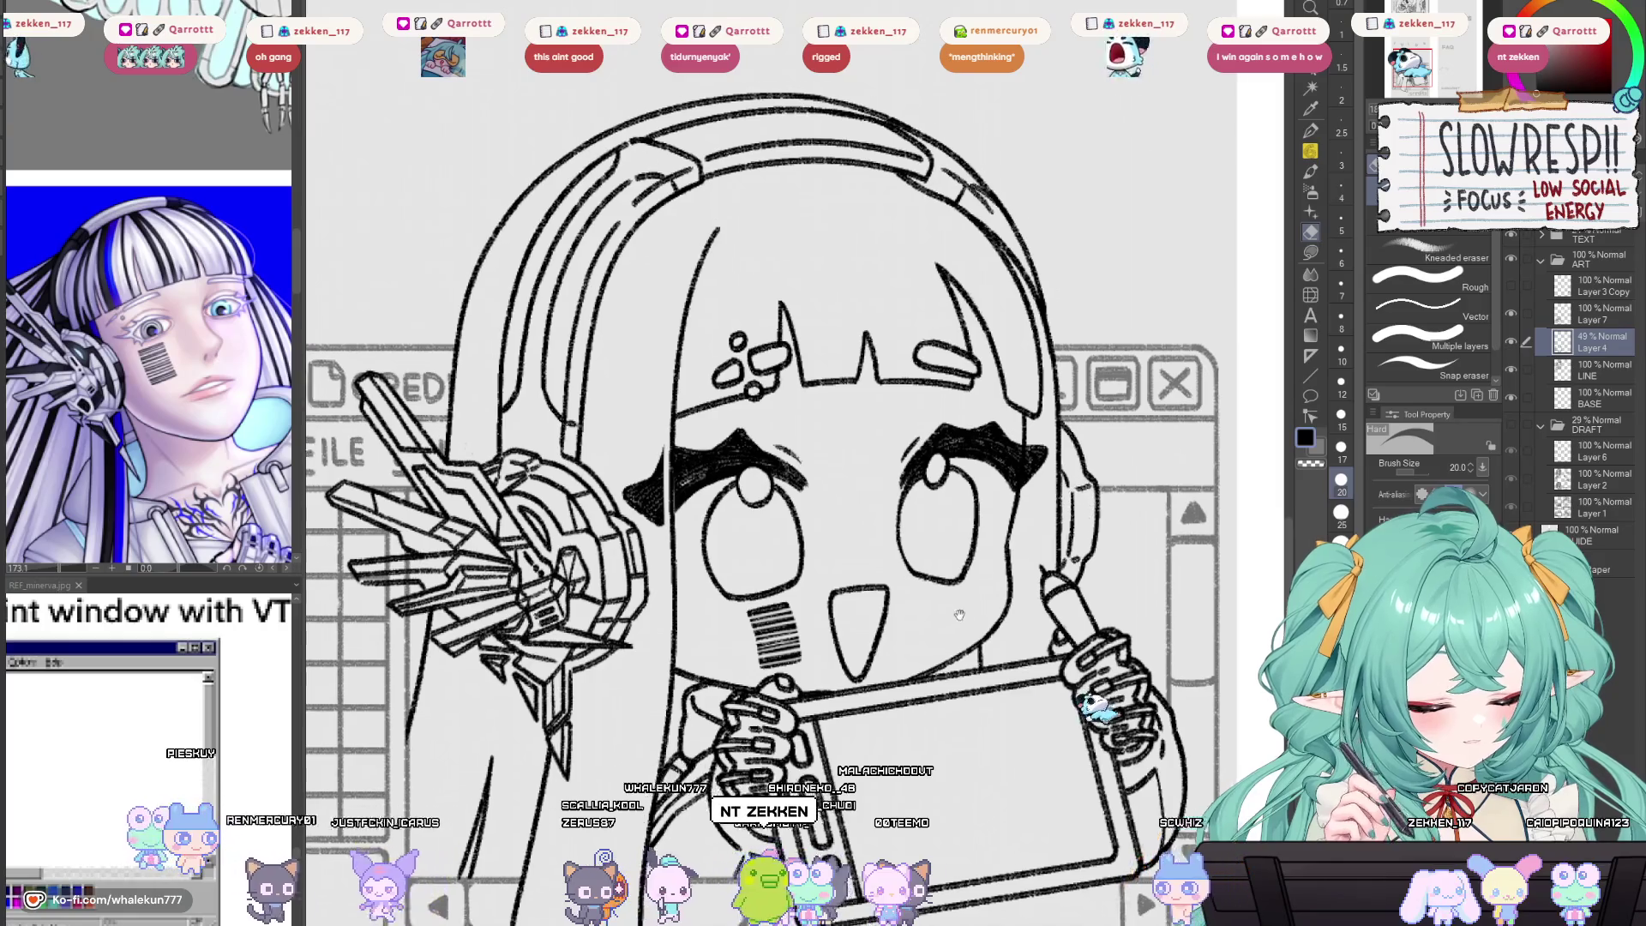
key(bracketleft)
key(bracketleft)
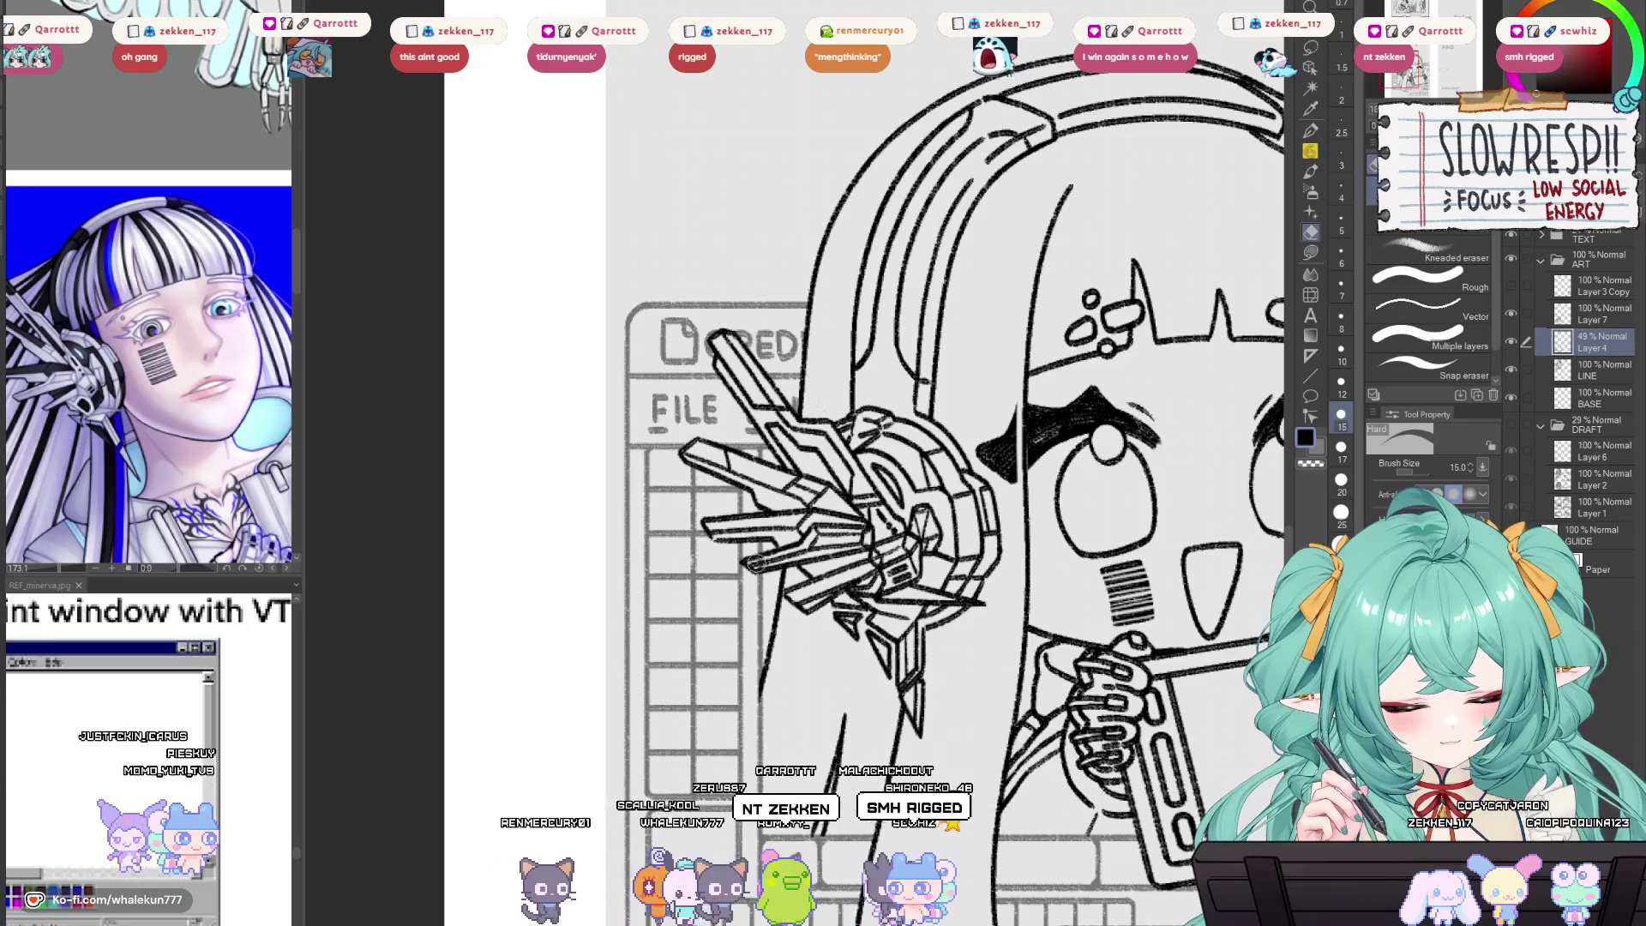
scroll(1081, 633, down, 6)
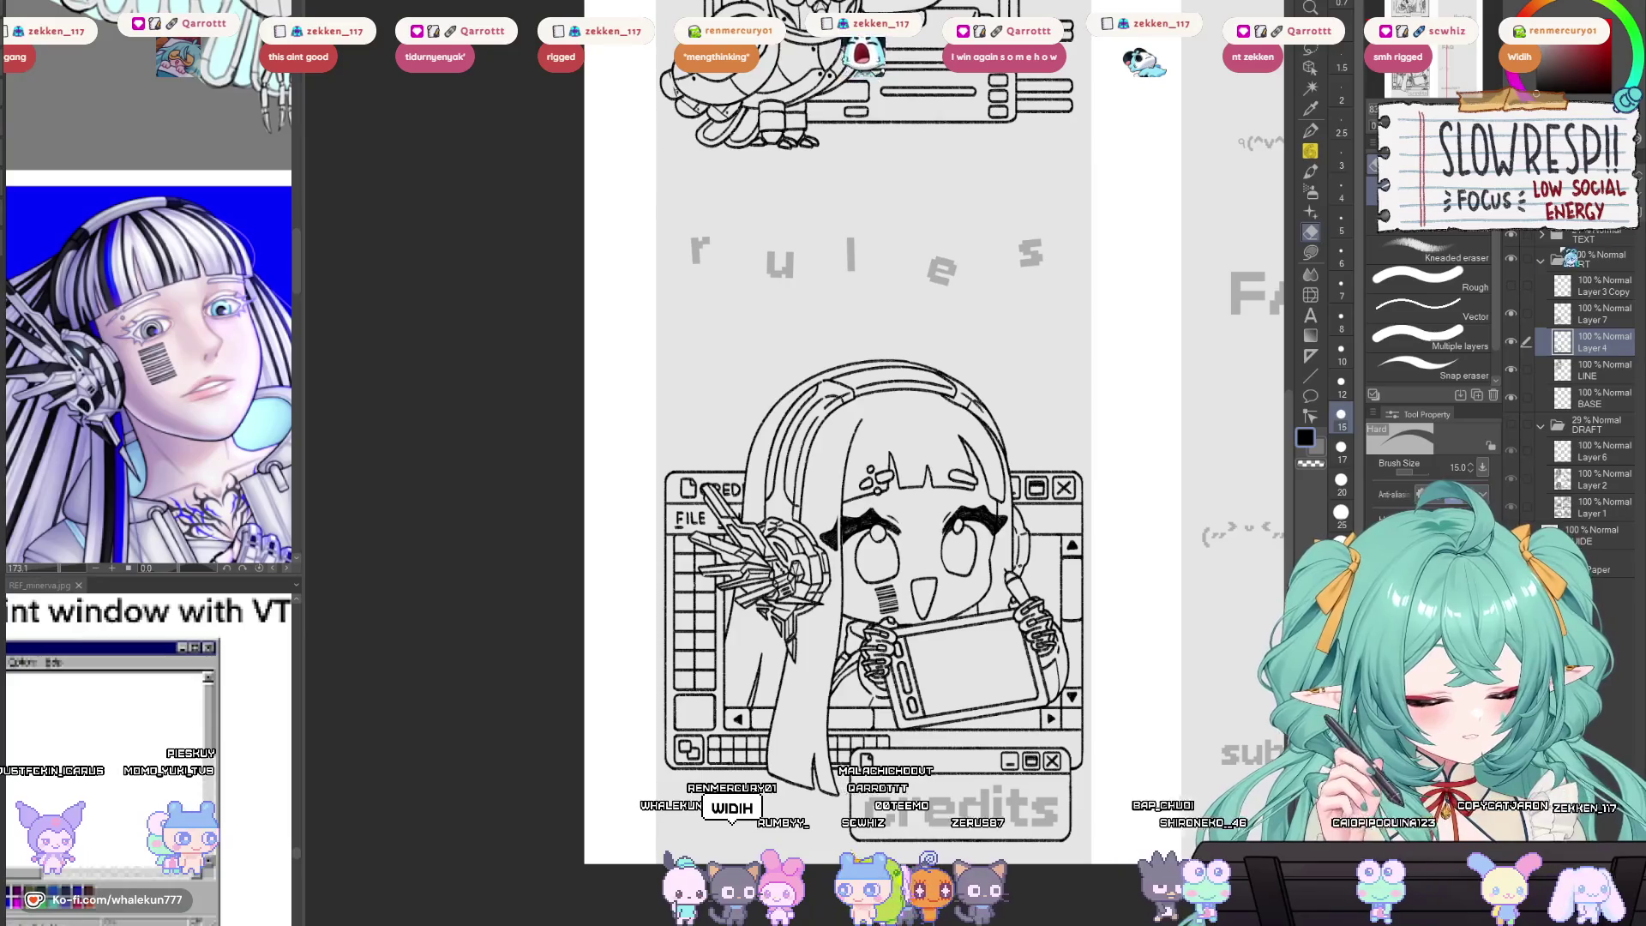
Mirror the canvas to check the lineart and reposition the page view.
scroll(857, 429, down, 3)
key(h)
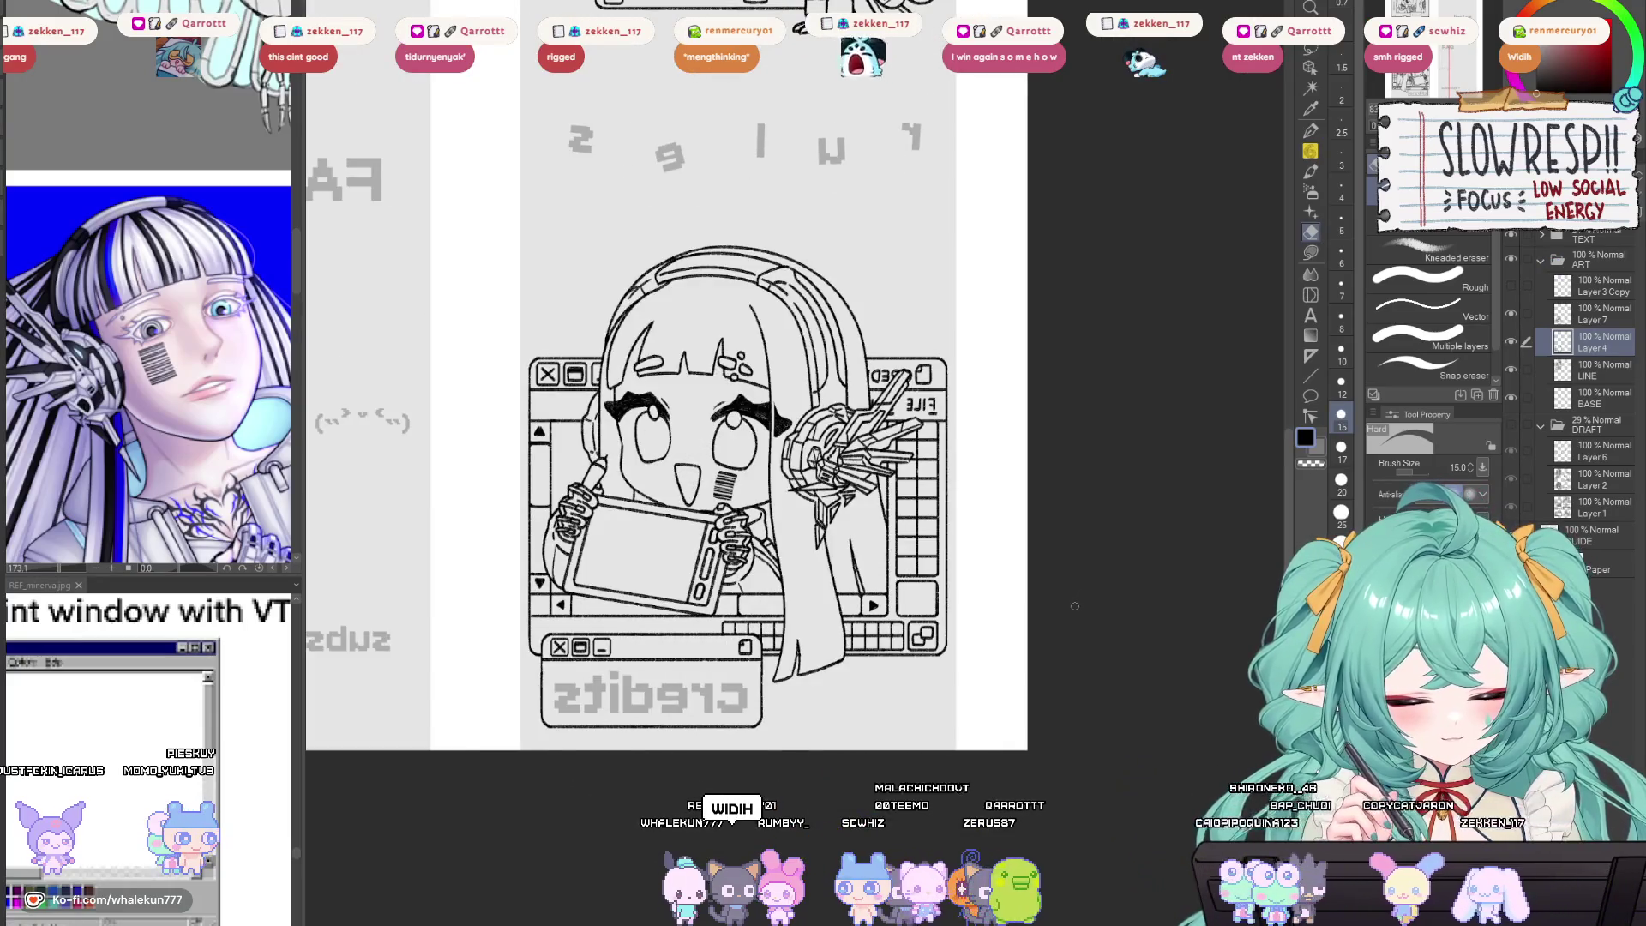
key(h)
drag(1056, 558, 1057, 604)
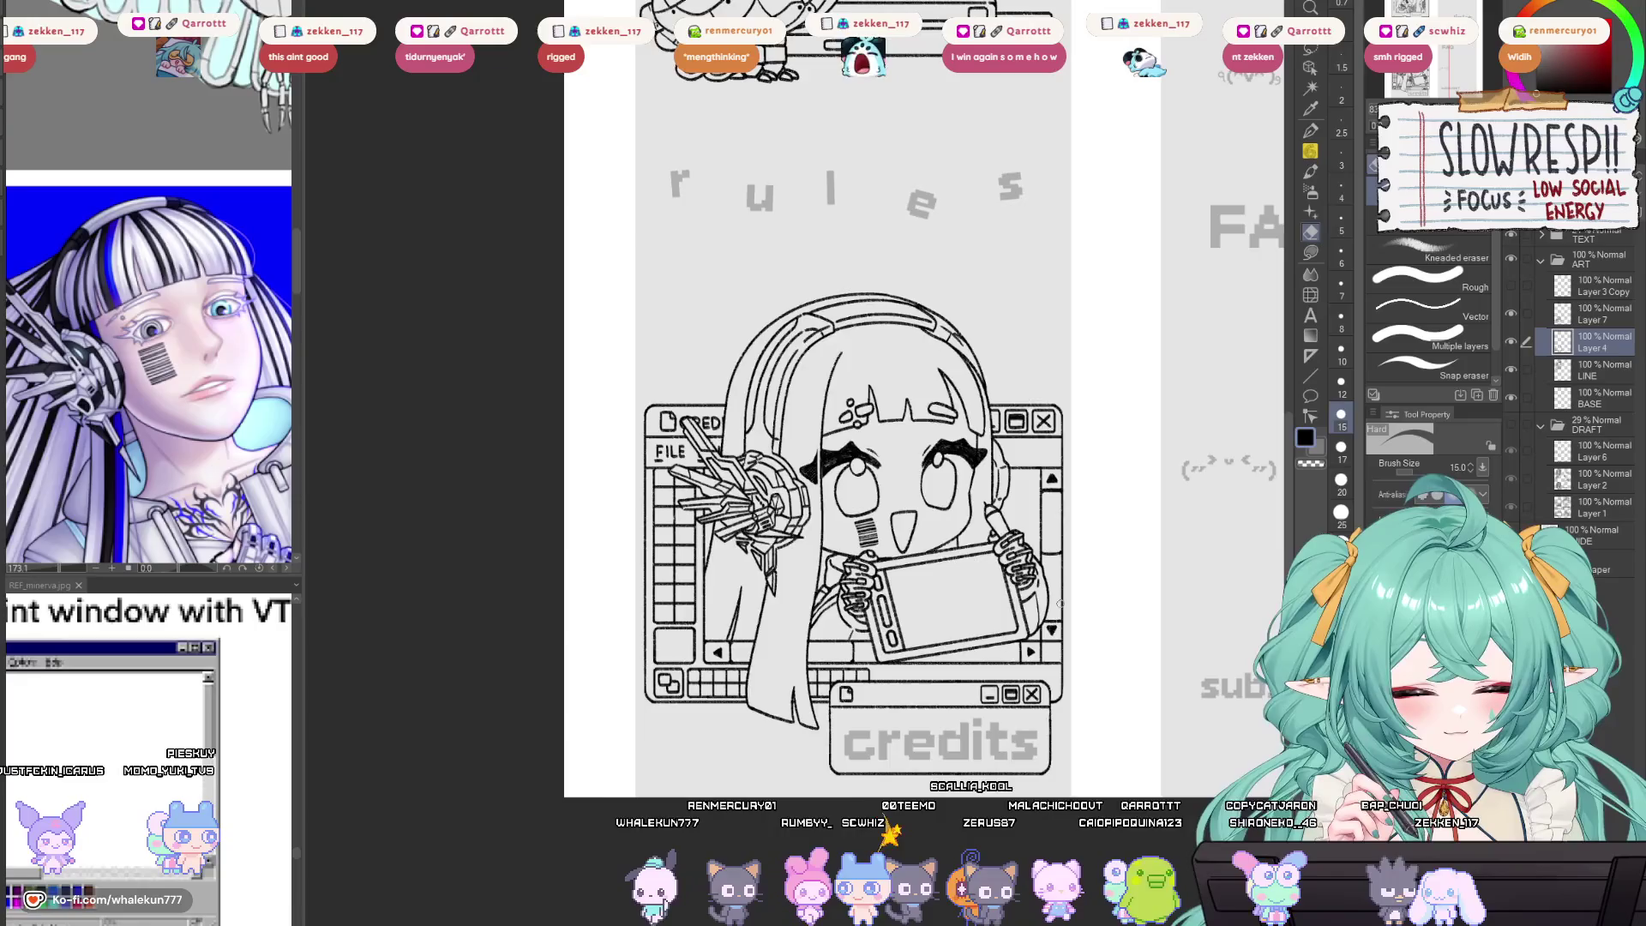
key(h)
key(h)
scroll(1056, 614, down, 5)
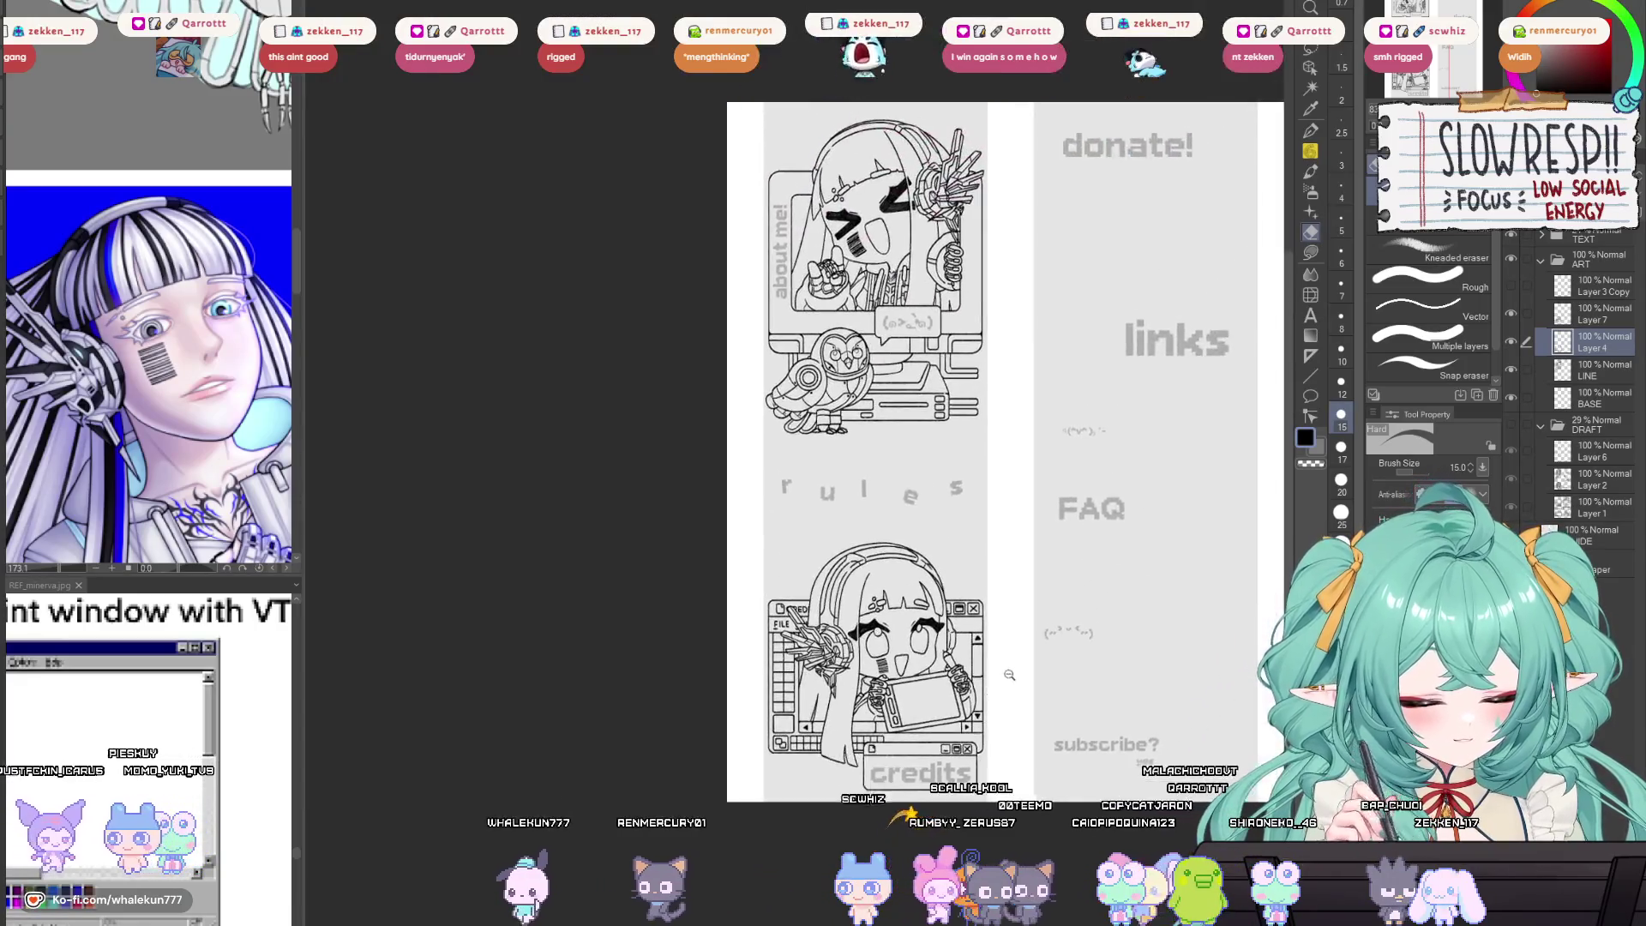
scroll(1056, 614, up, 3)
scroll(1057, 614, down, 4)
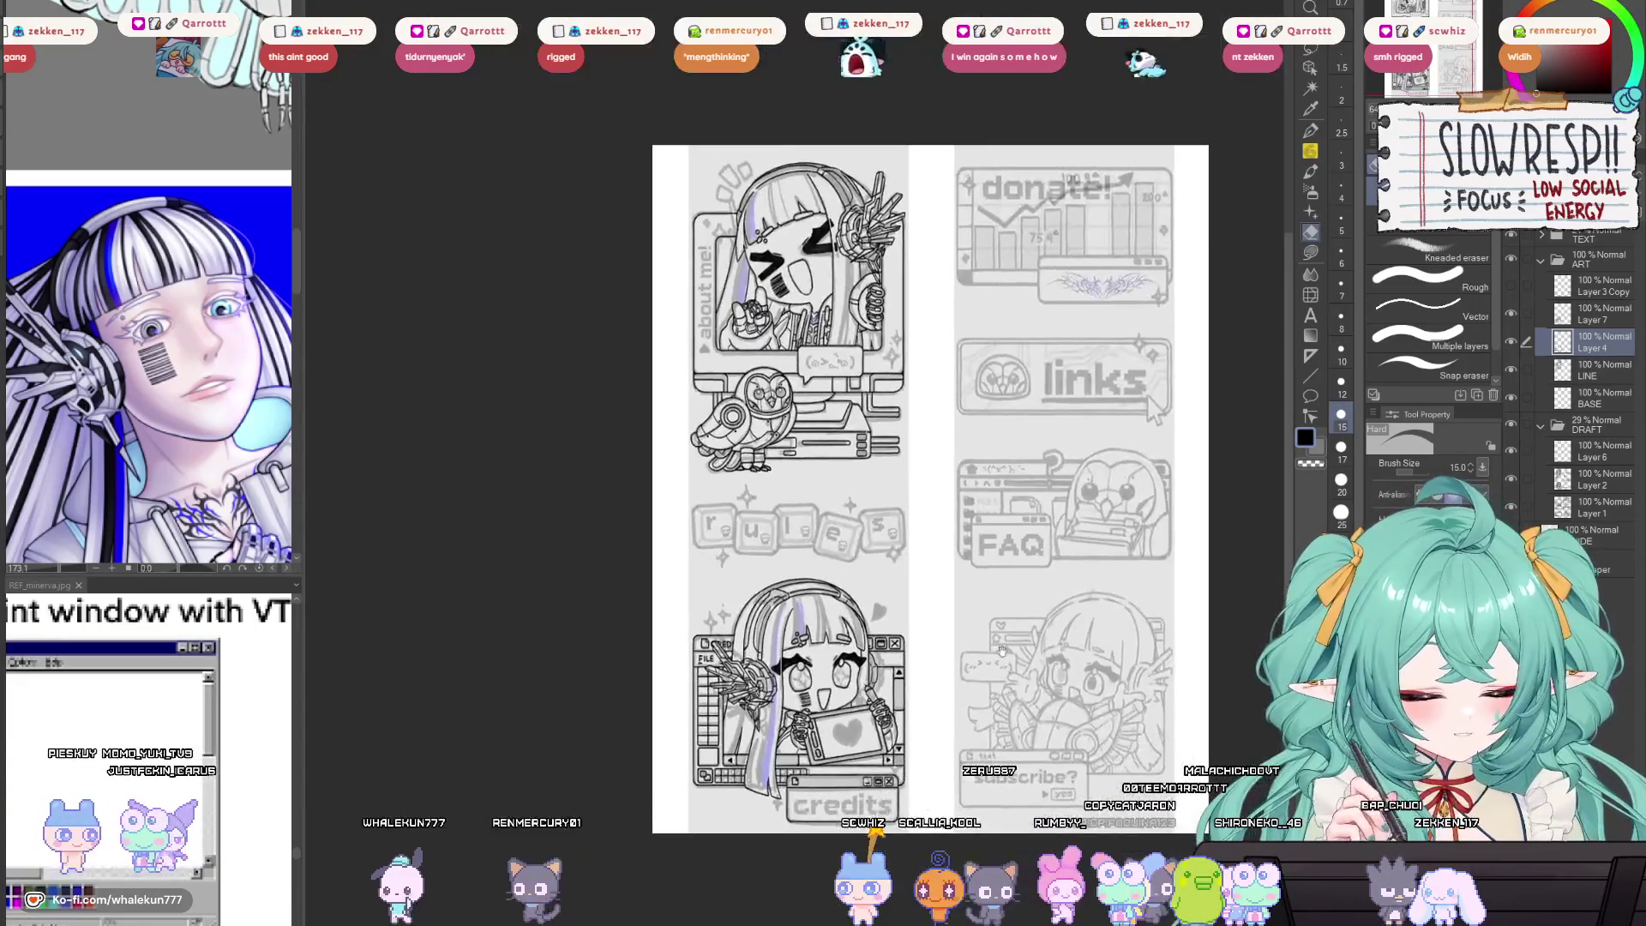
scroll(1056, 614, up, 3)
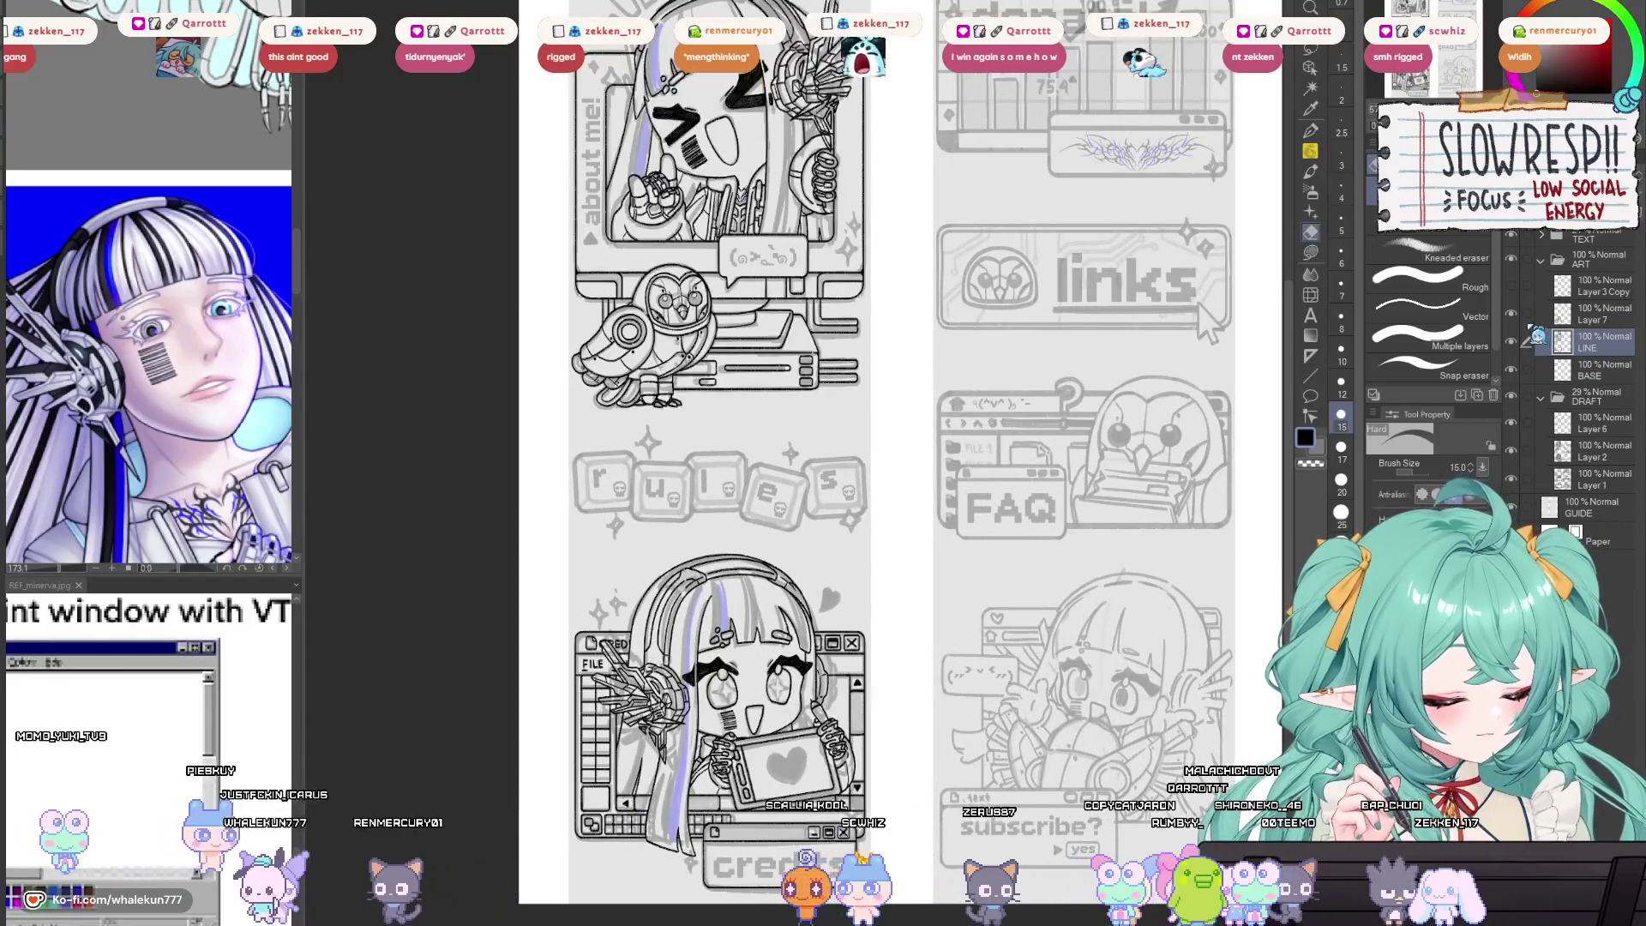
Delete Layer 4 and Layer 7, then pan down to review the lower panels.
click(1494, 395)
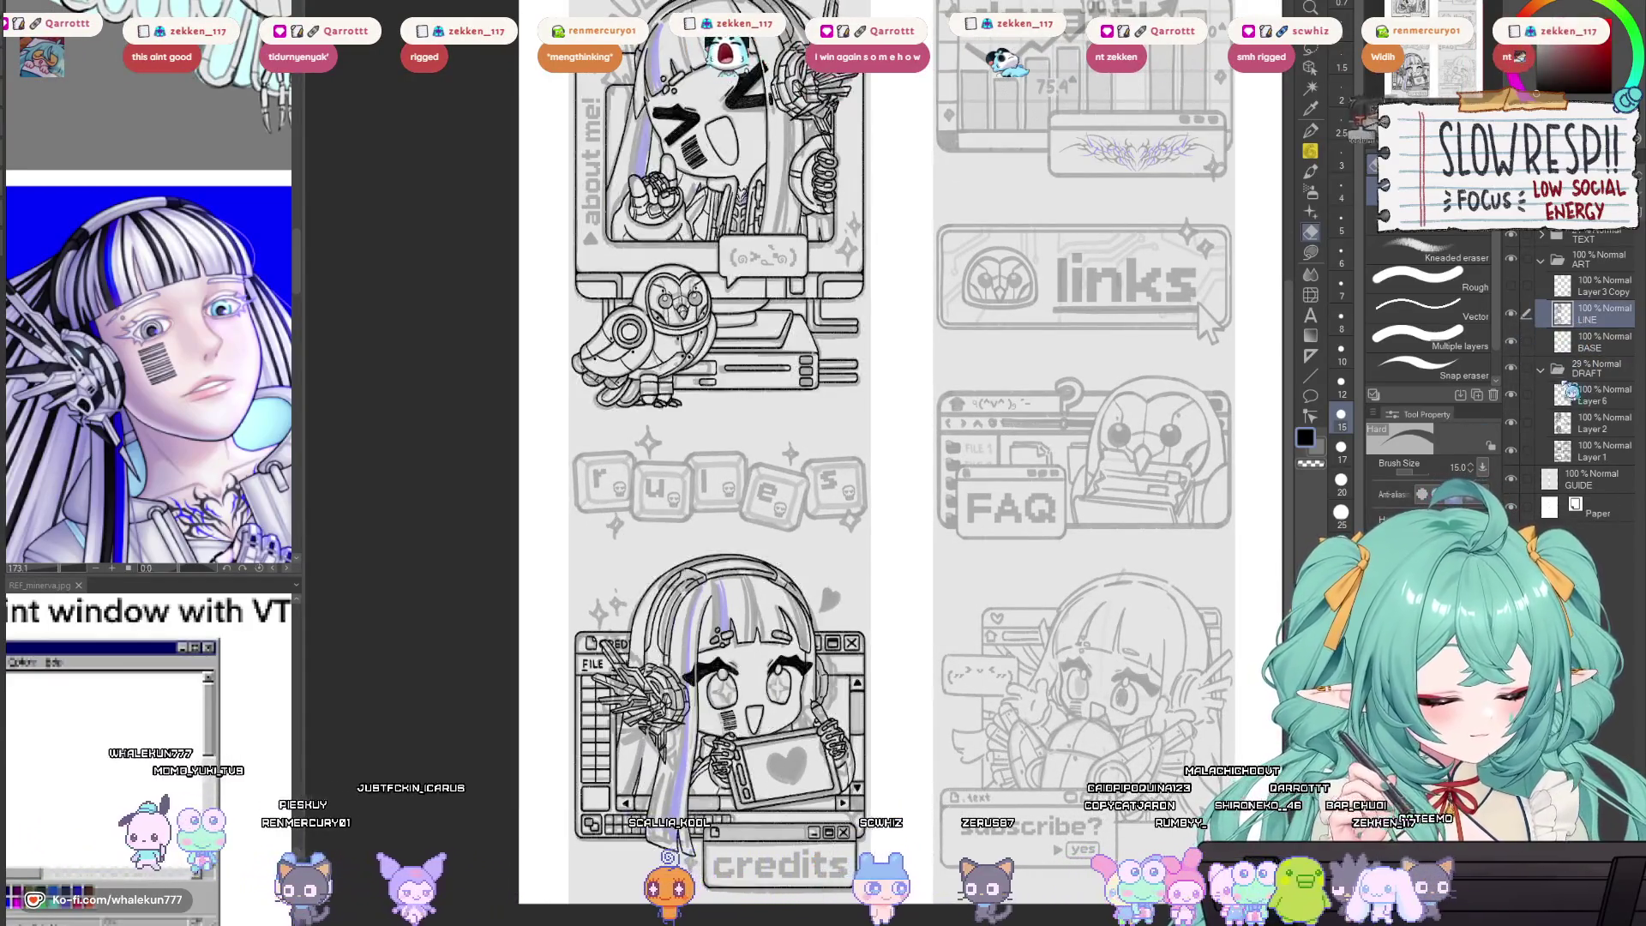
click(1494, 395)
drag(1001, 760, 1001, 640)
scroll(1002, 640, down, 3)
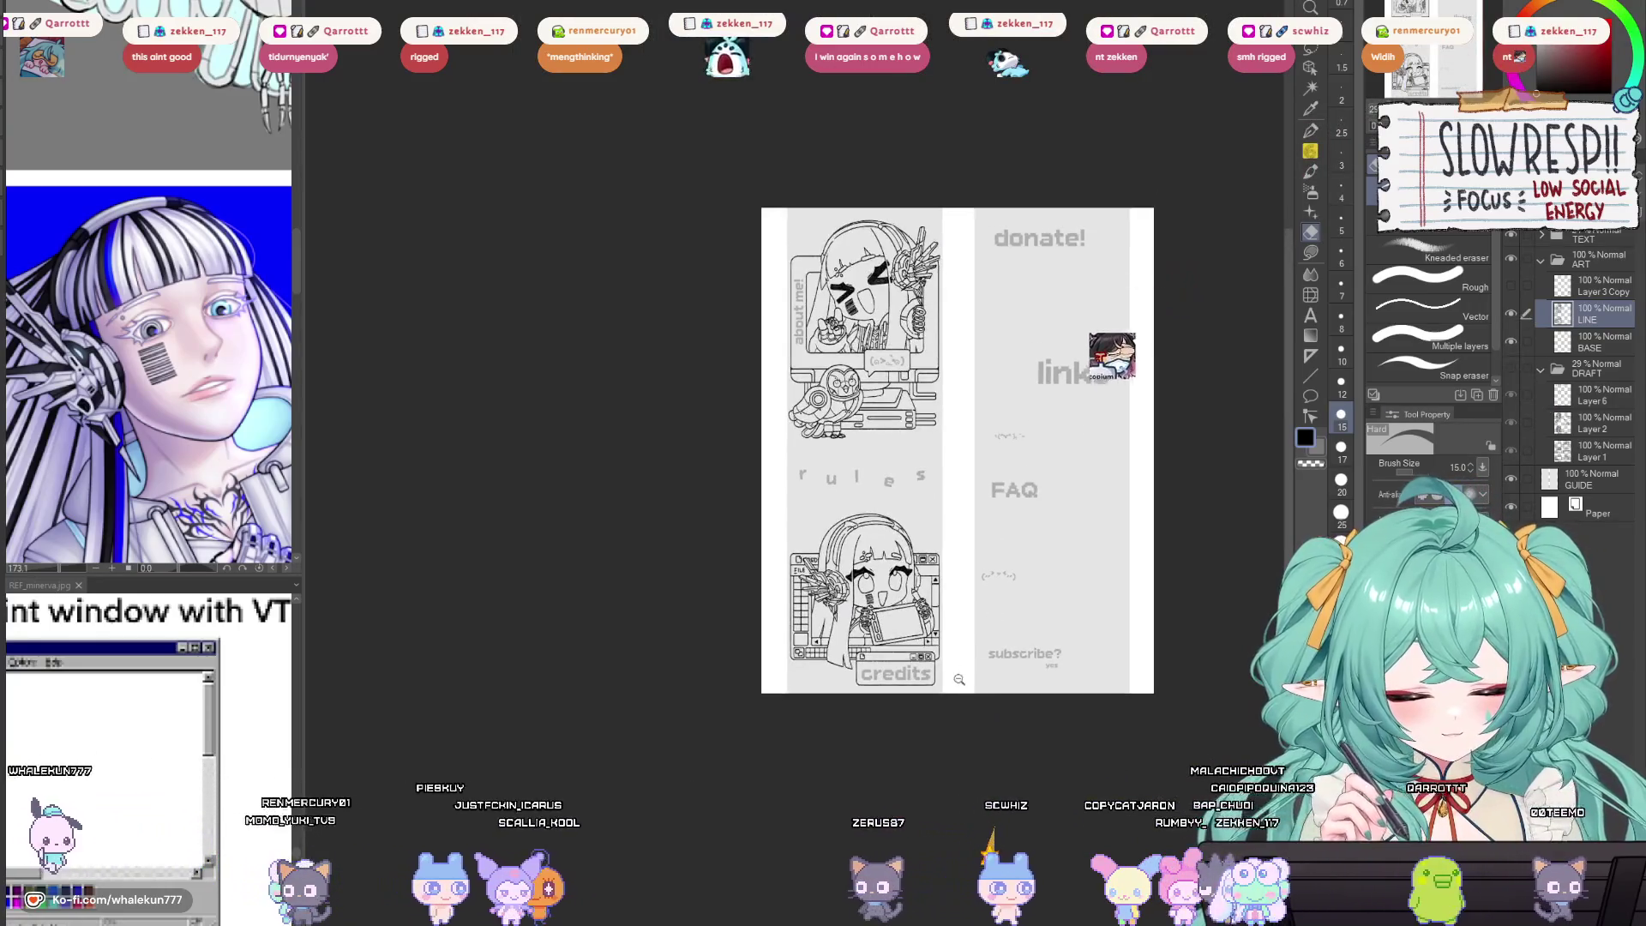
scroll(1008, 643, up, 3)
scroll(1011, 660, down, 1)
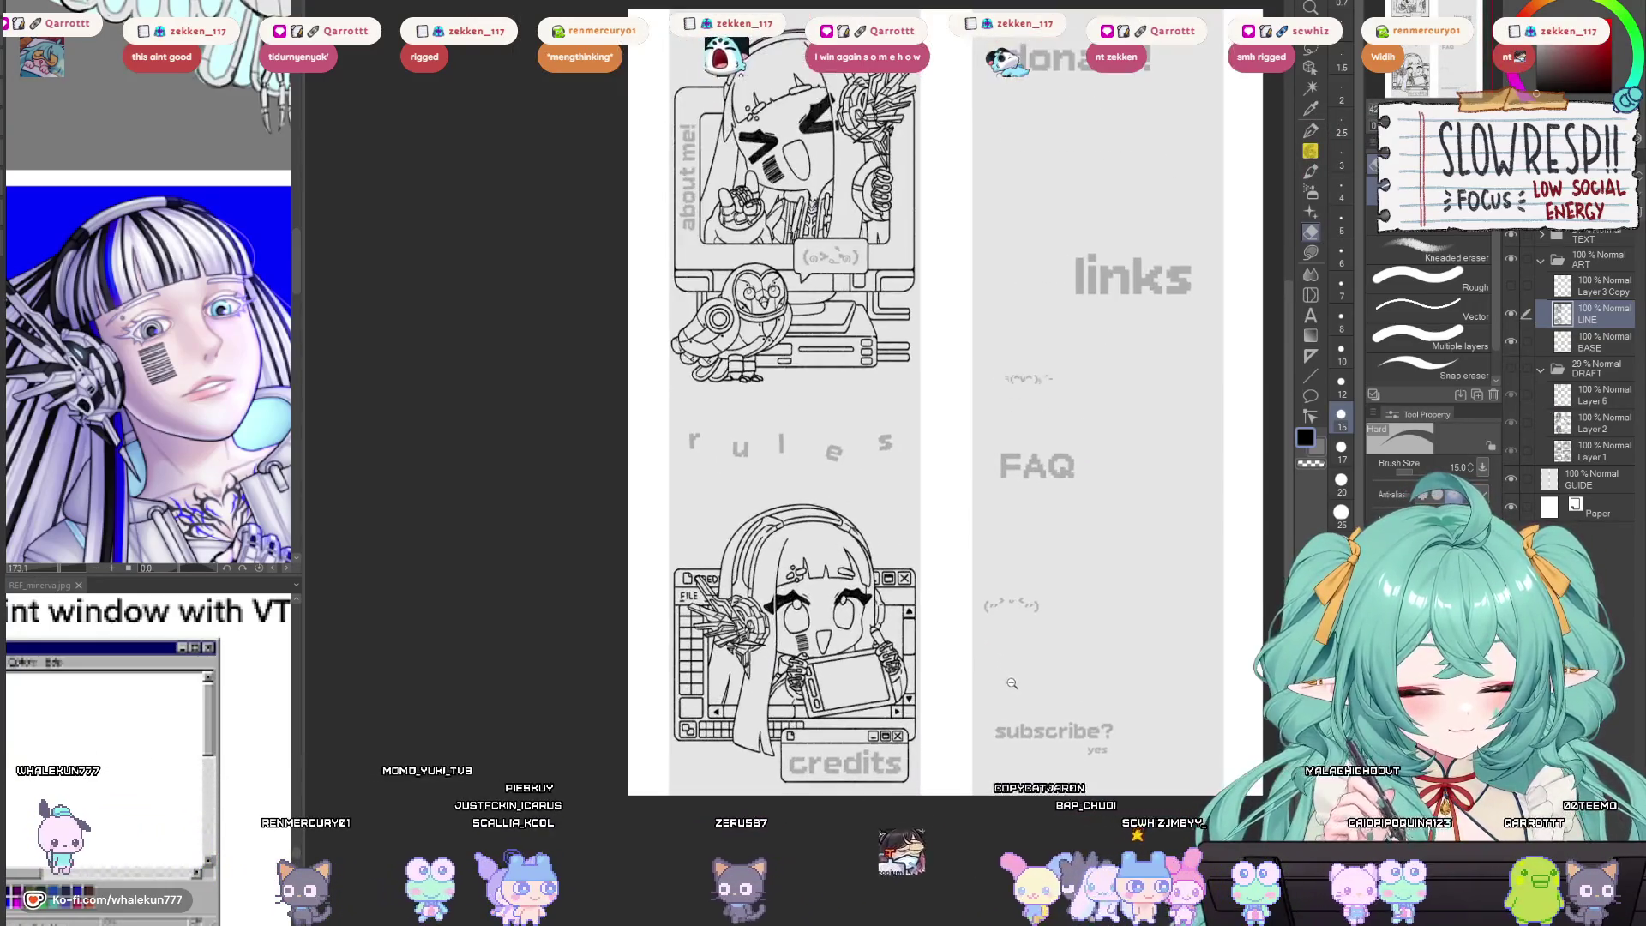
drag(1016, 676, 1015, 691)
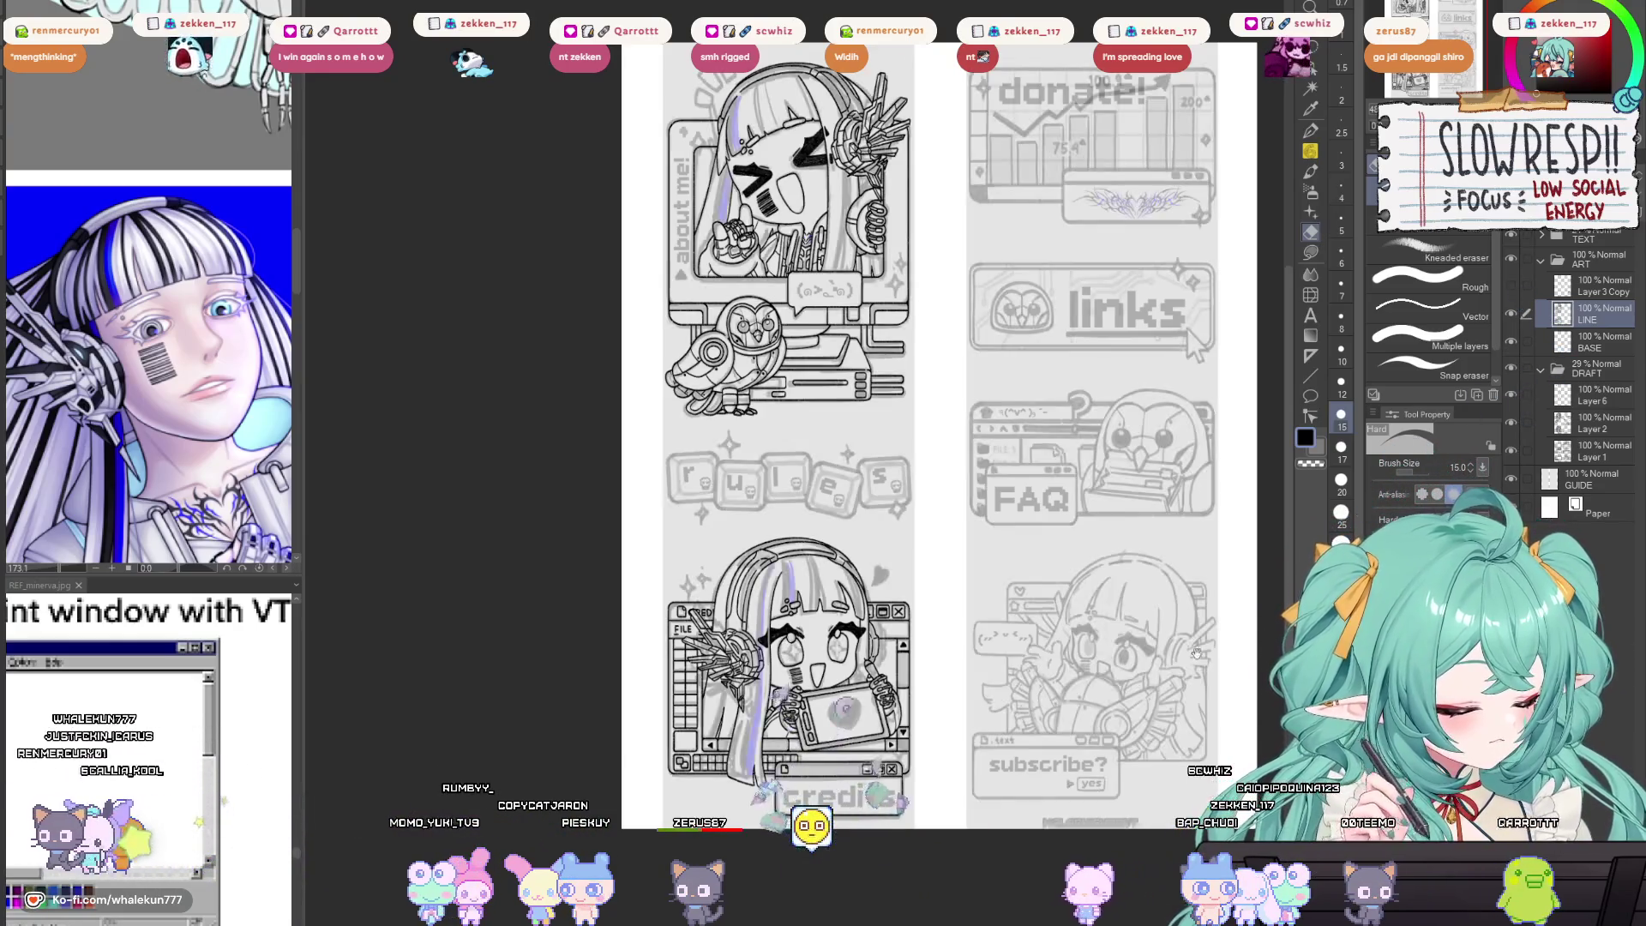
scroll(1195, 654, down, 3)
scroll(1071, 678, up, 3)
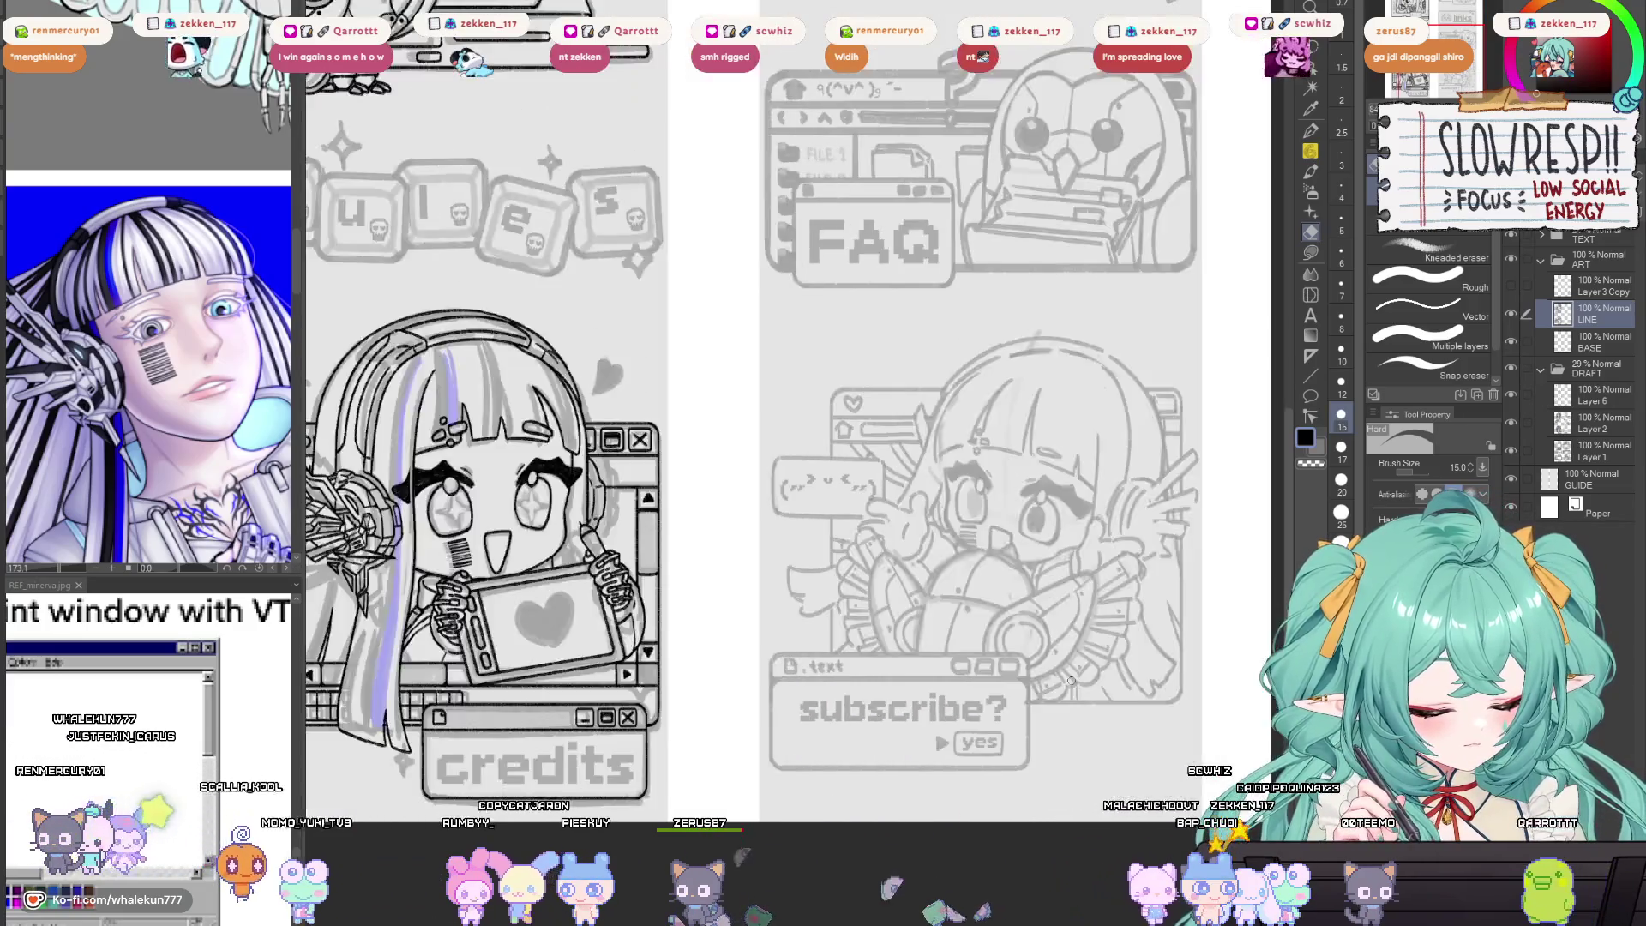
On a new layer with the pencil, ink an arc over the right eye.
key(ctrl+shift+n)
key(p)
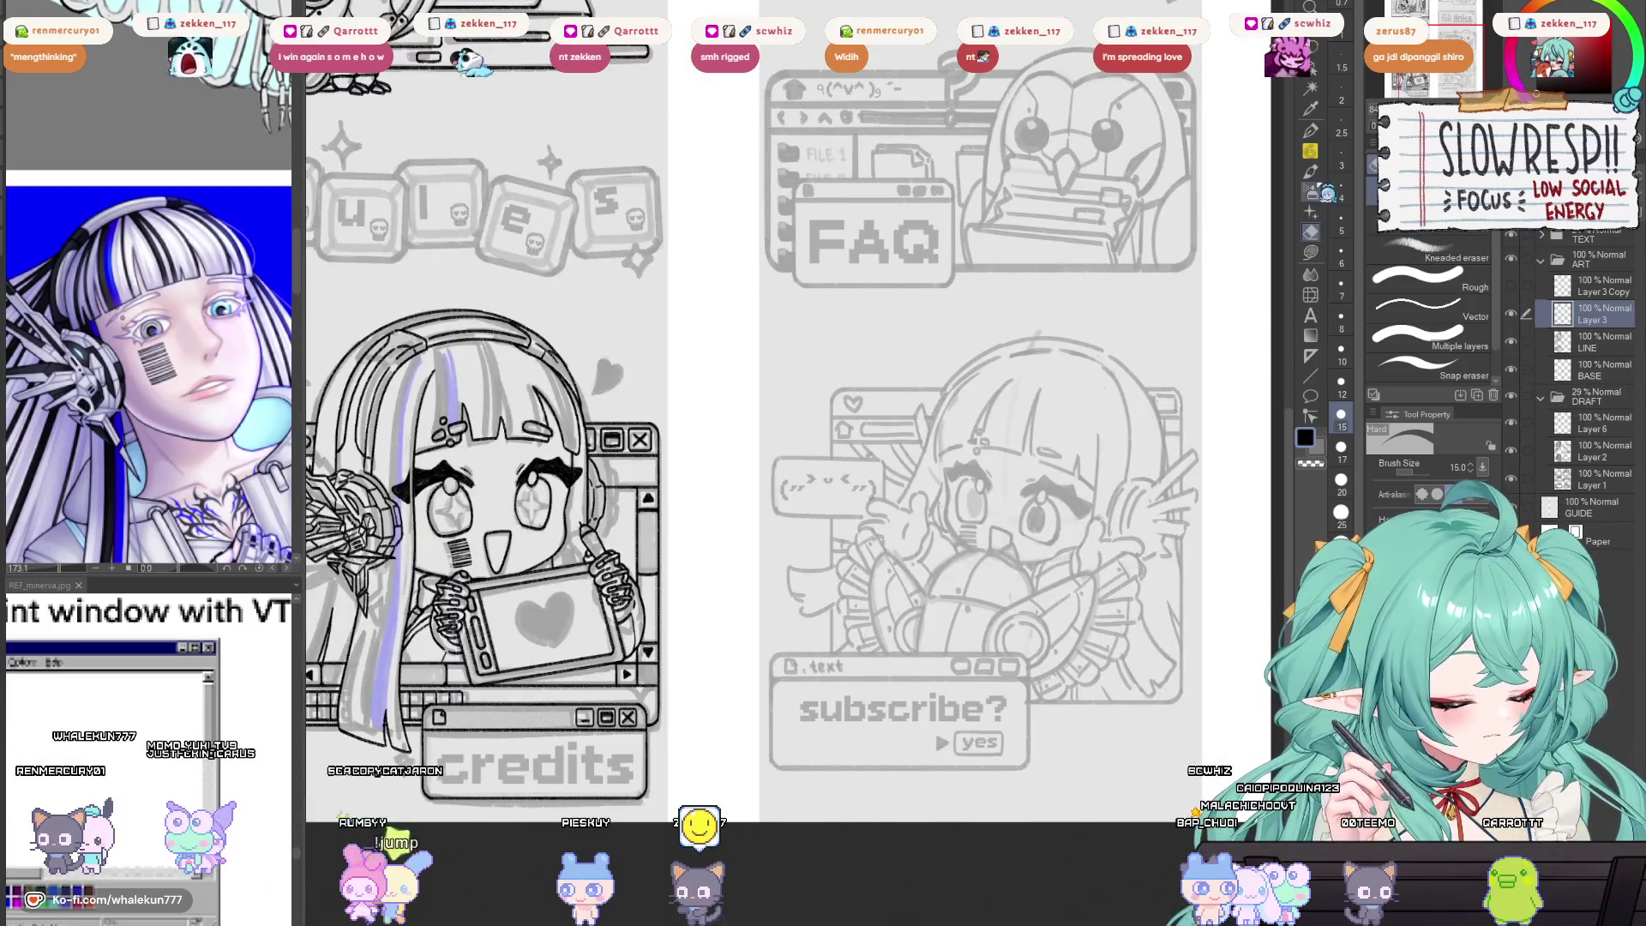
scroll(999, 489, up, 5)
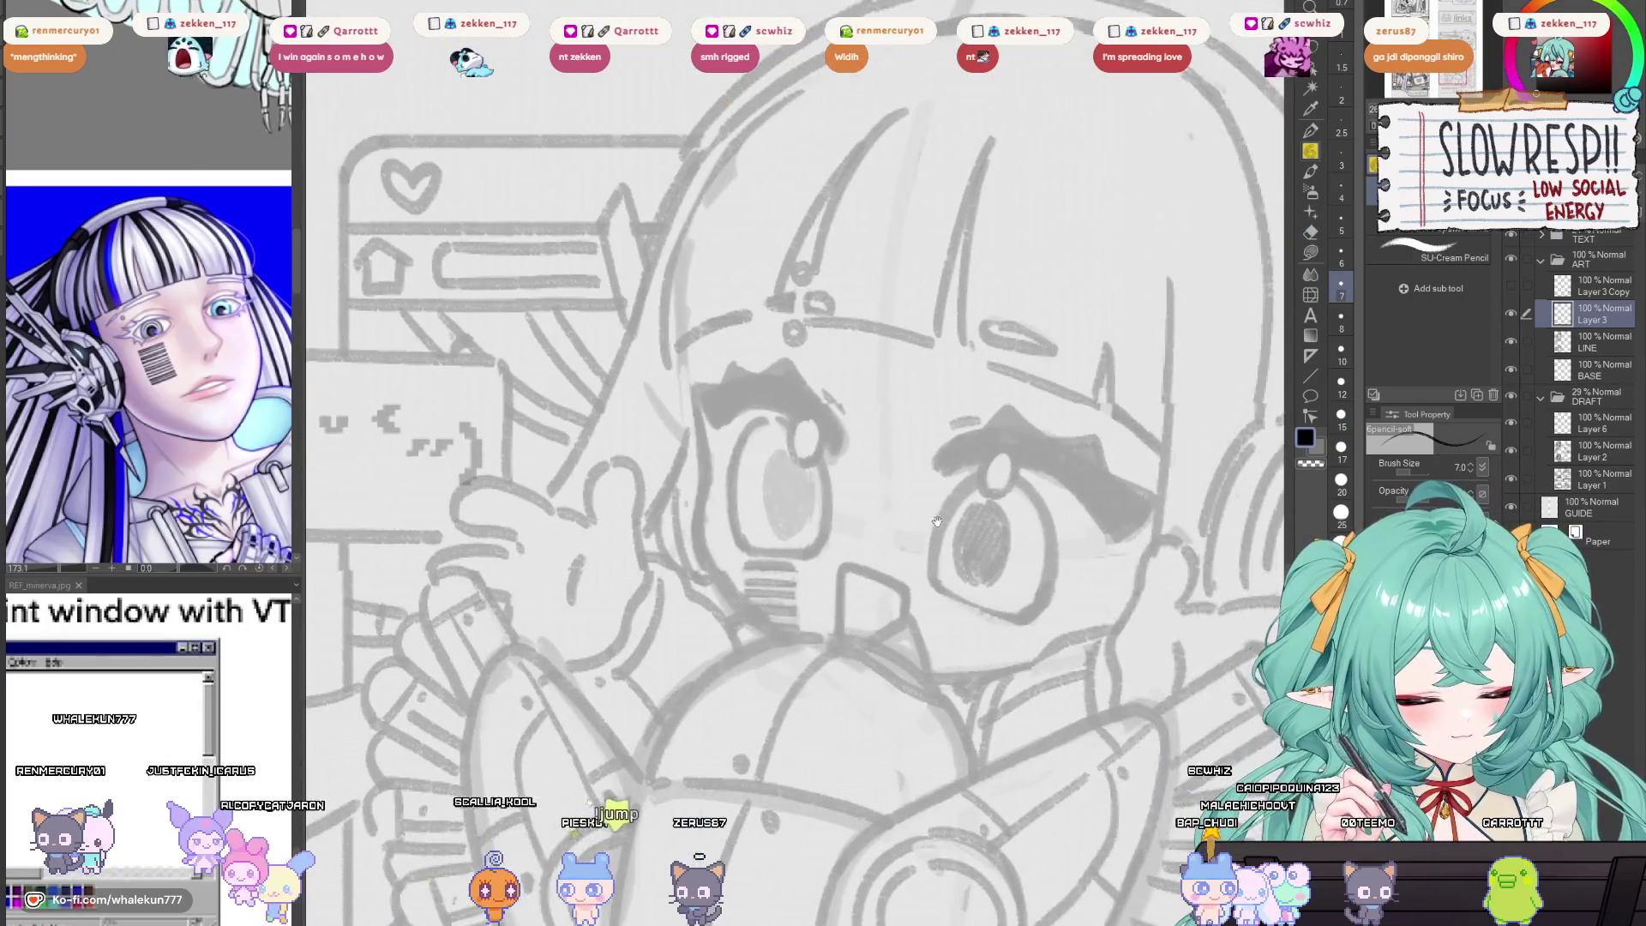
key(h)
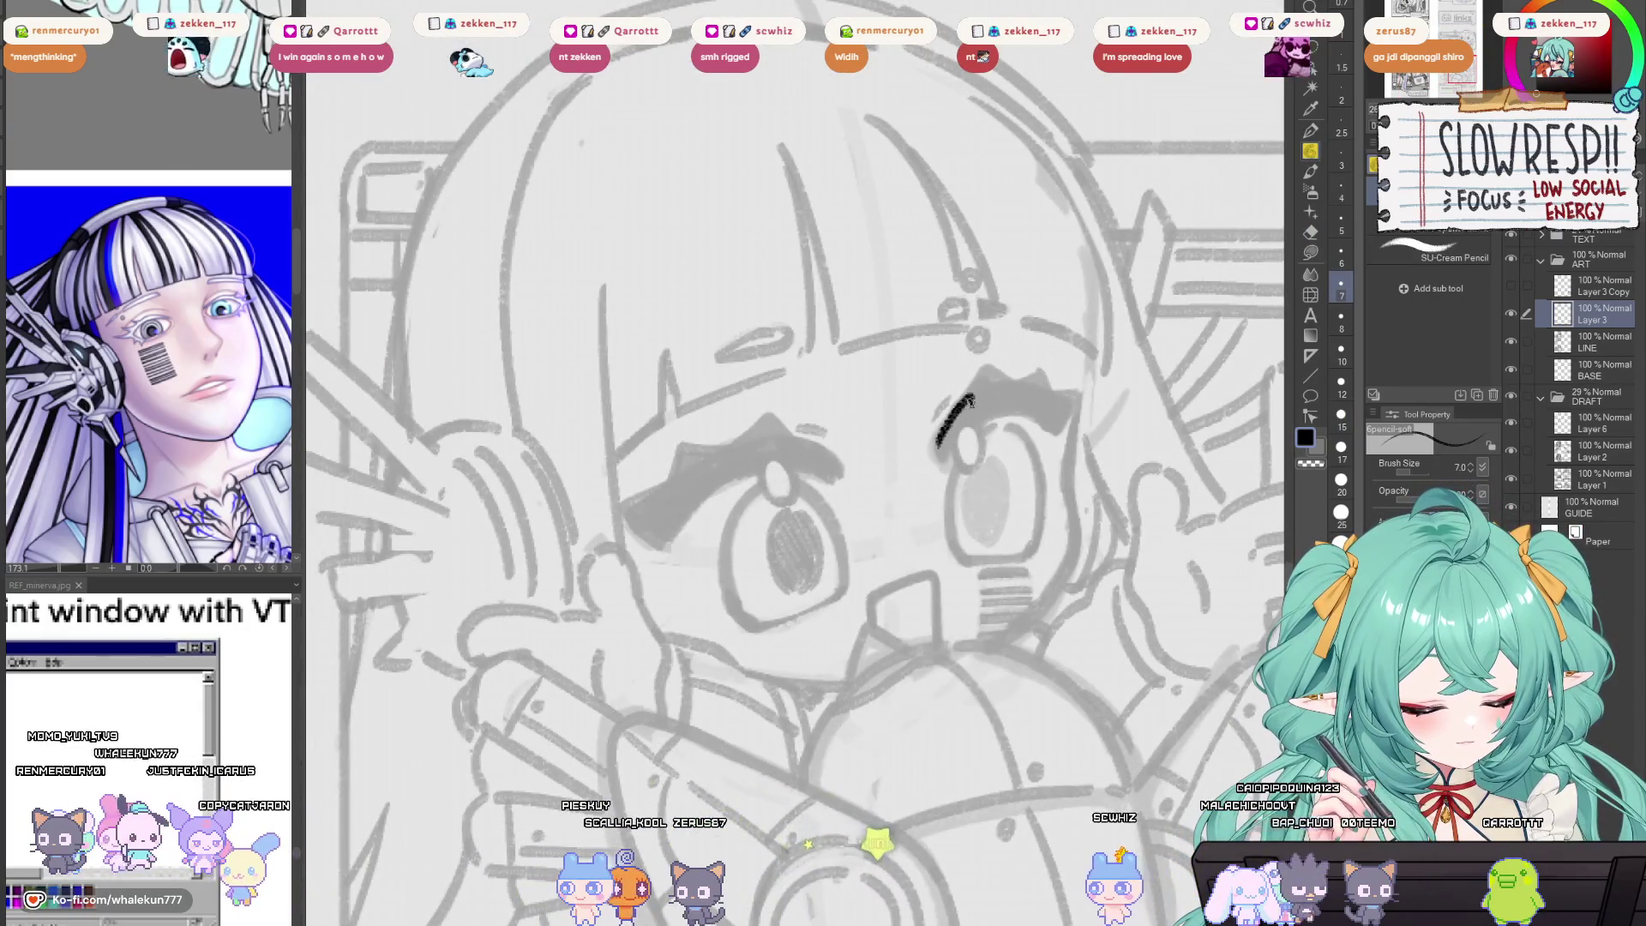
drag(966, 424, 1063, 431)
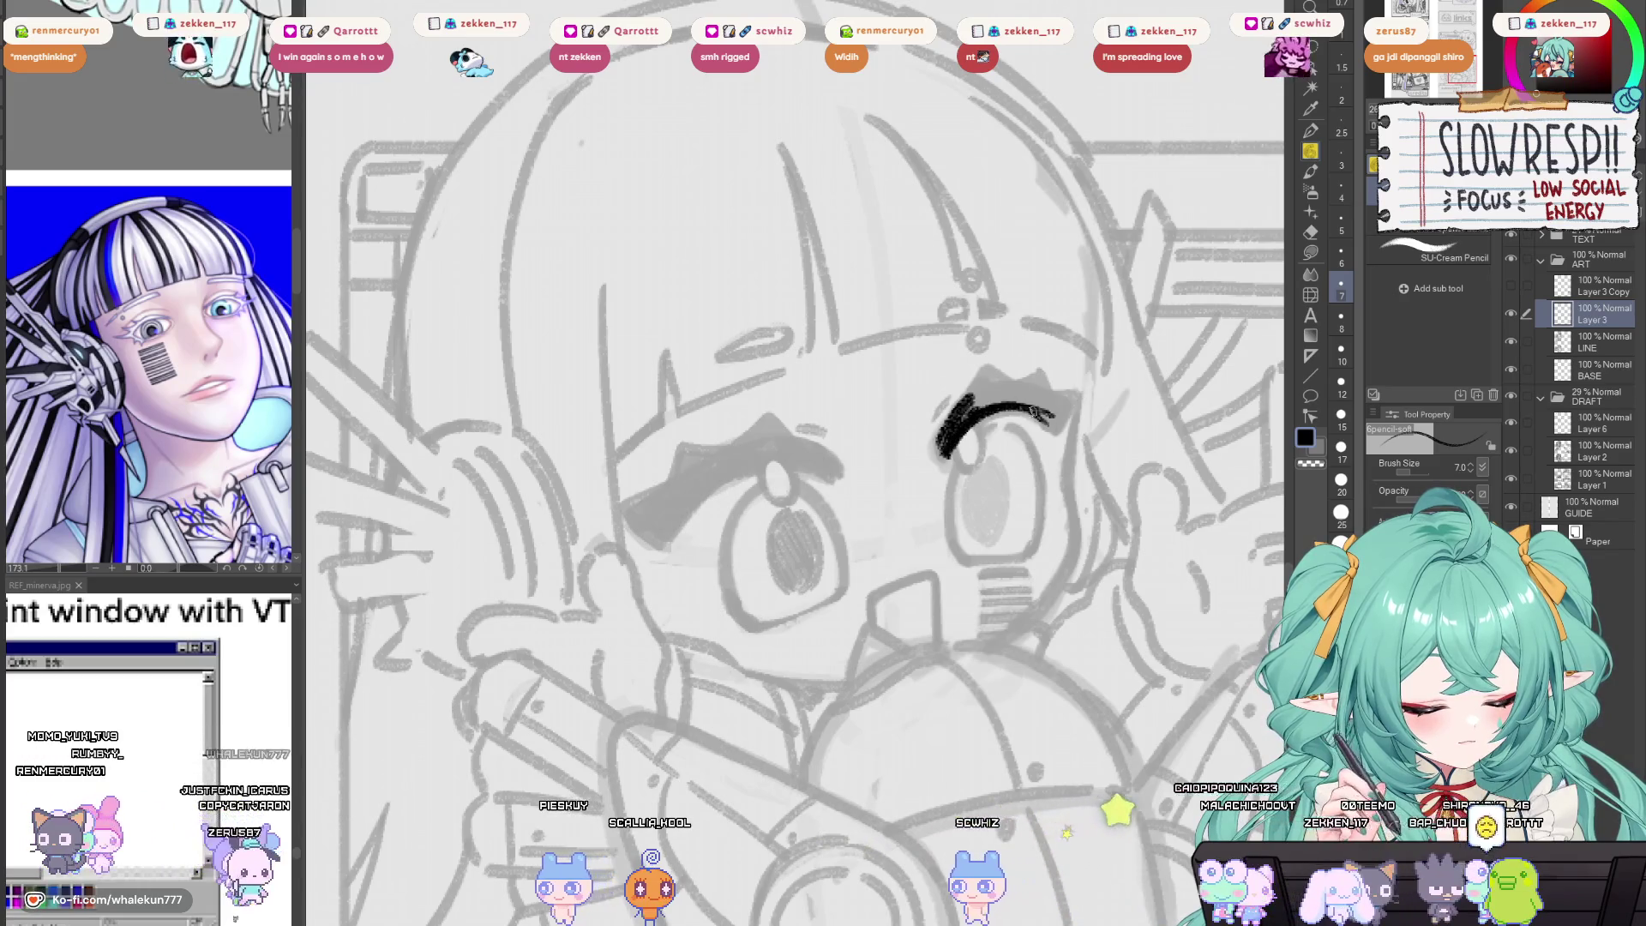
Check the new eyebrow arc by mirroring the canvas in both orientations.
key(h)
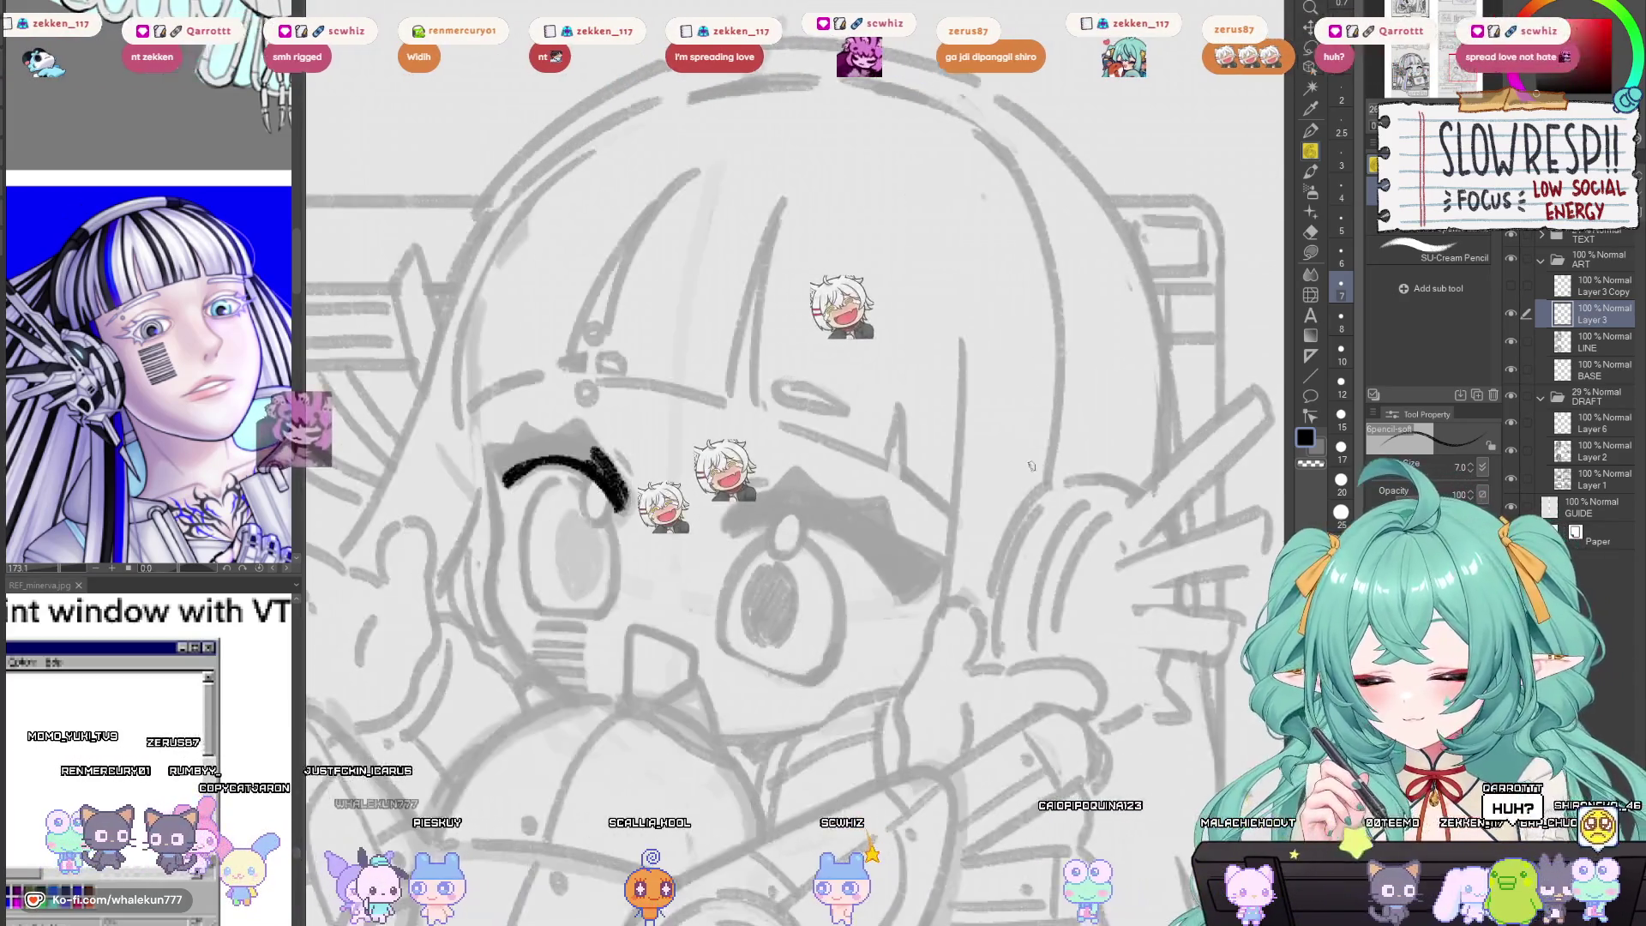
key(h)
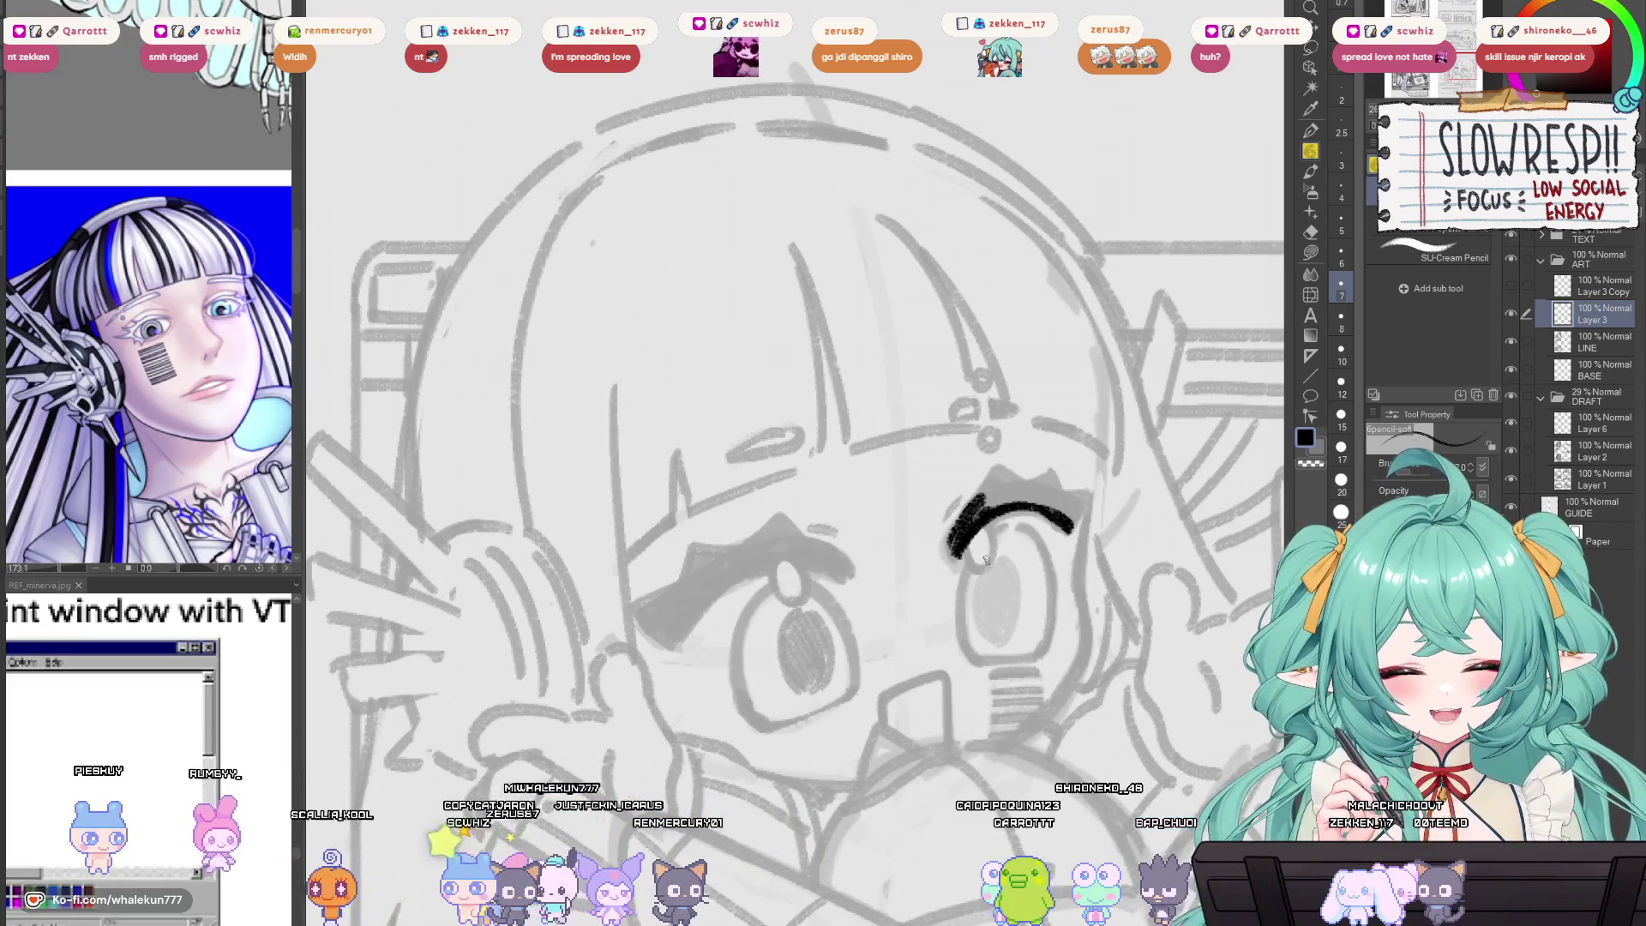
scroll(985, 583, up, 1)
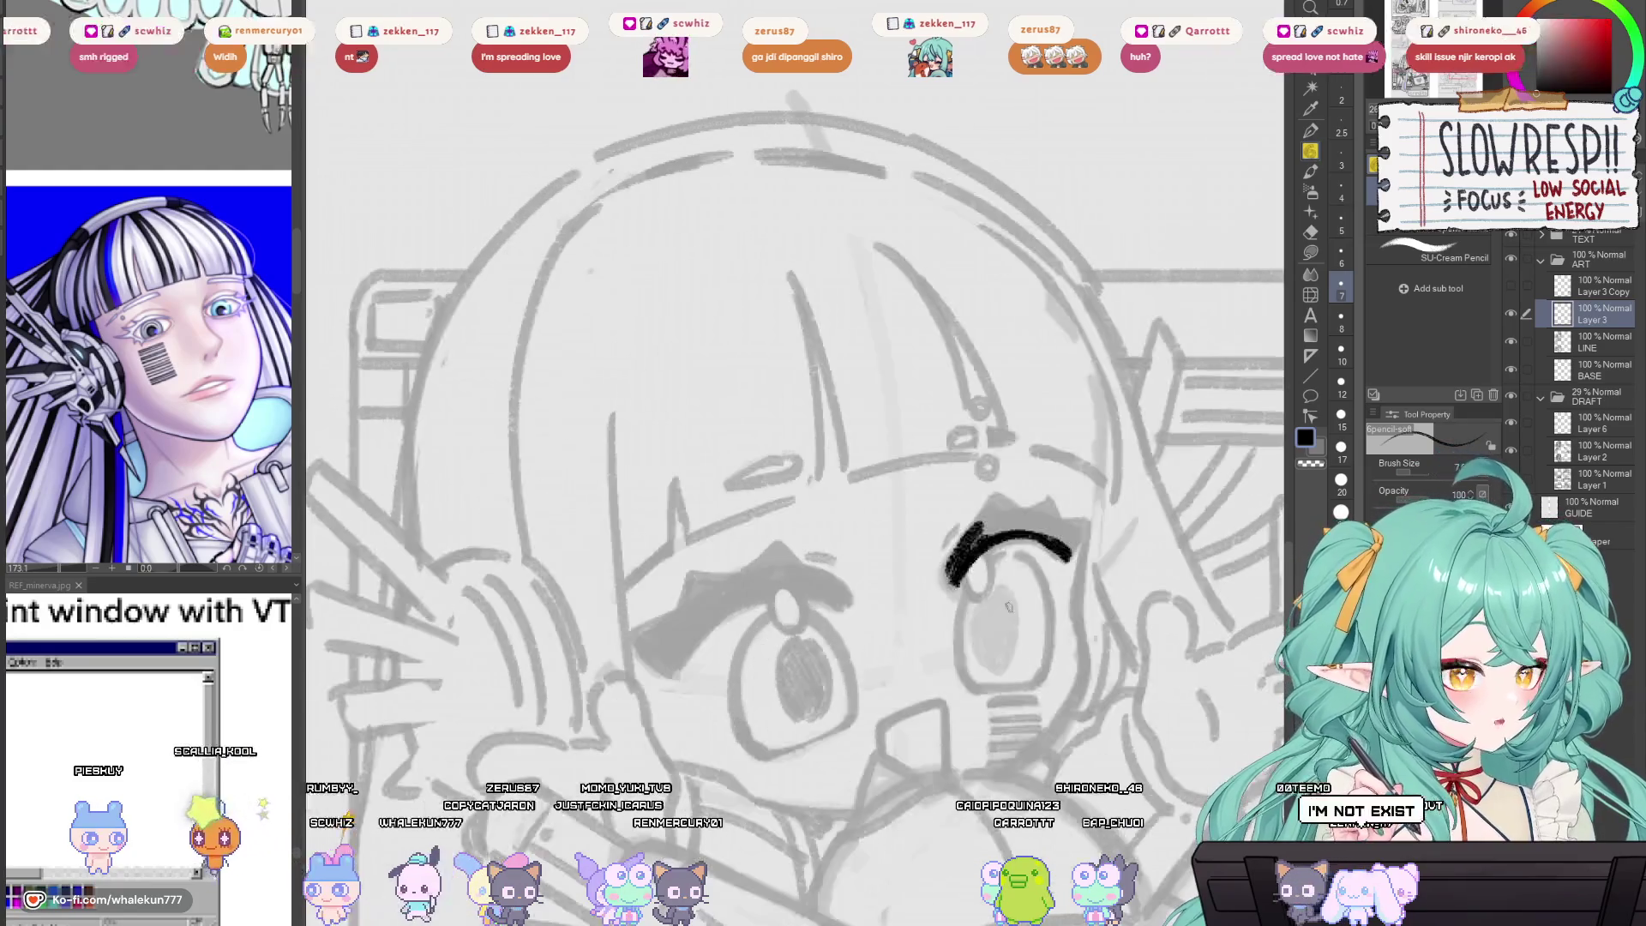
key(h)
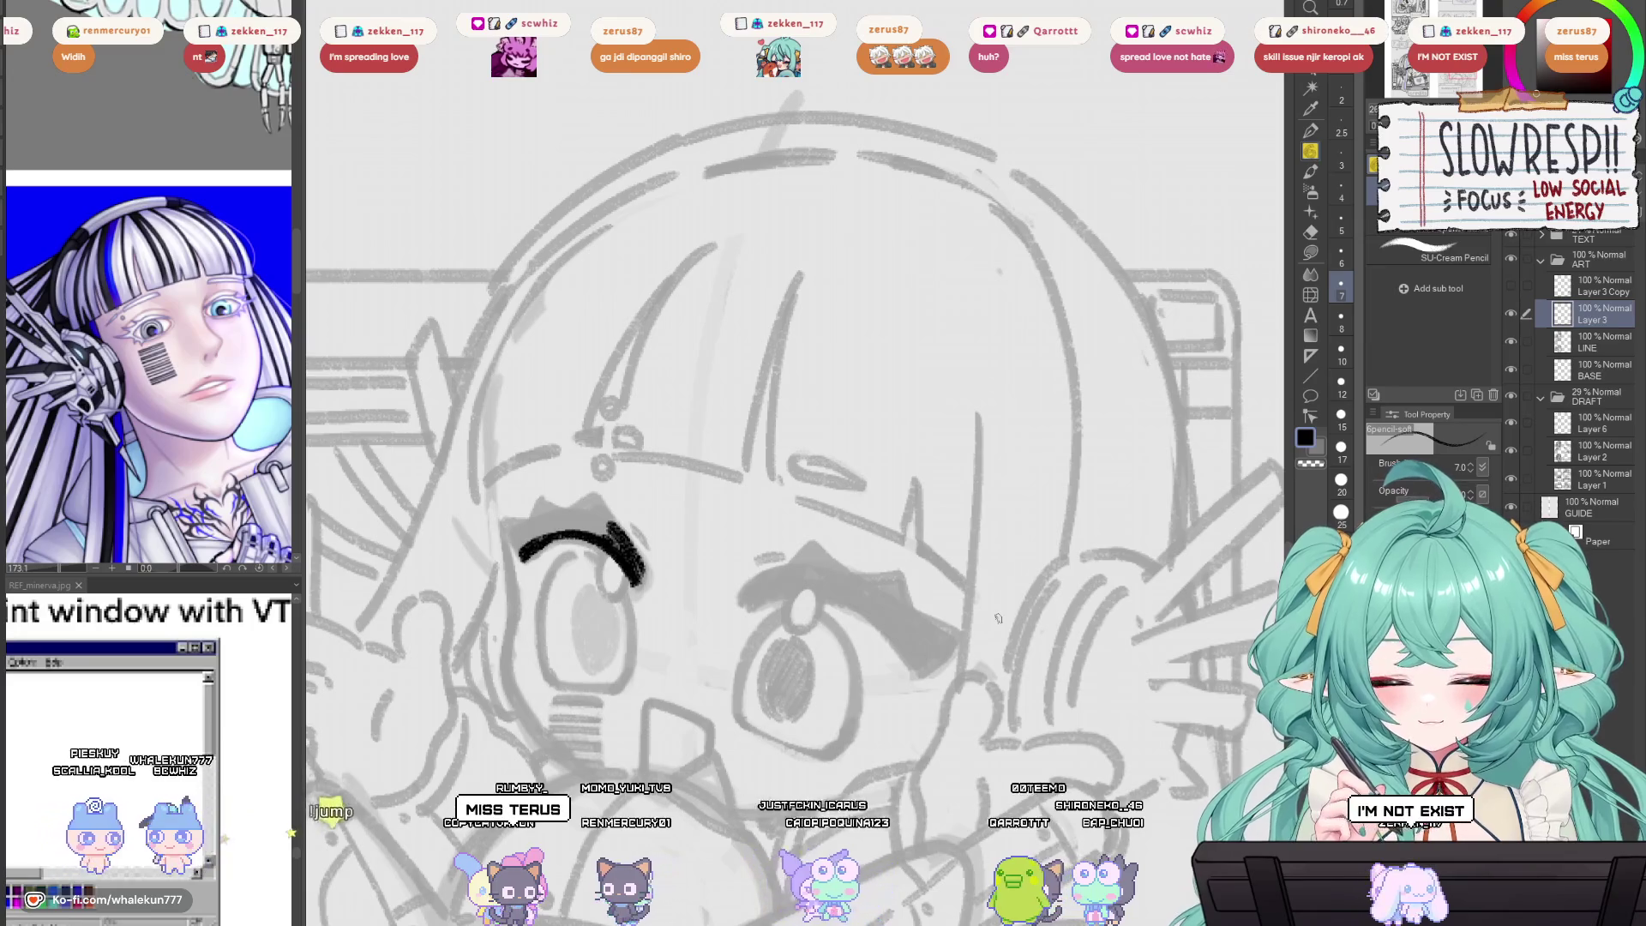
scroll(997, 619, up, 2)
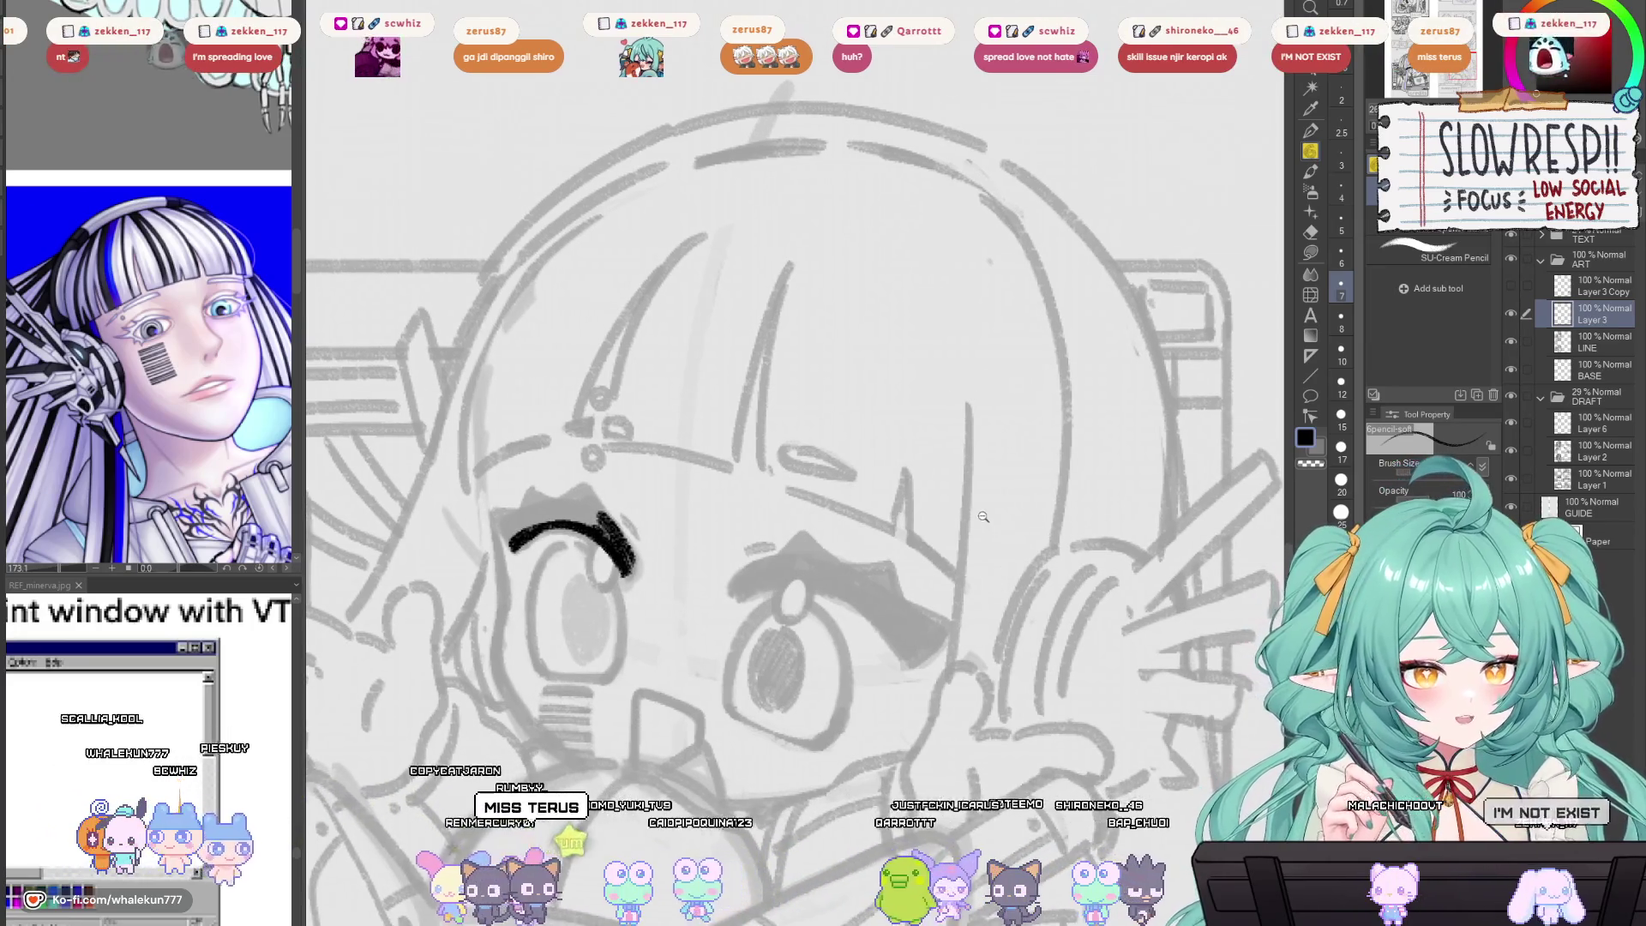
key(h)
mouse_move(948, 531)
mouse_down()
mouse_move(934, 462)
mouse_move(930, 527)
mouse_move(980, 511)
mouse_move(963, 558)
mouse_up()
key(h)
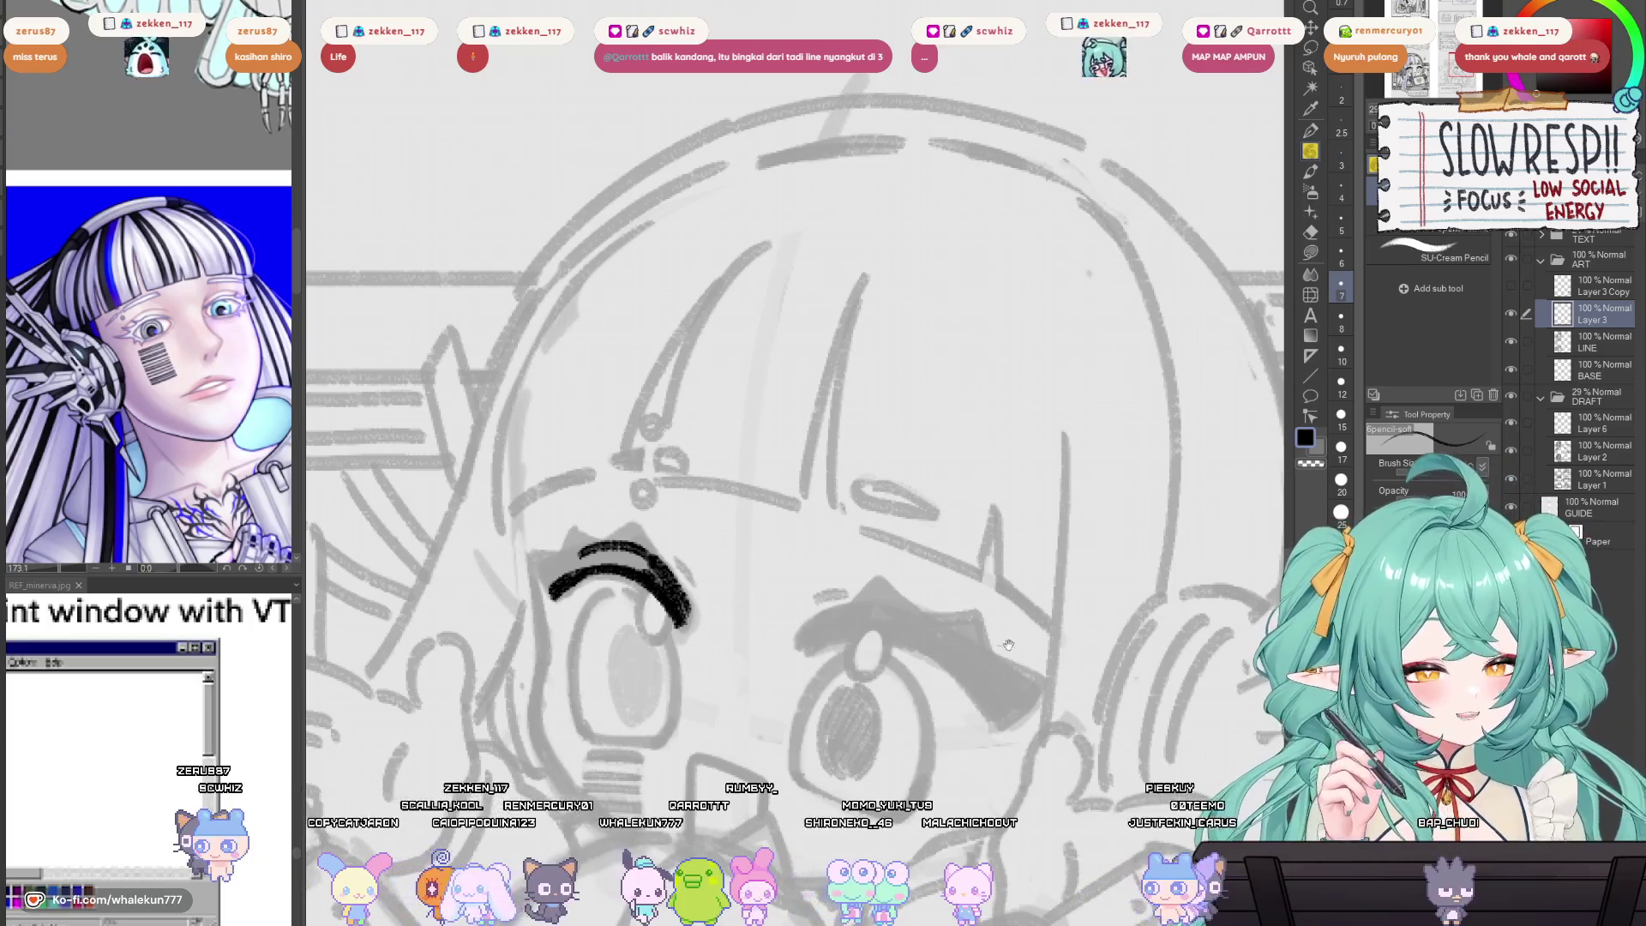
Thicken the left end of the eye's lash line, rotating the canvas and keeping brush size 7.
mouse_move(1009, 645)
mouse_down()
mouse_move(1292, 559)
mouse_move(1071, 448)
mouse_move(1367, 441)
mouse_move(1016, 617)
mouse_move(866, 566)
mouse_up()
scroll(930, 438, up, 1)
drag(930, 438, 1029, 438)
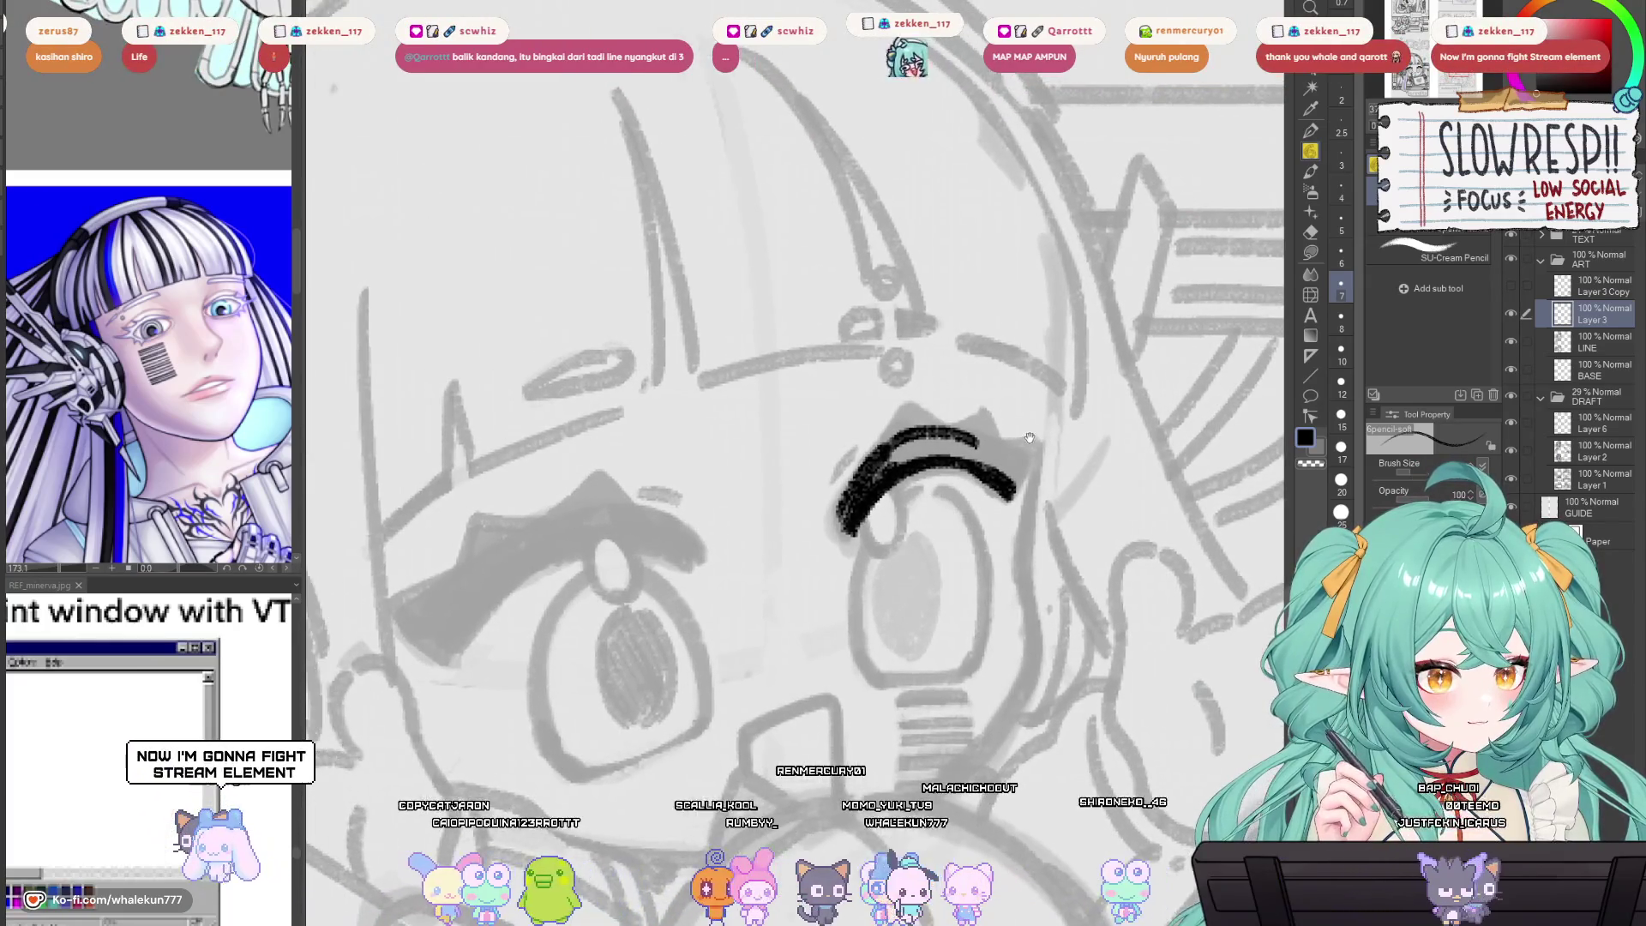
scroll(1024, 420, down, 1)
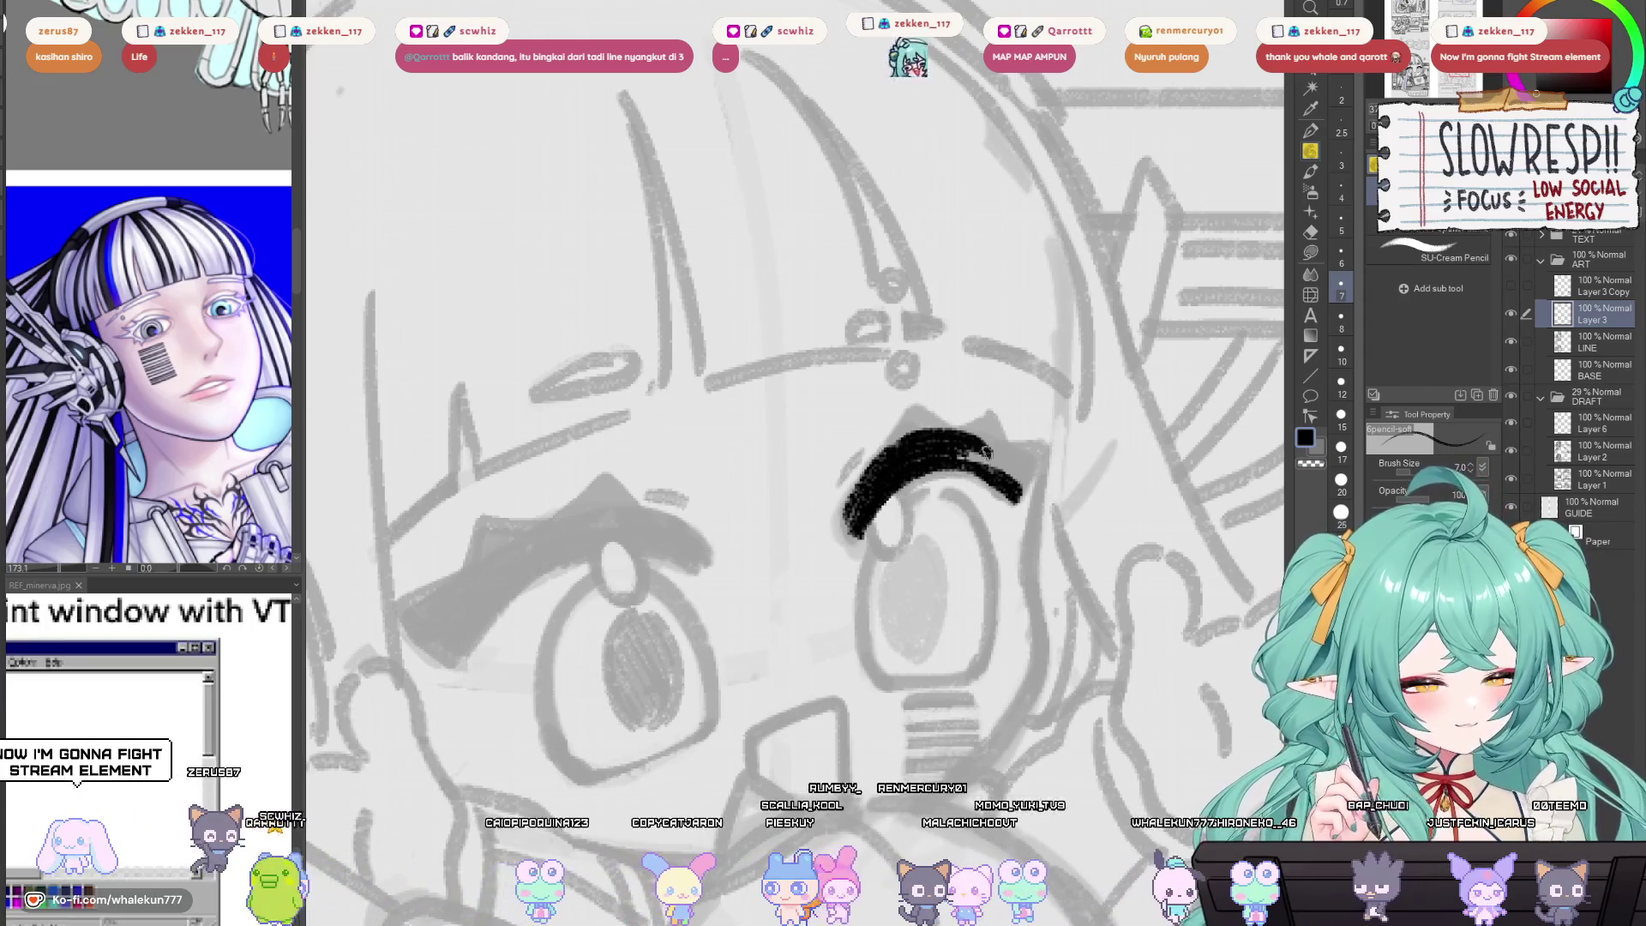
drag(887, 446, 844, 535)
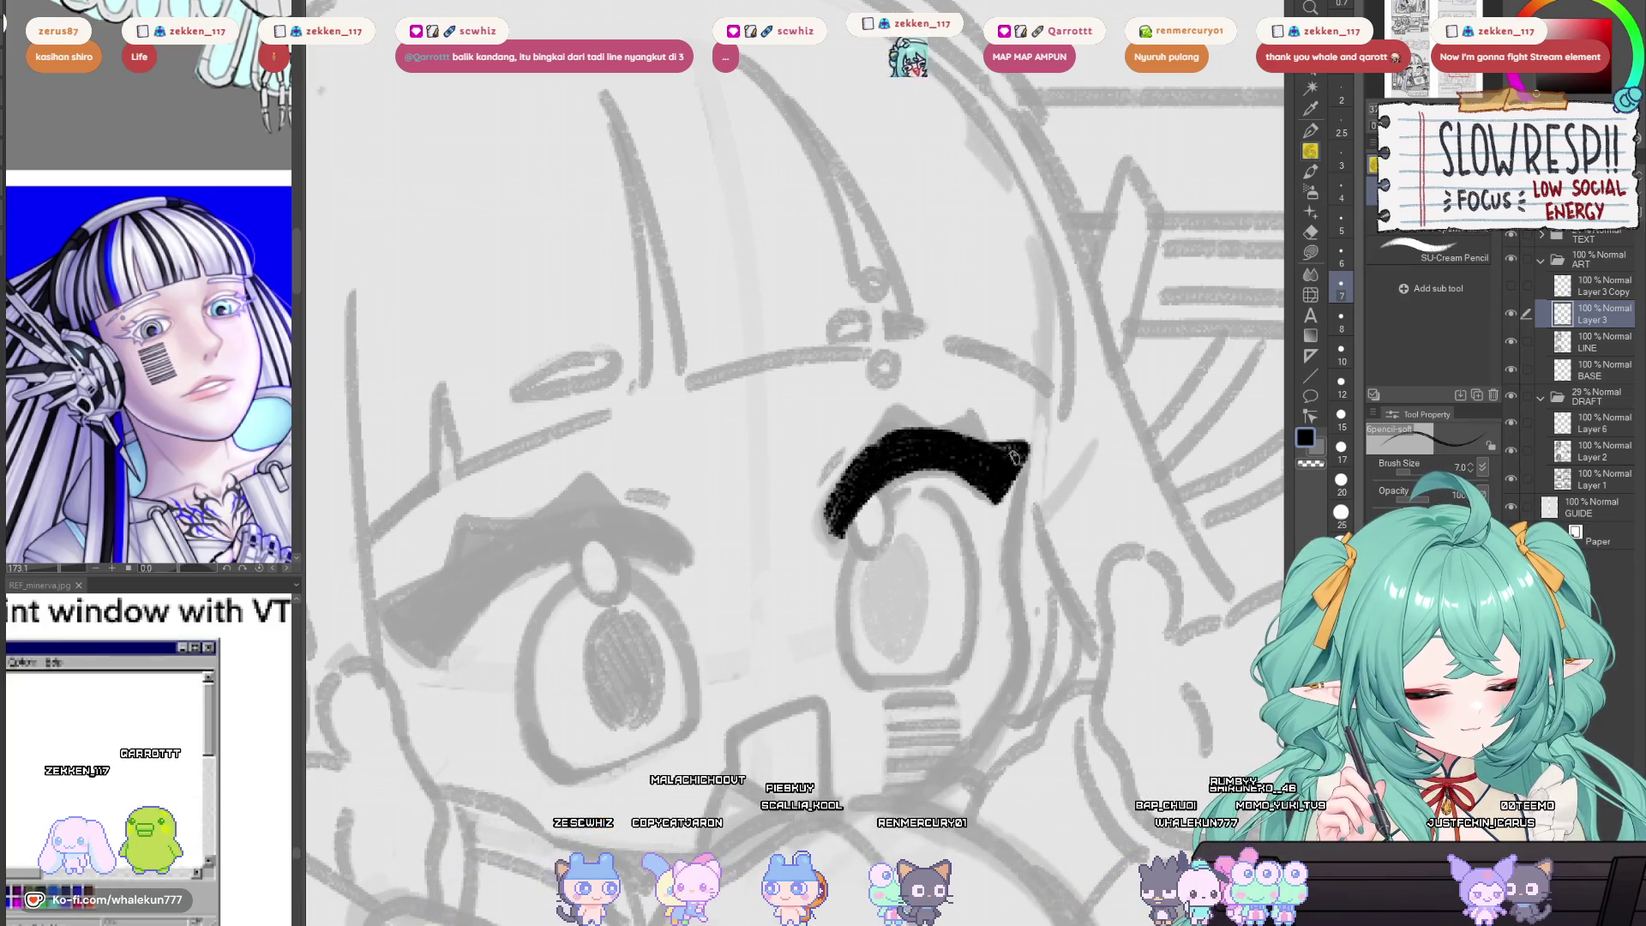
mouse_move(984, 483)
mouse_down()
mouse_move(922, 508)
mouse_move(1024, 540)
mouse_move(1037, 565)
mouse_move(1023, 638)
mouse_move(1034, 593)
mouse_up()
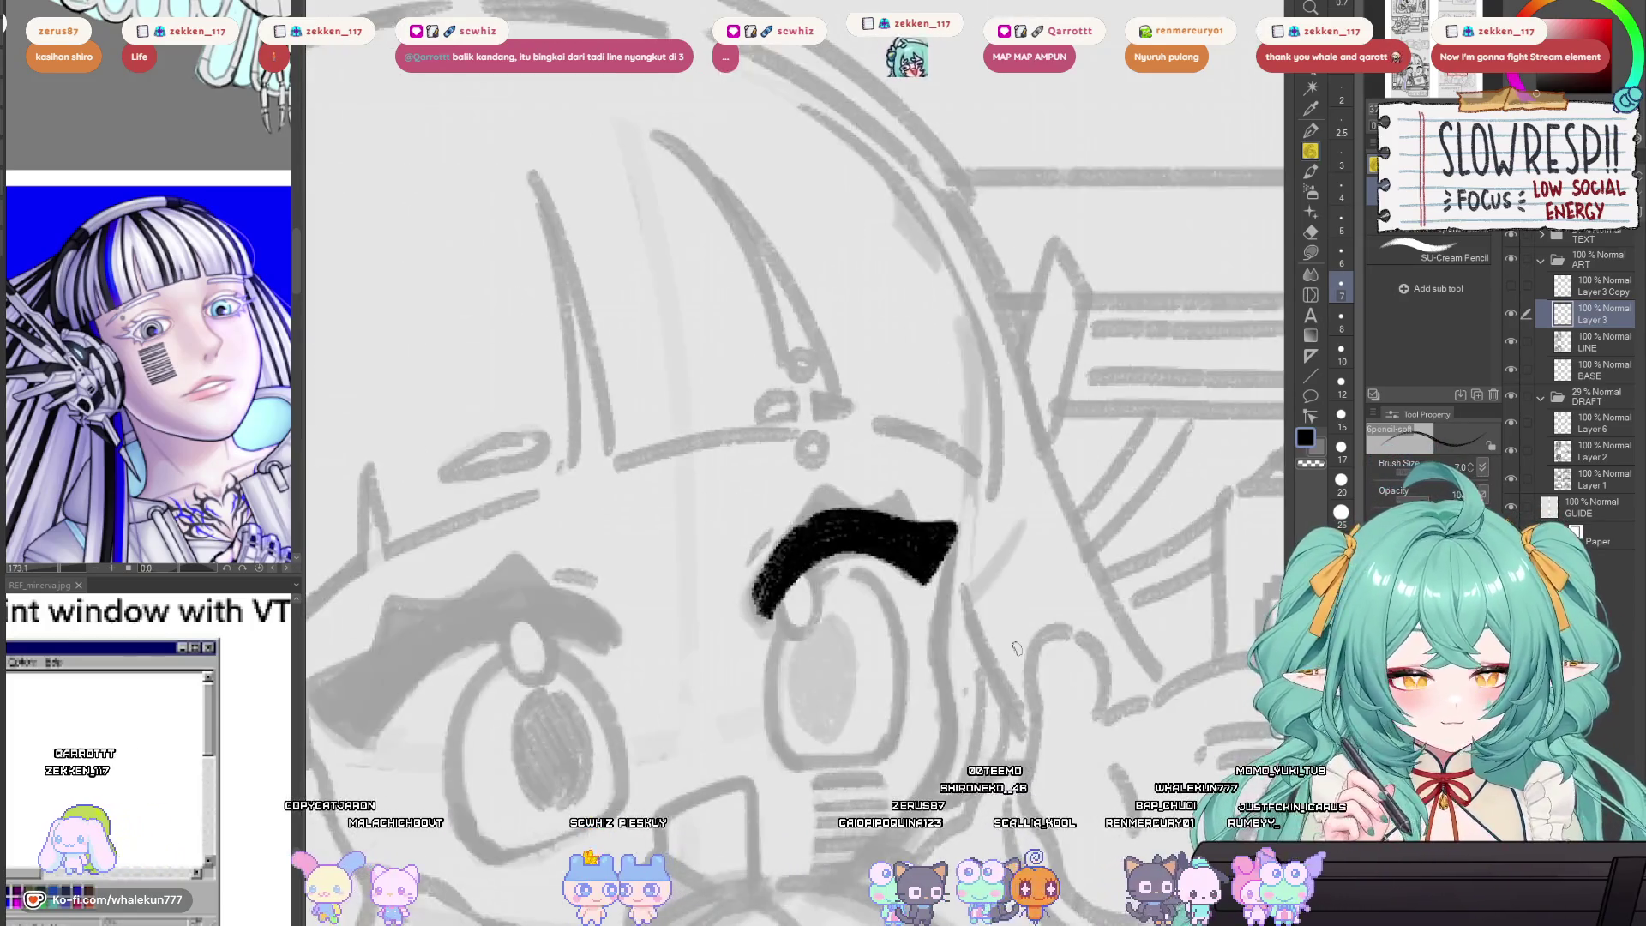
drag(987, 693, 1071, 688)
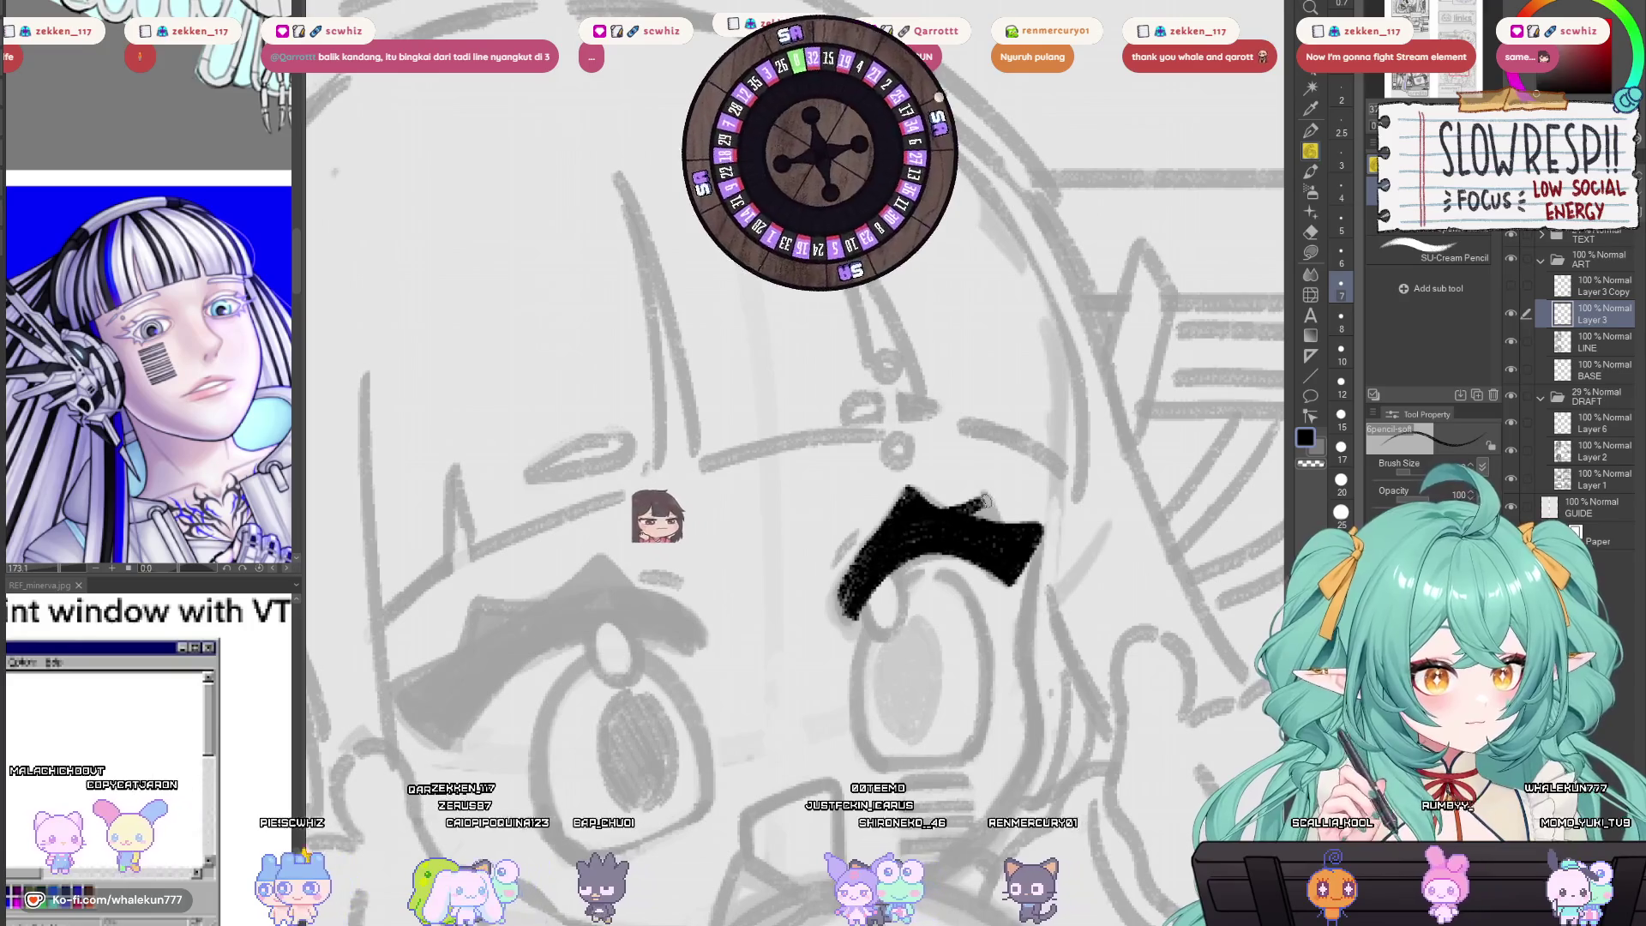
mouse_move(1001, 497)
mouse_down()
mouse_move(995, 521)
mouse_move(975, 519)
mouse_move(994, 558)
mouse_move(929, 566)
mouse_move(971, 542)
mouse_up()
key(bracketleft)
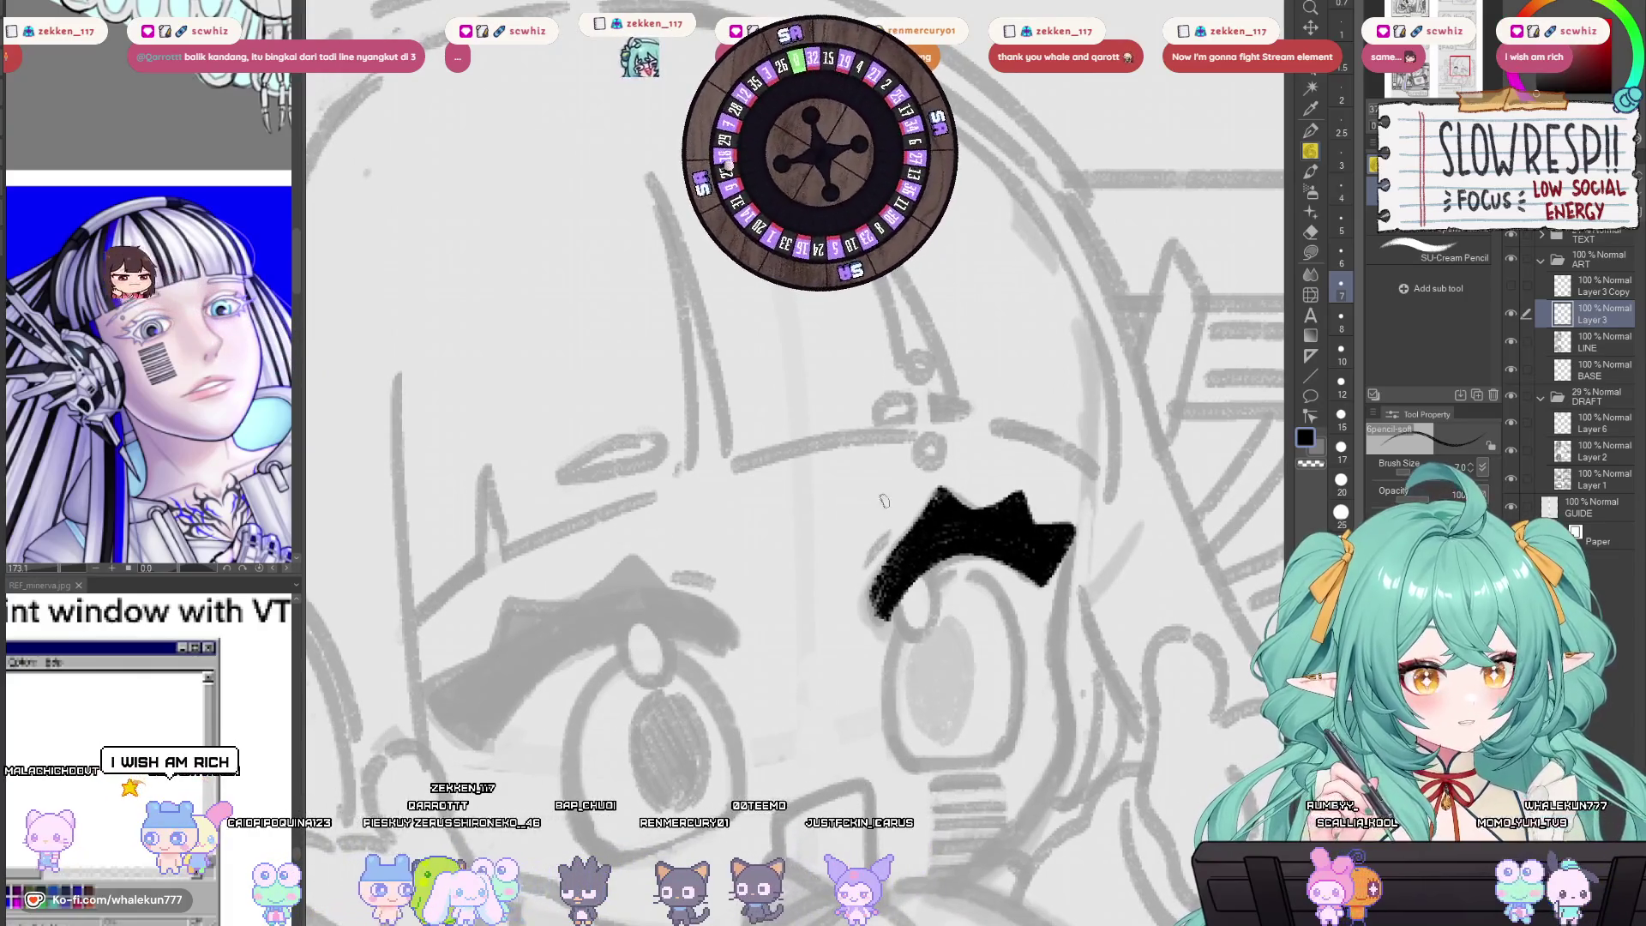
key(bracketright)
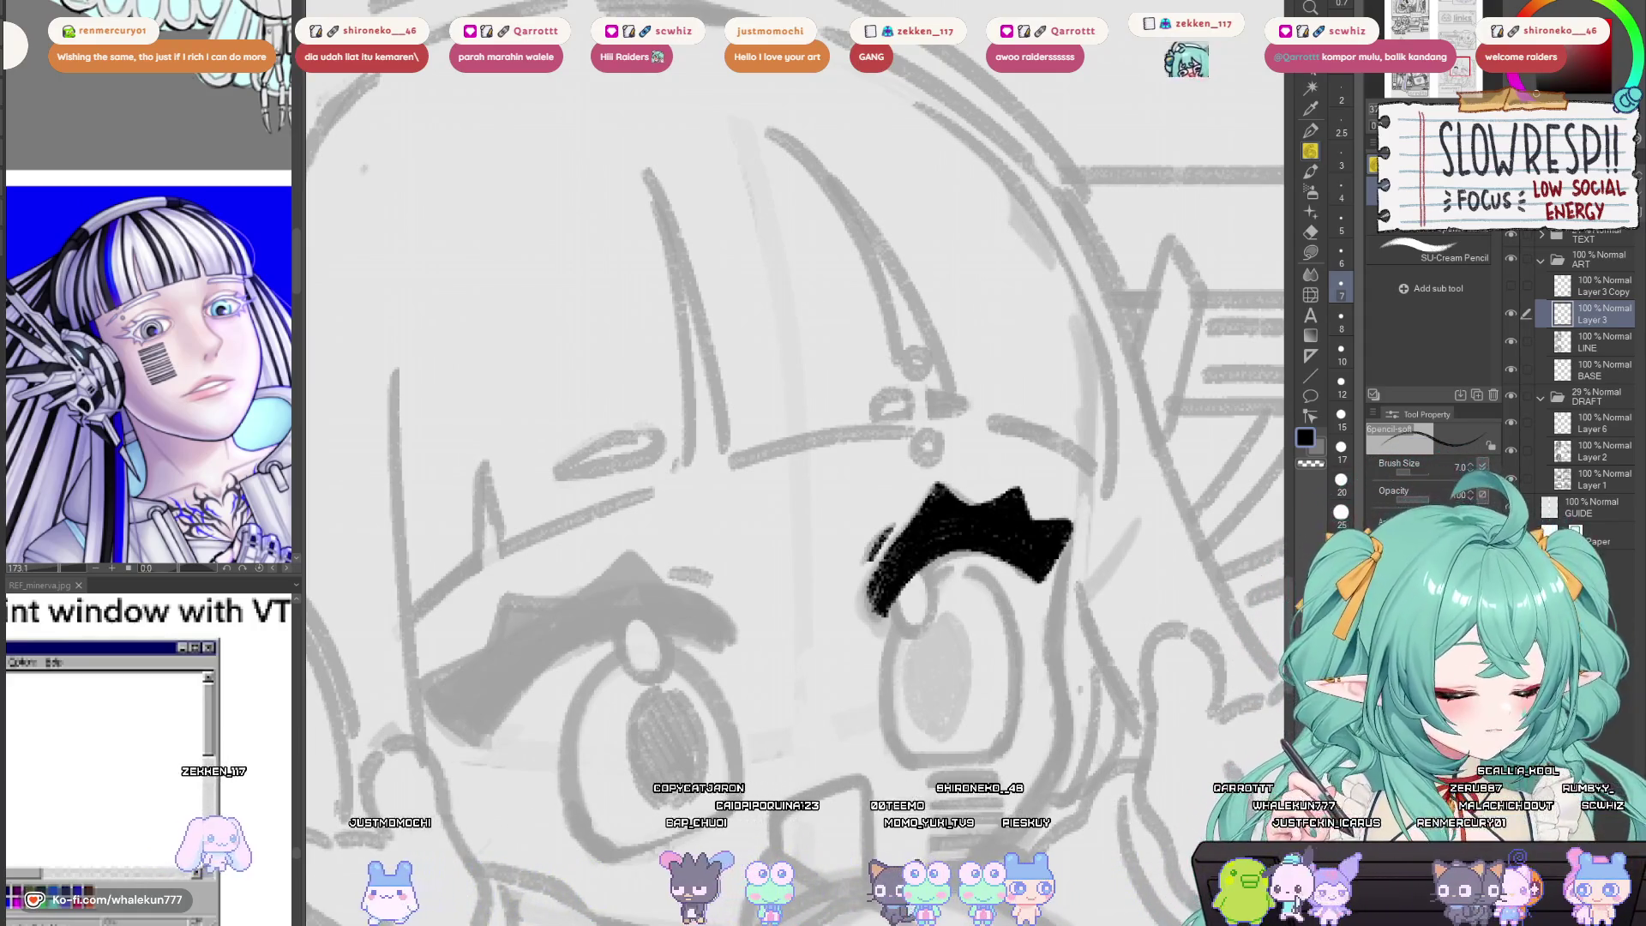
scroll(992, 544, down, 5)
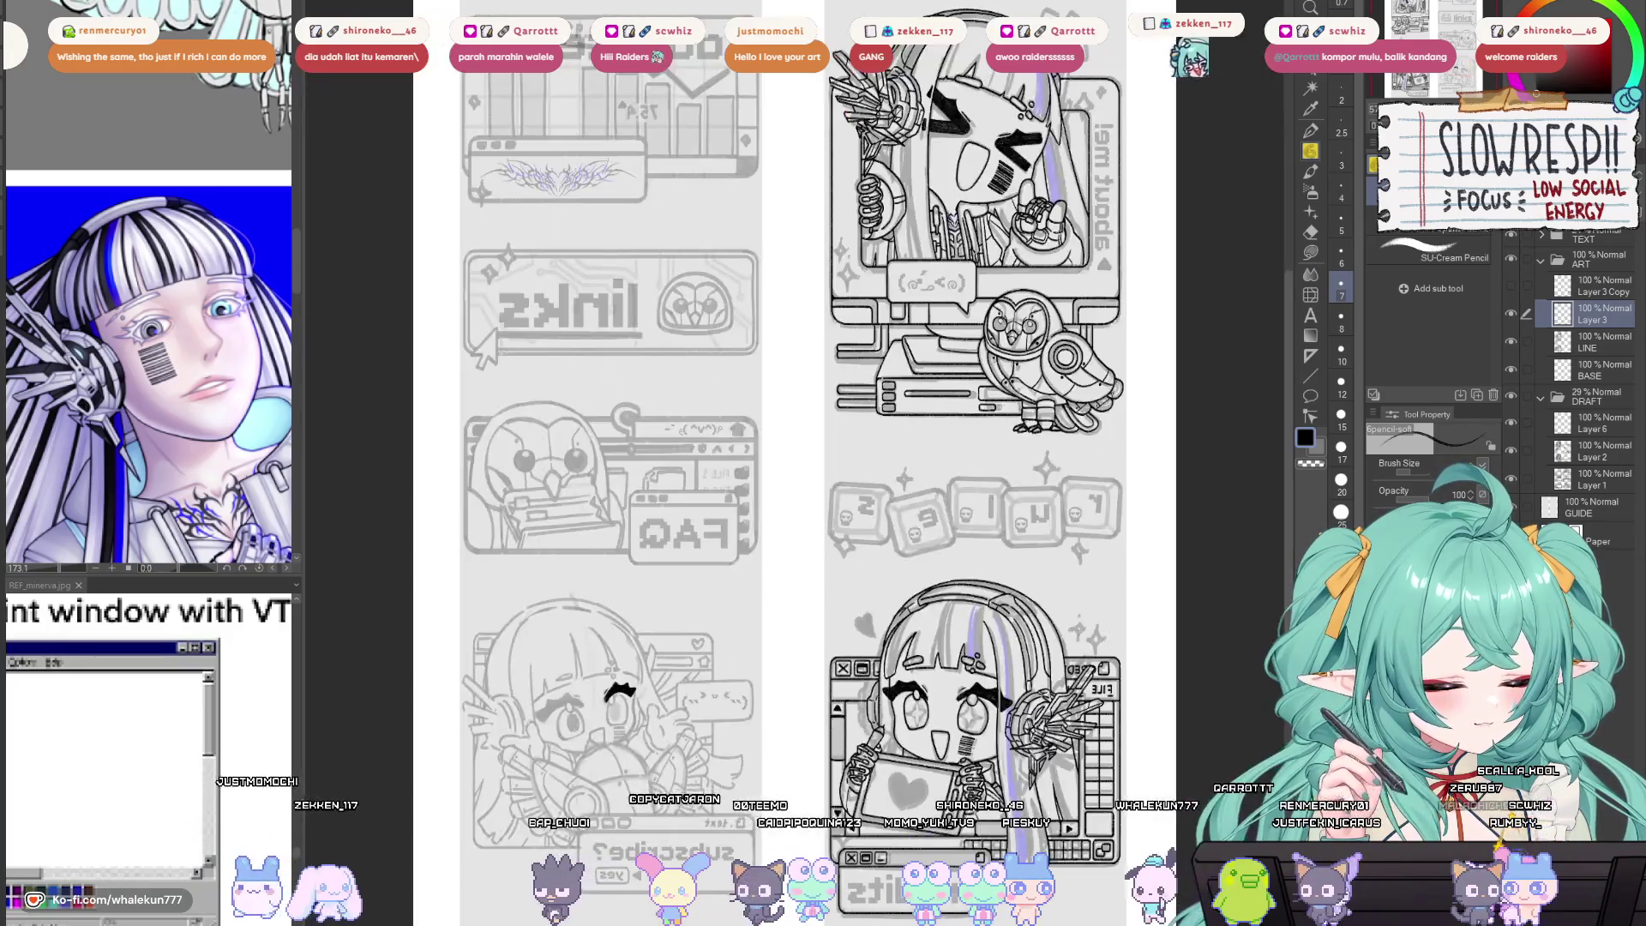
scroll(992, 544, up, 2)
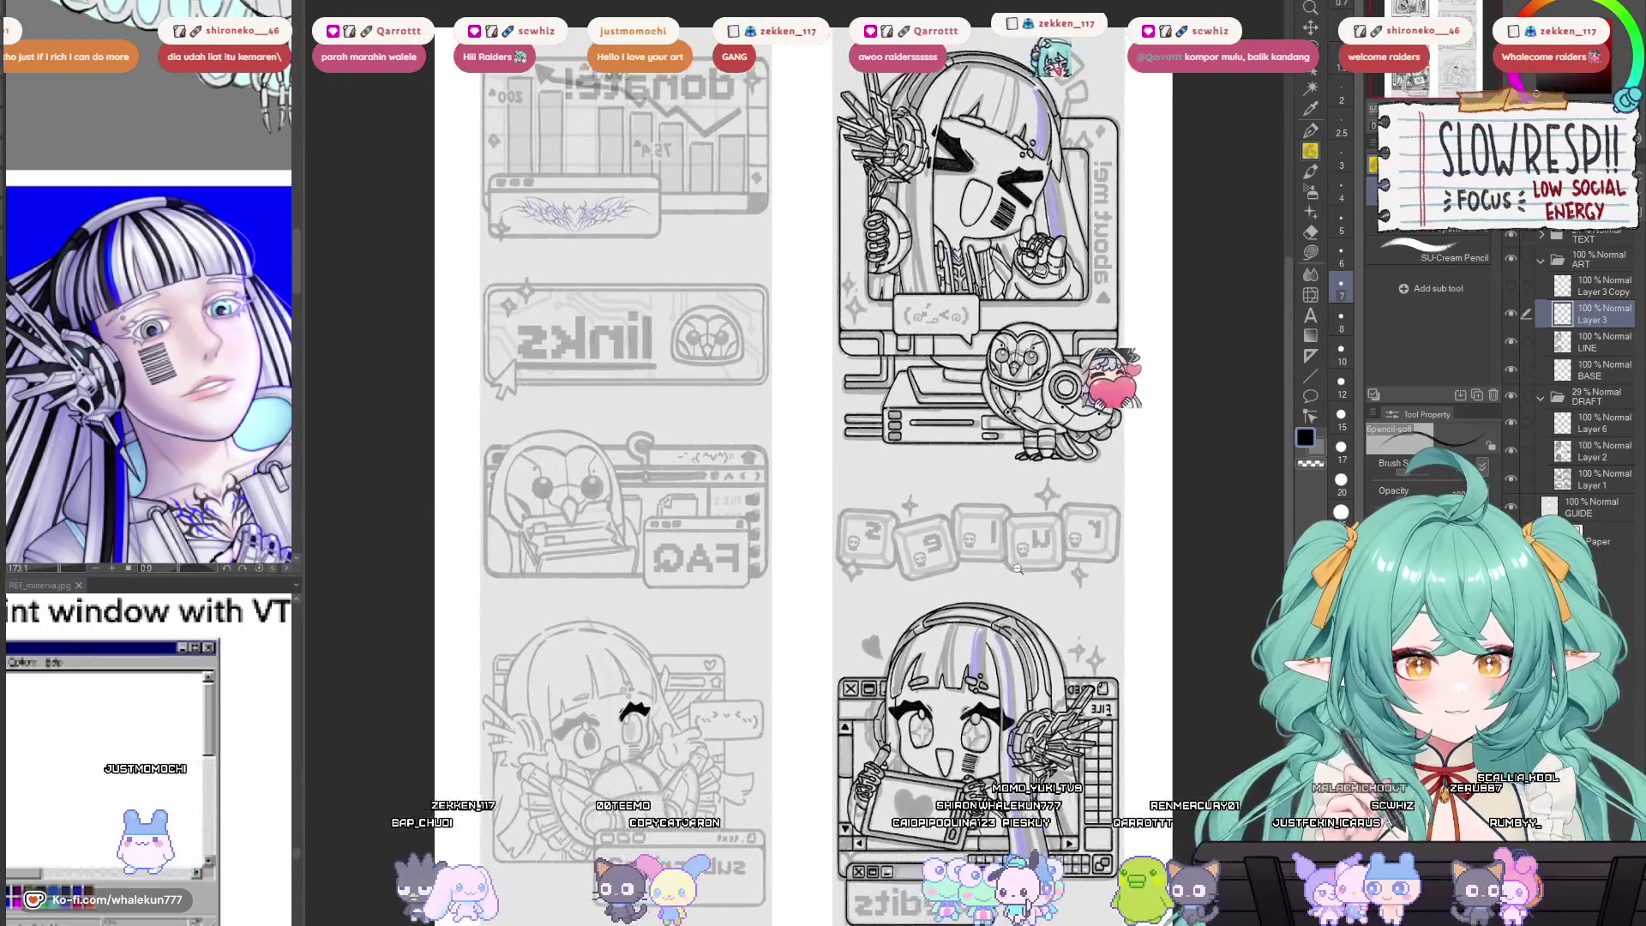
key(h)
scroll(1072, 541, up, 2)
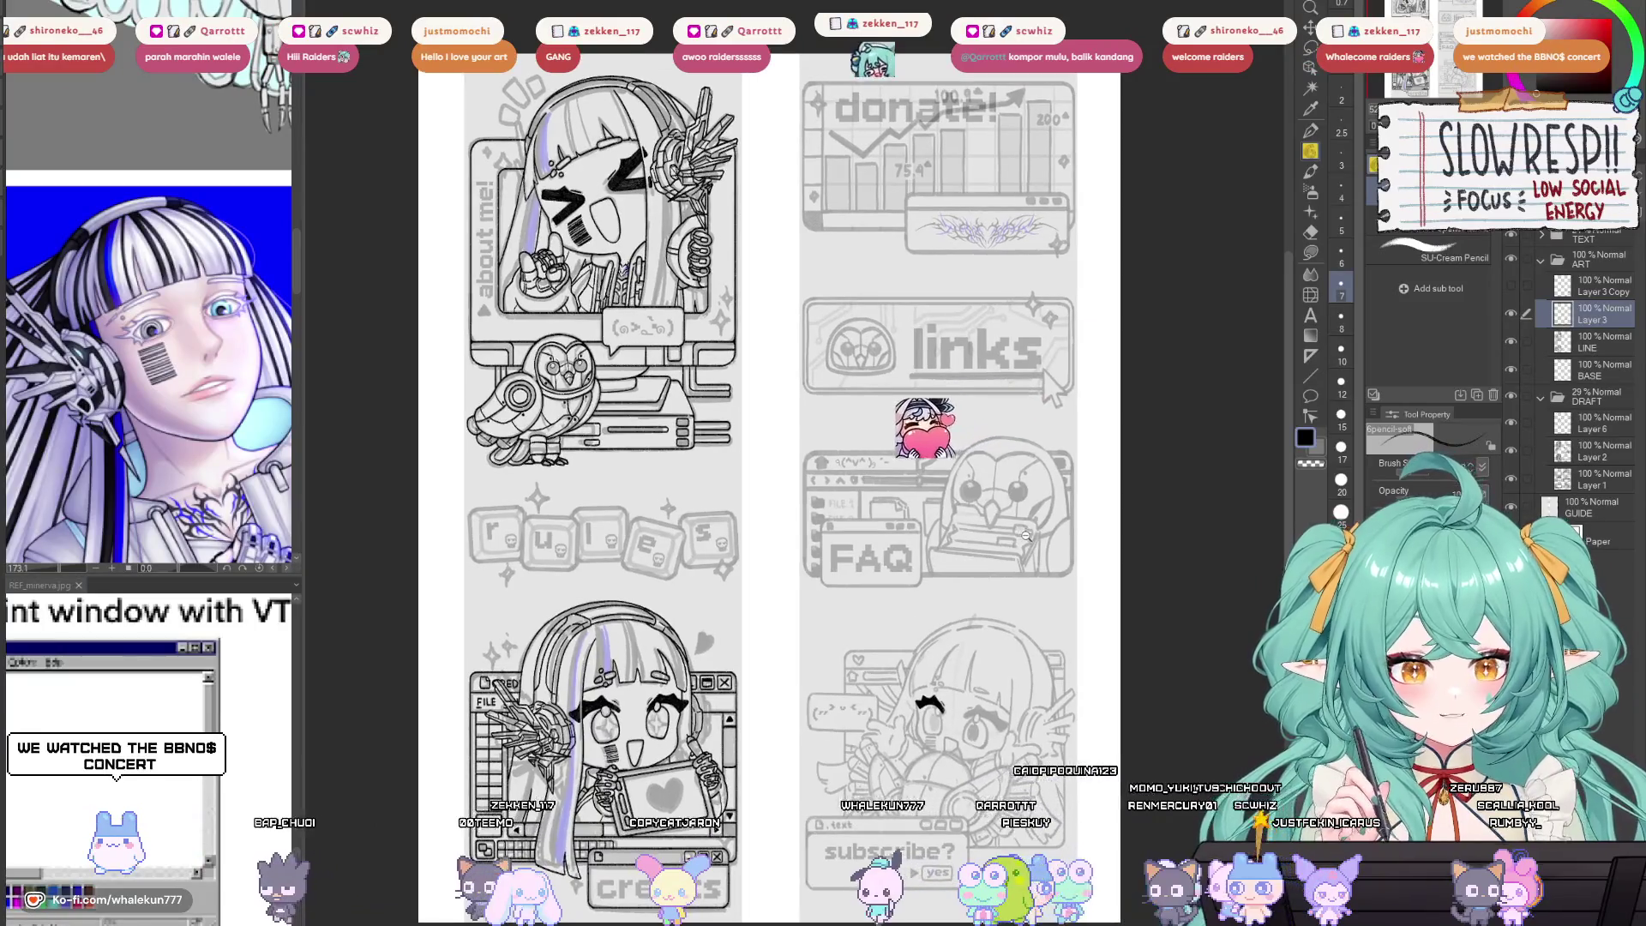
scroll(1055, 553, down, 2)
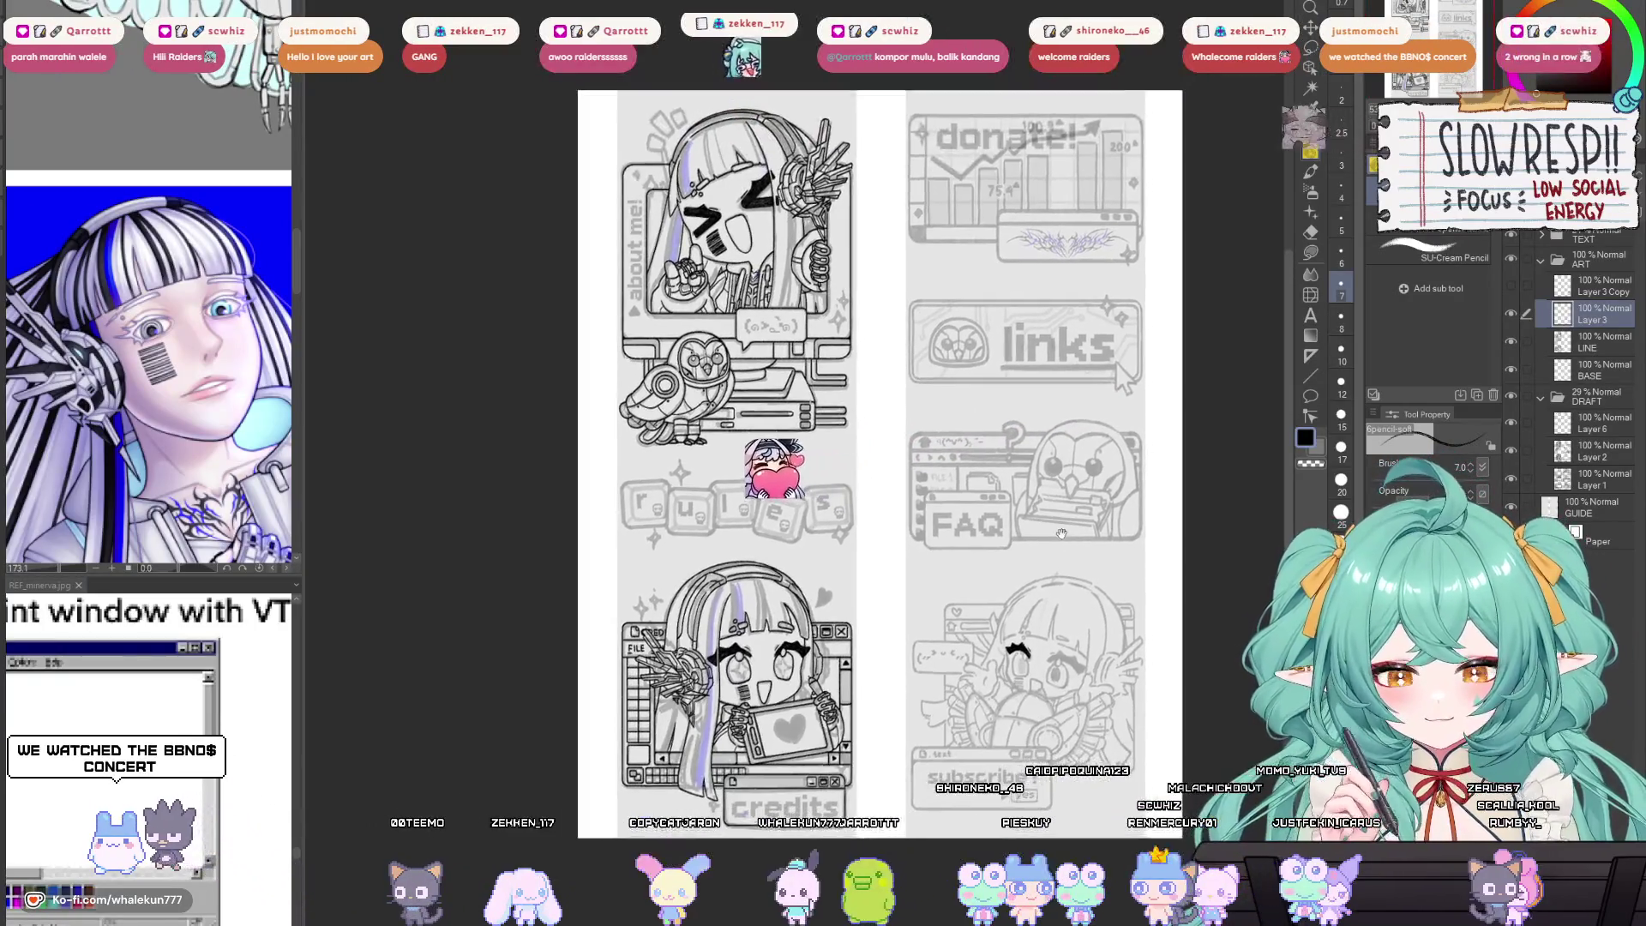
scroll(1027, 569, up, 3)
scroll(1026, 569, up, 2)
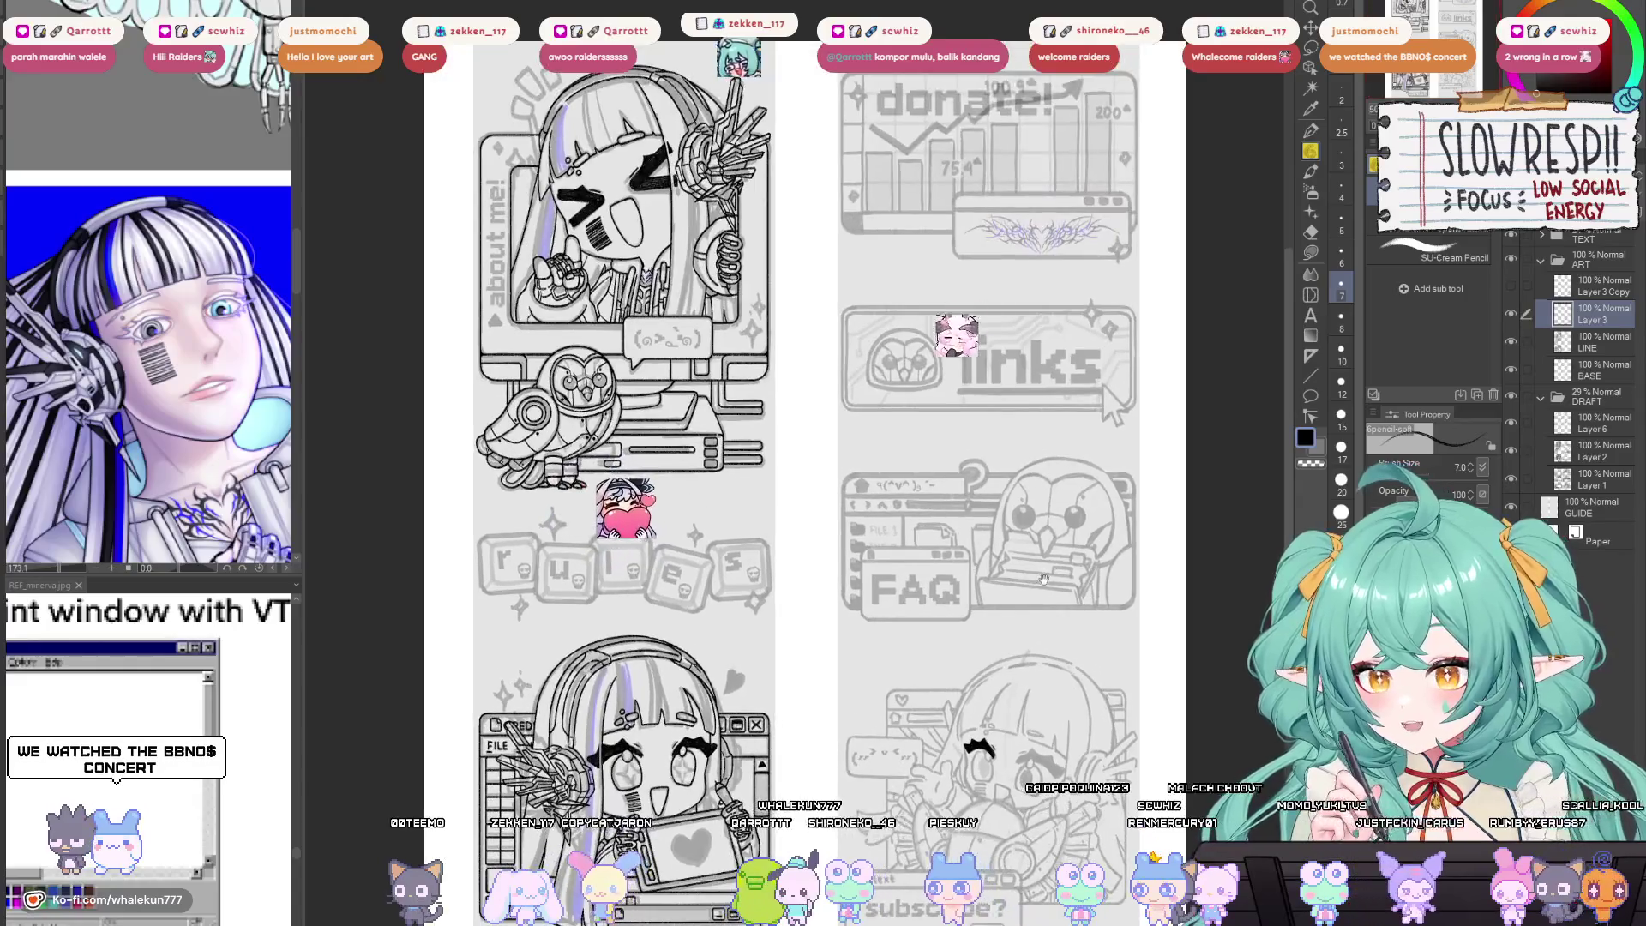
drag(1043, 580, 1039, 575)
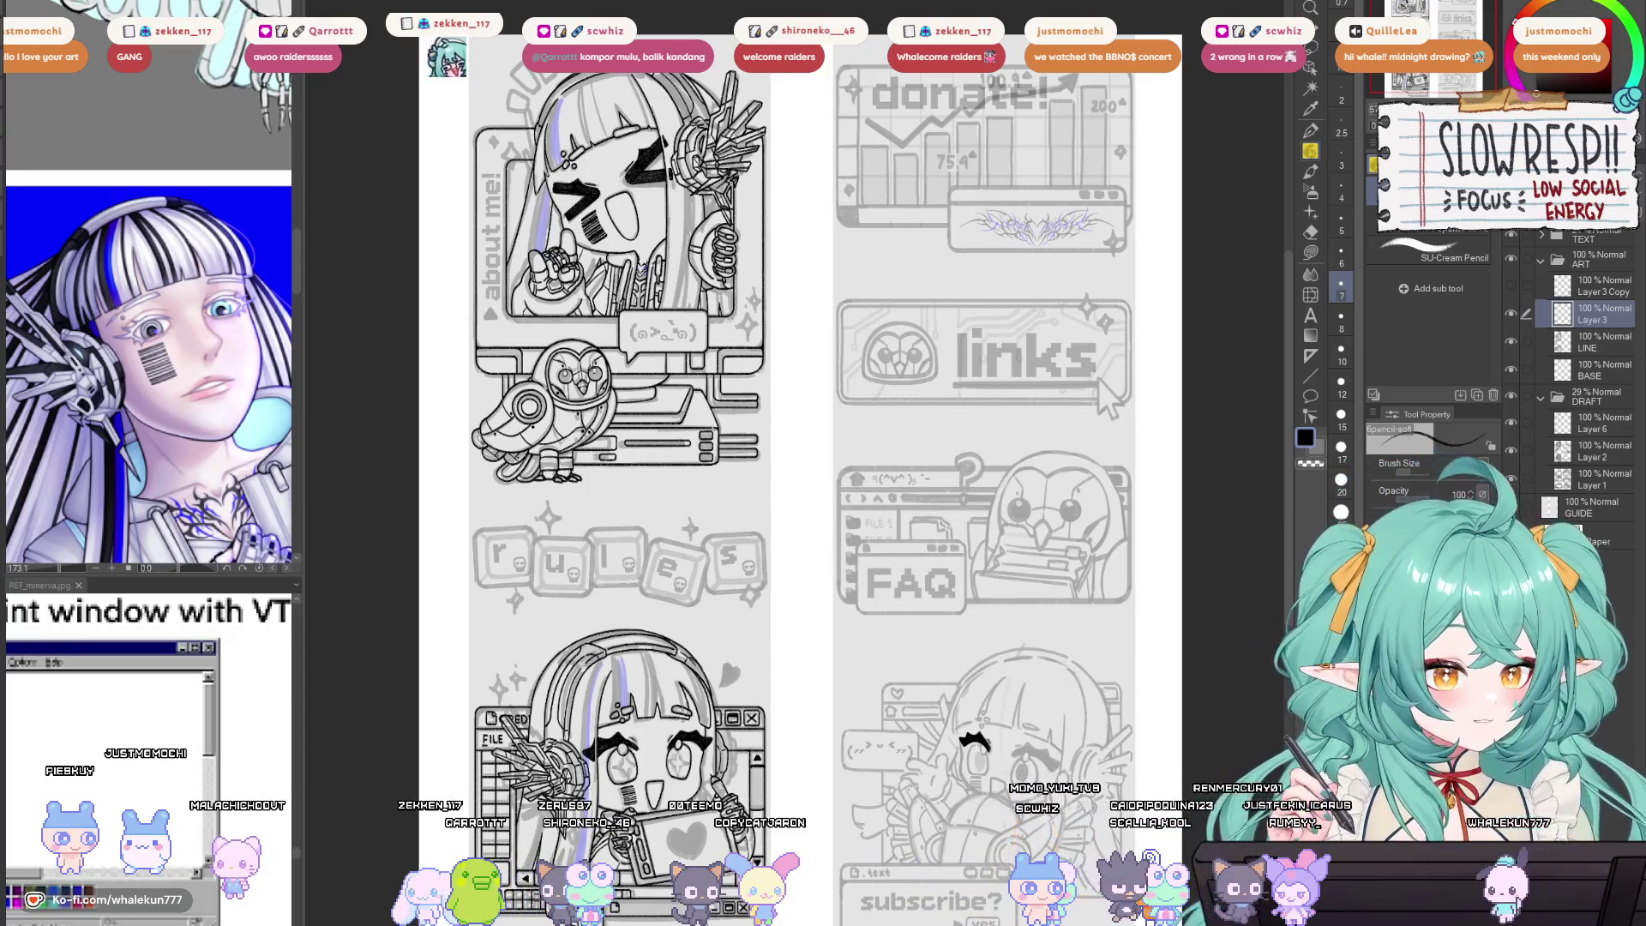
key(h)
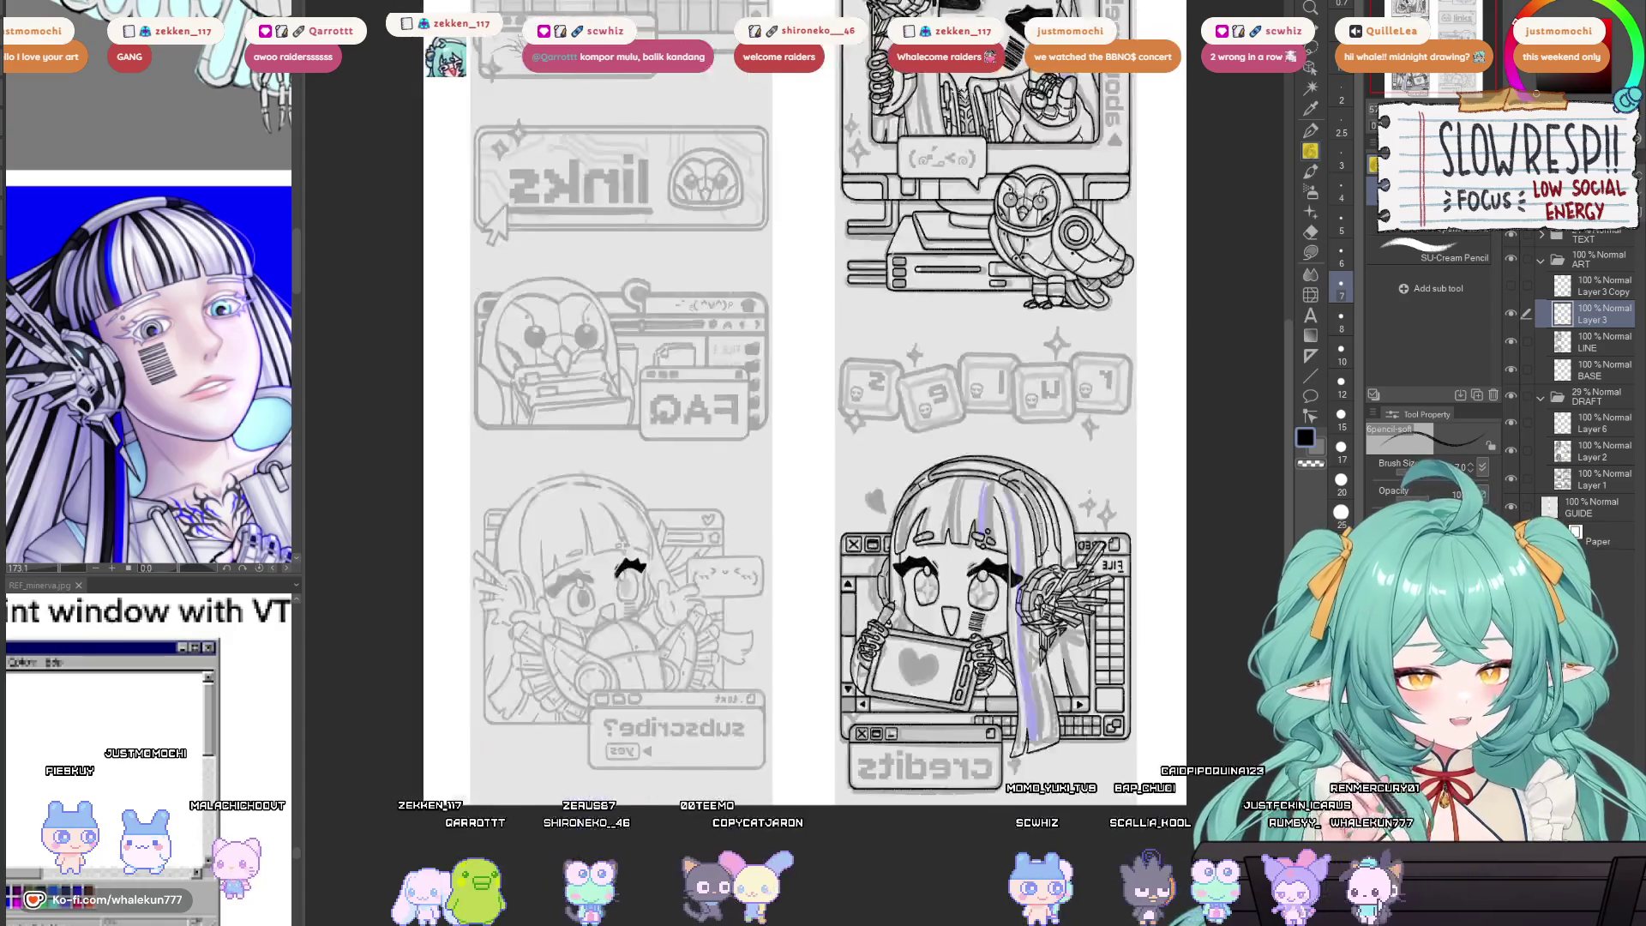
key(h)
scroll(1009, 625, up, 3)
scroll(1009, 625, up, 2)
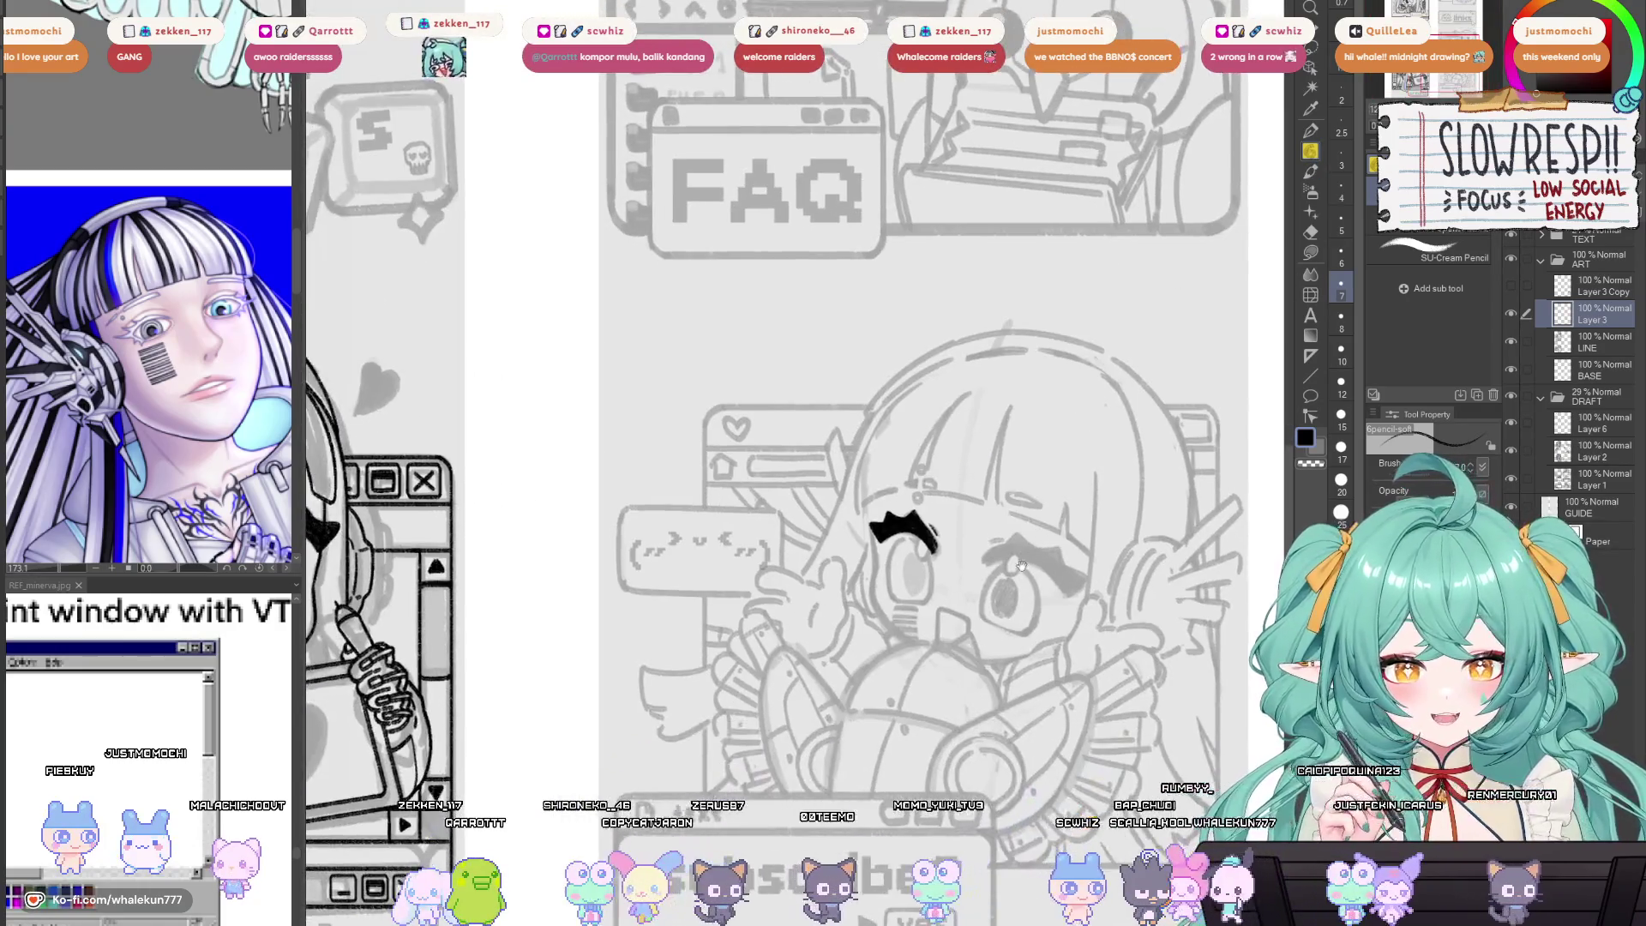
key(h)
key(h)
key(h)
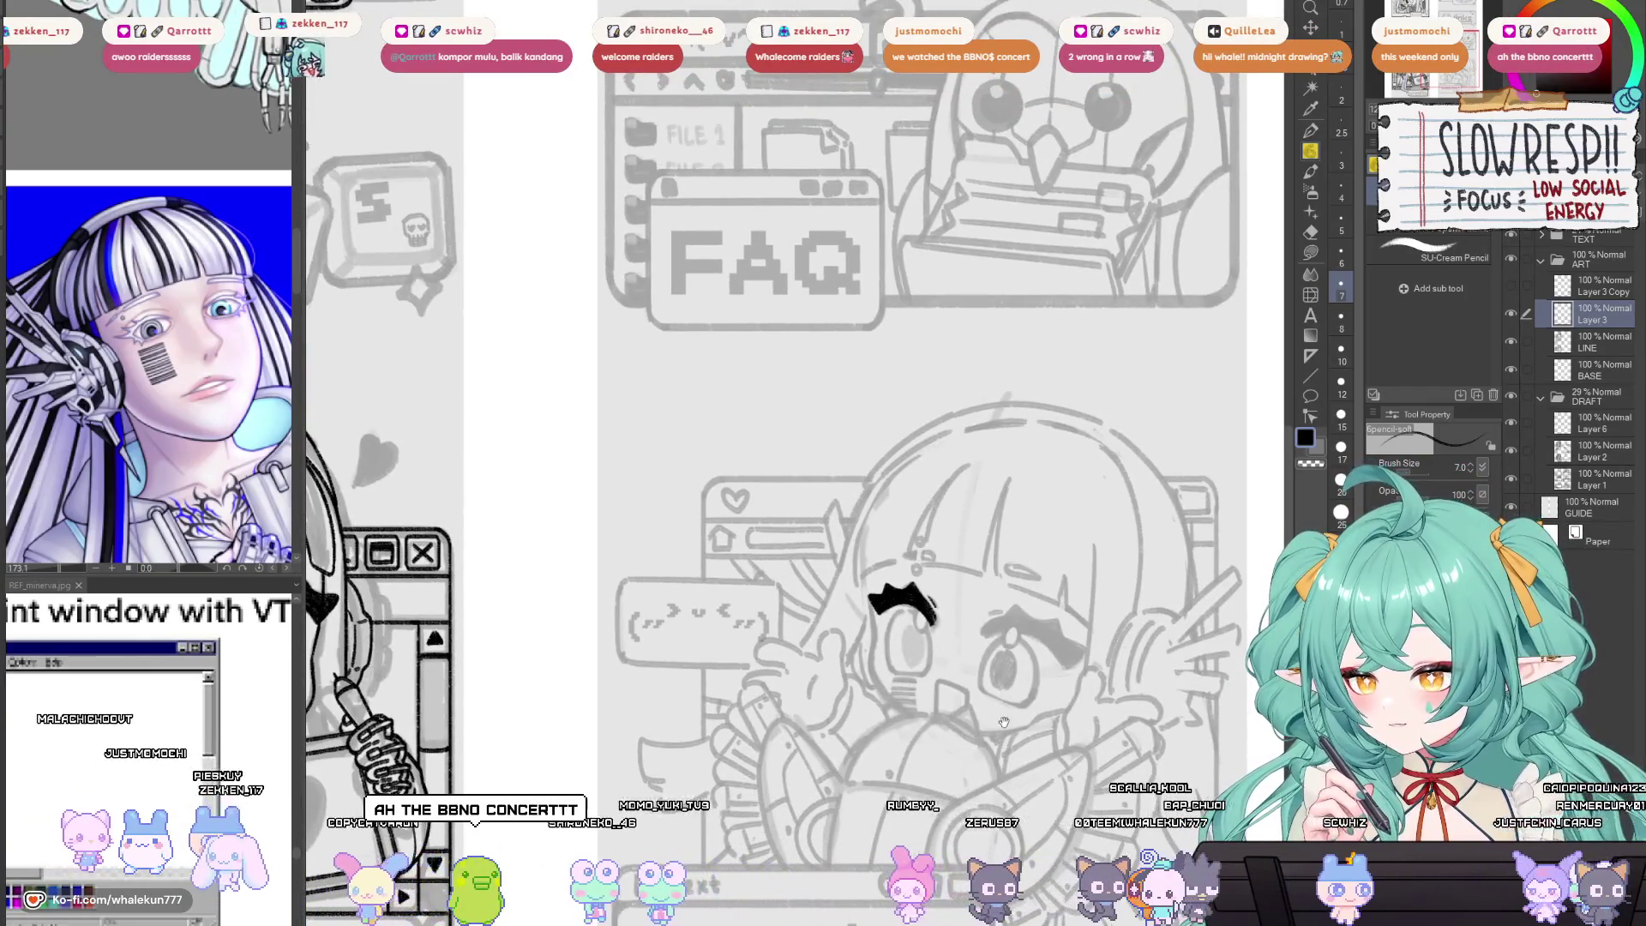
drag(1004, 723, 997, 670)
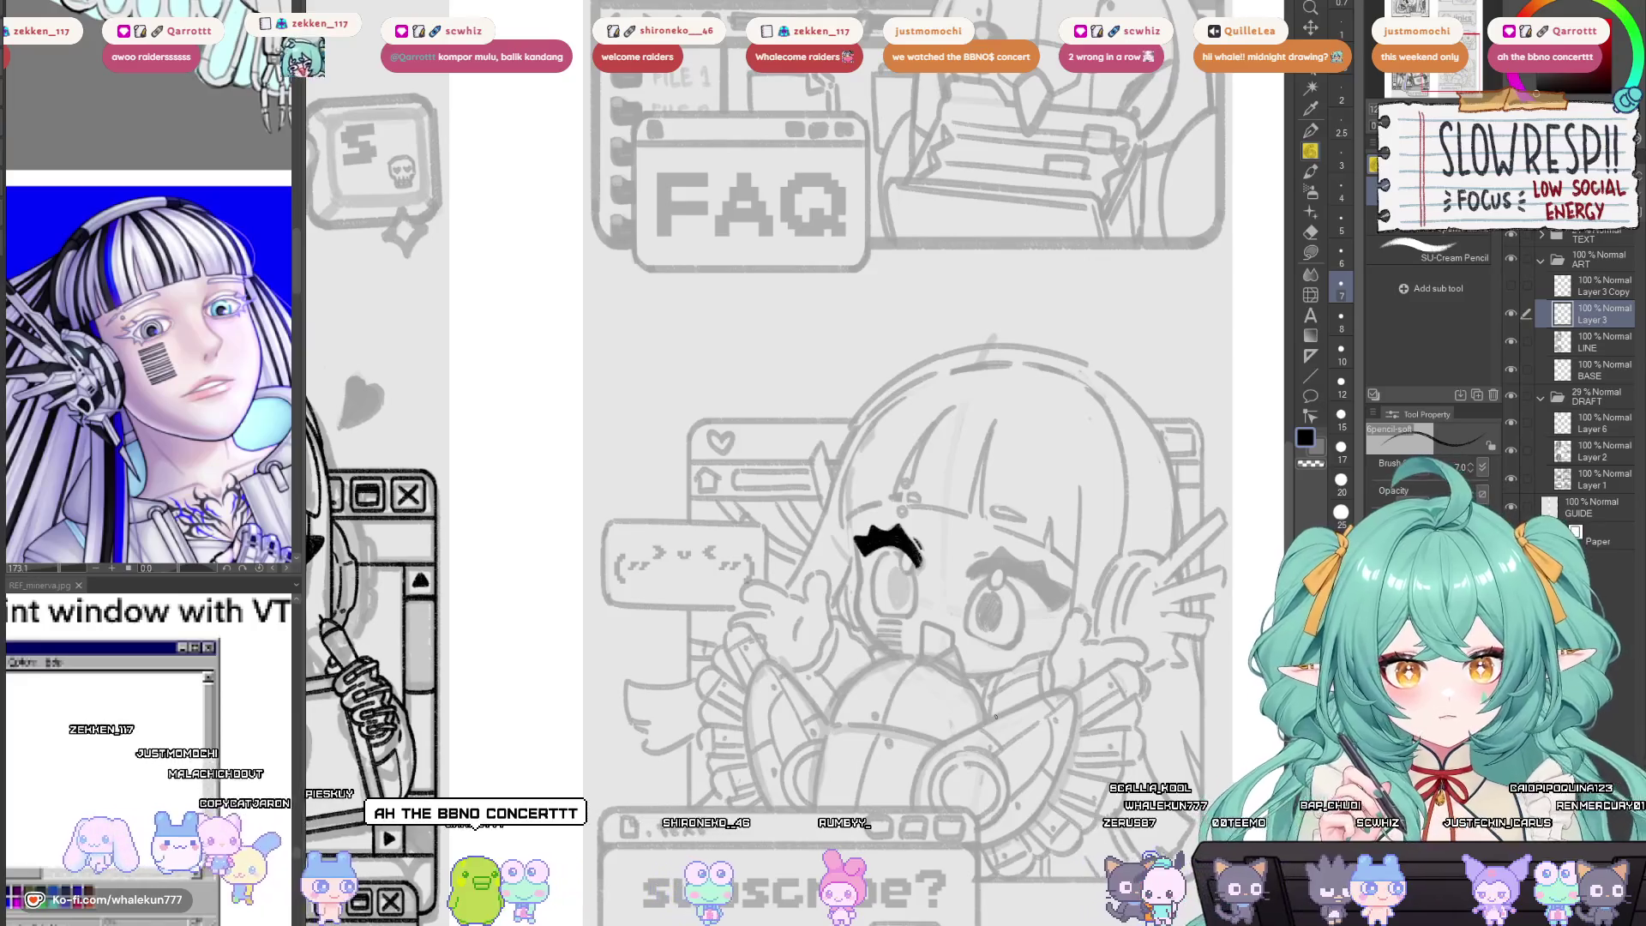
drag(1016, 605, 1023, 557)
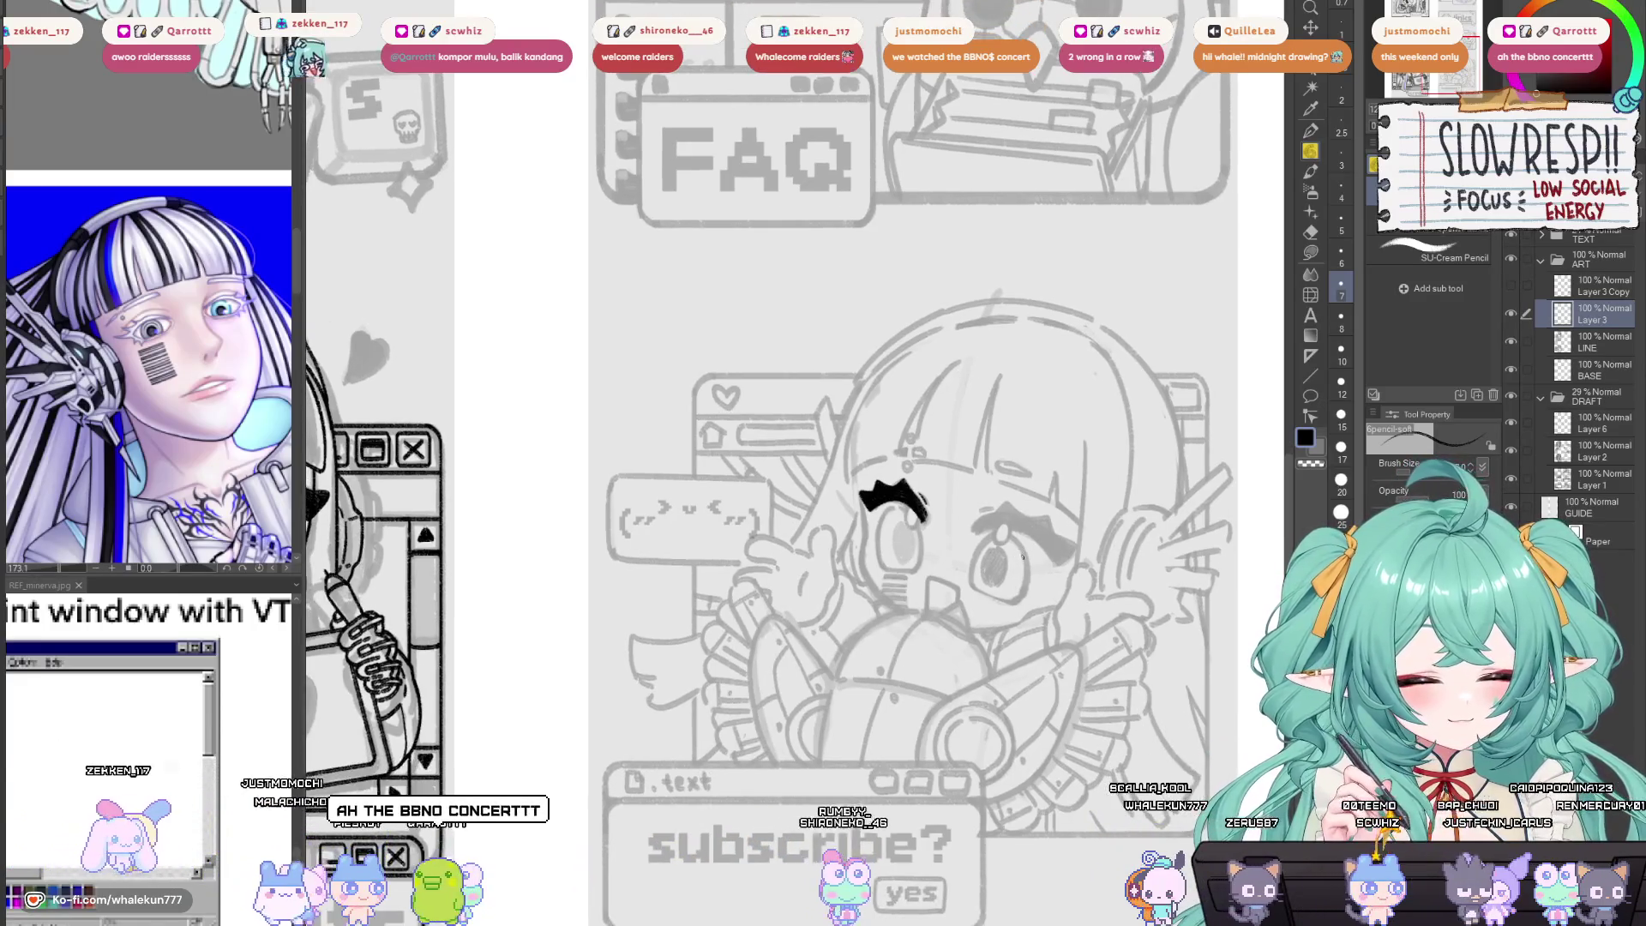
key(h)
key(h)
key(h)
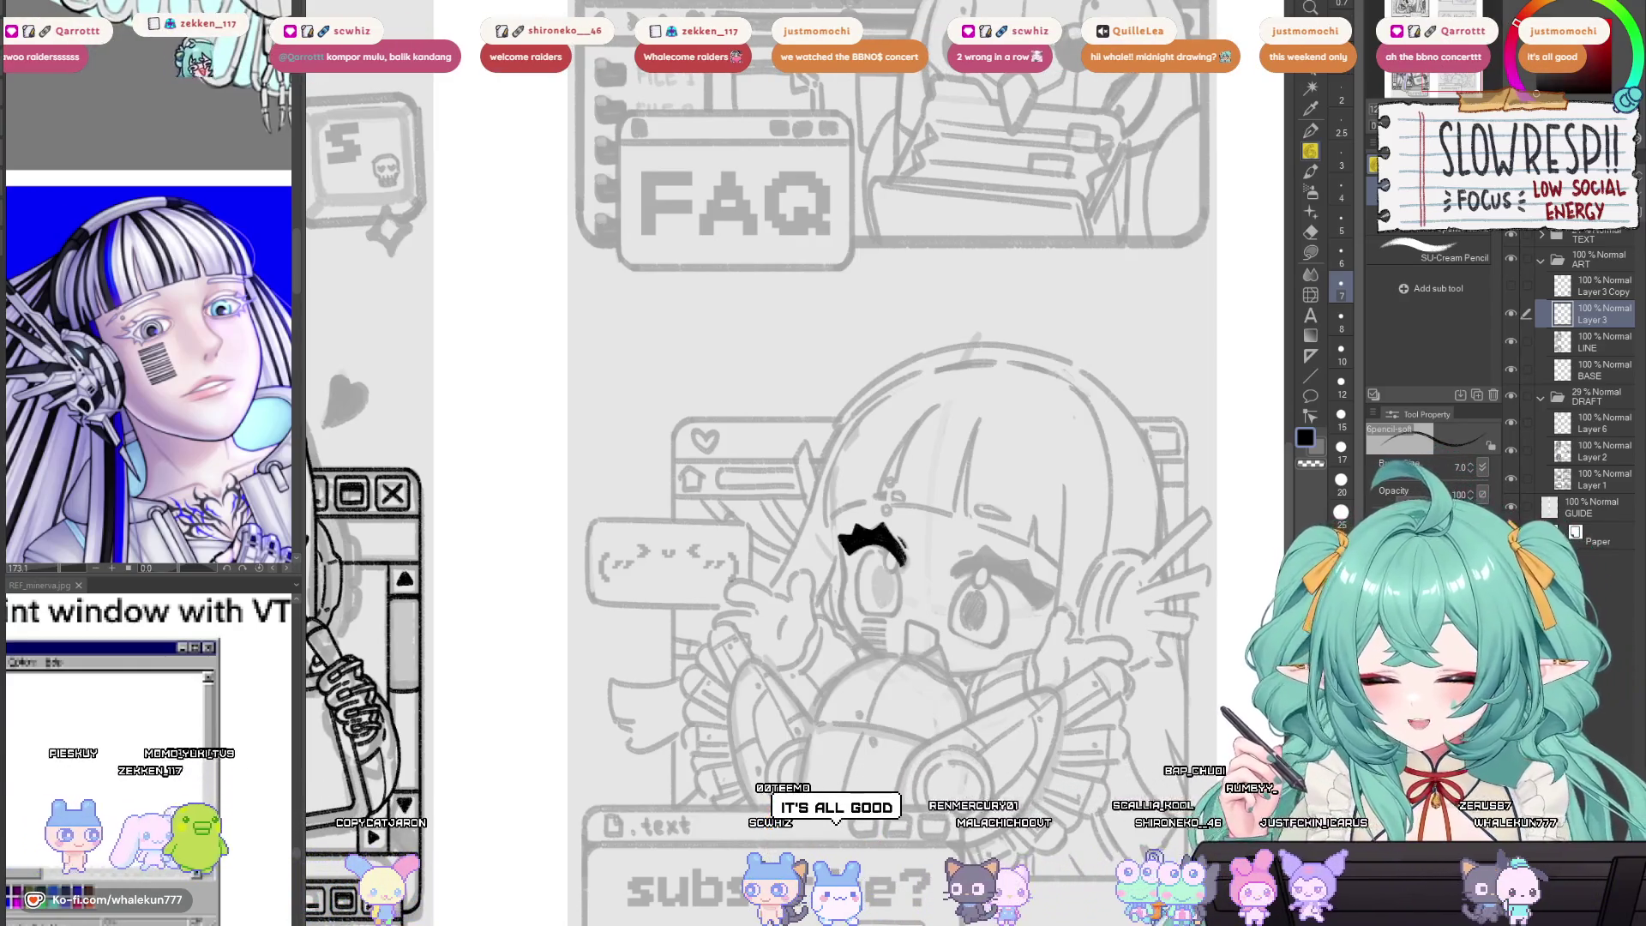
key(h)
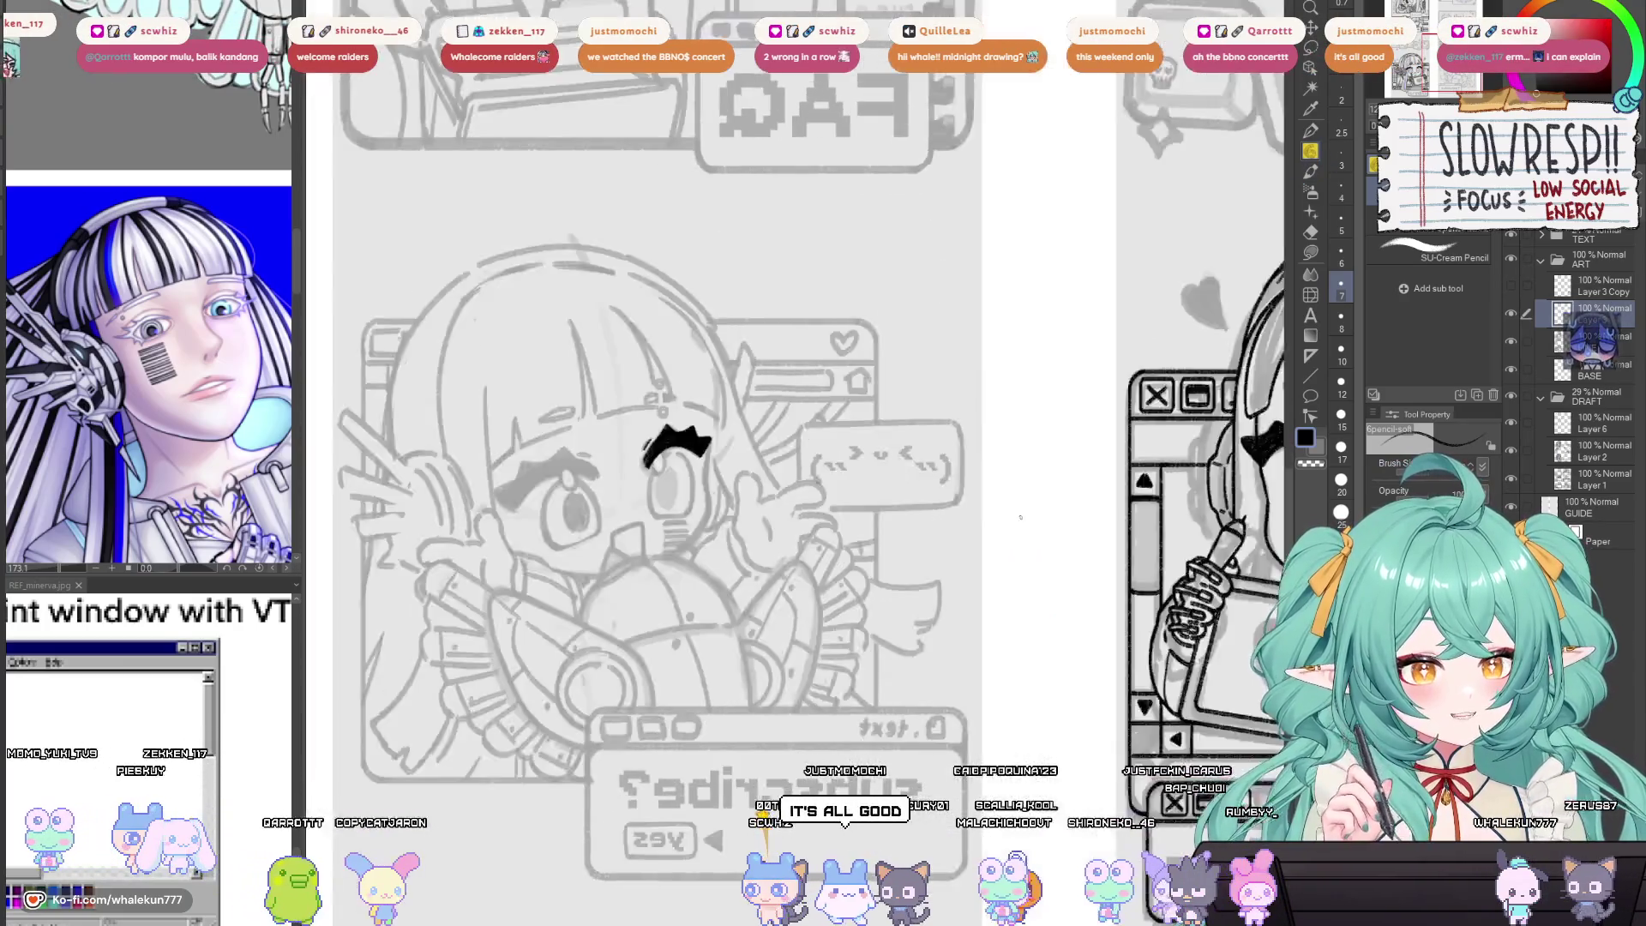
key(h)
mouse_move(949, 755)
mouse_down()
mouse_move(996, 617)
mouse_move(1009, 508)
mouse_up()
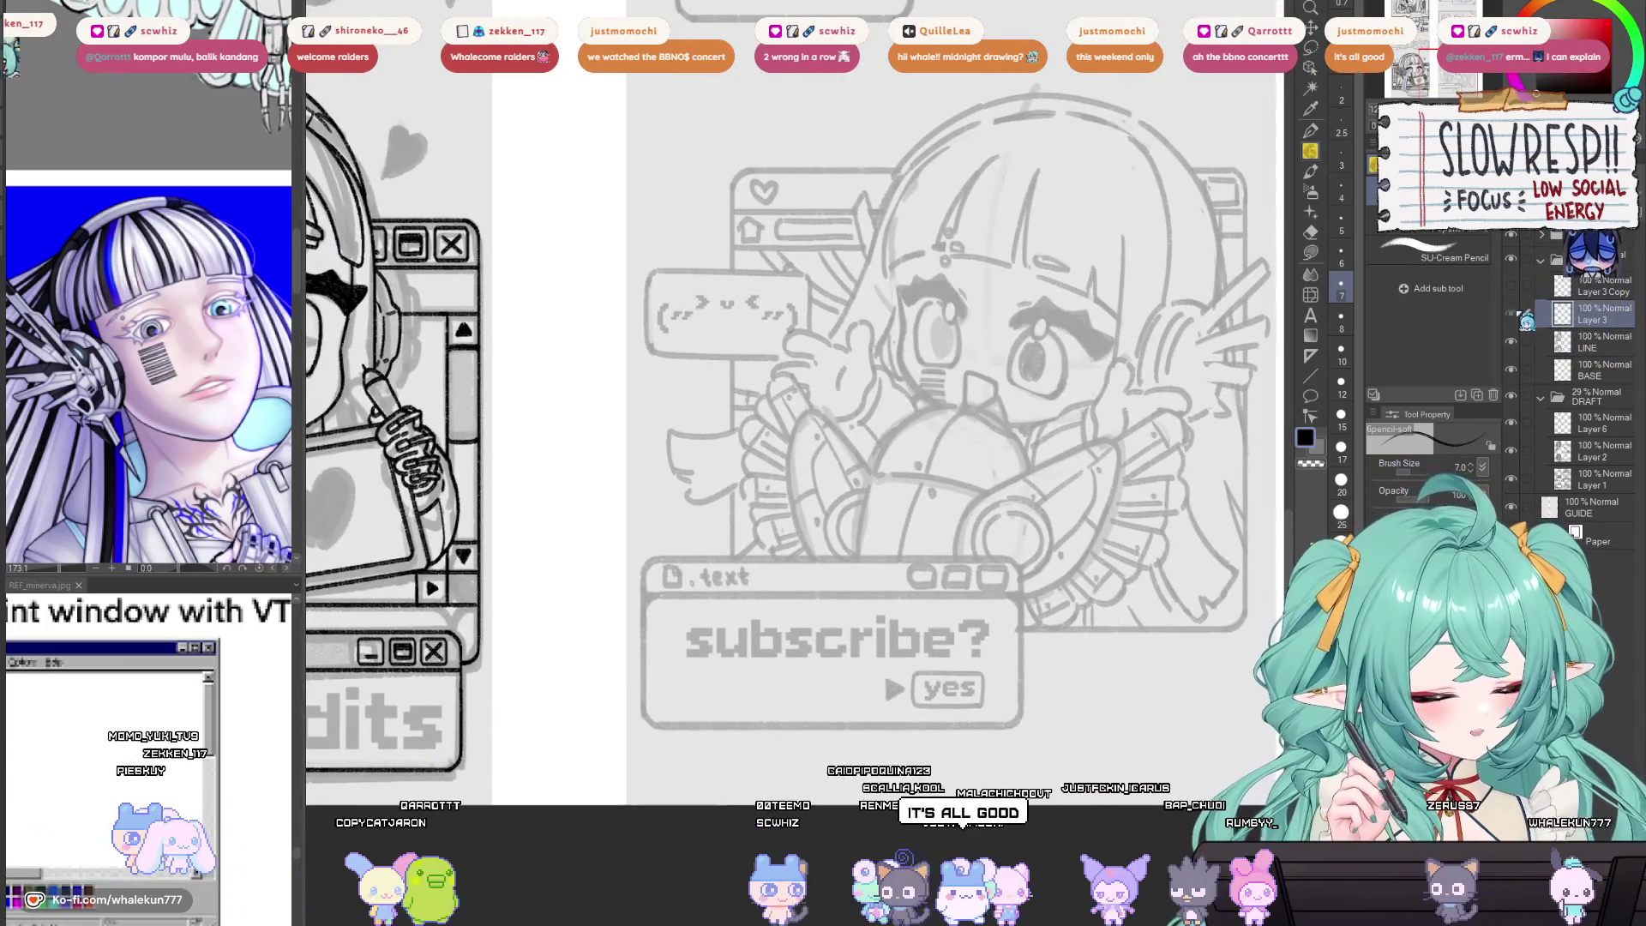
scroll(1009, 509, down, 2)
scroll(1009, 509, up, 5)
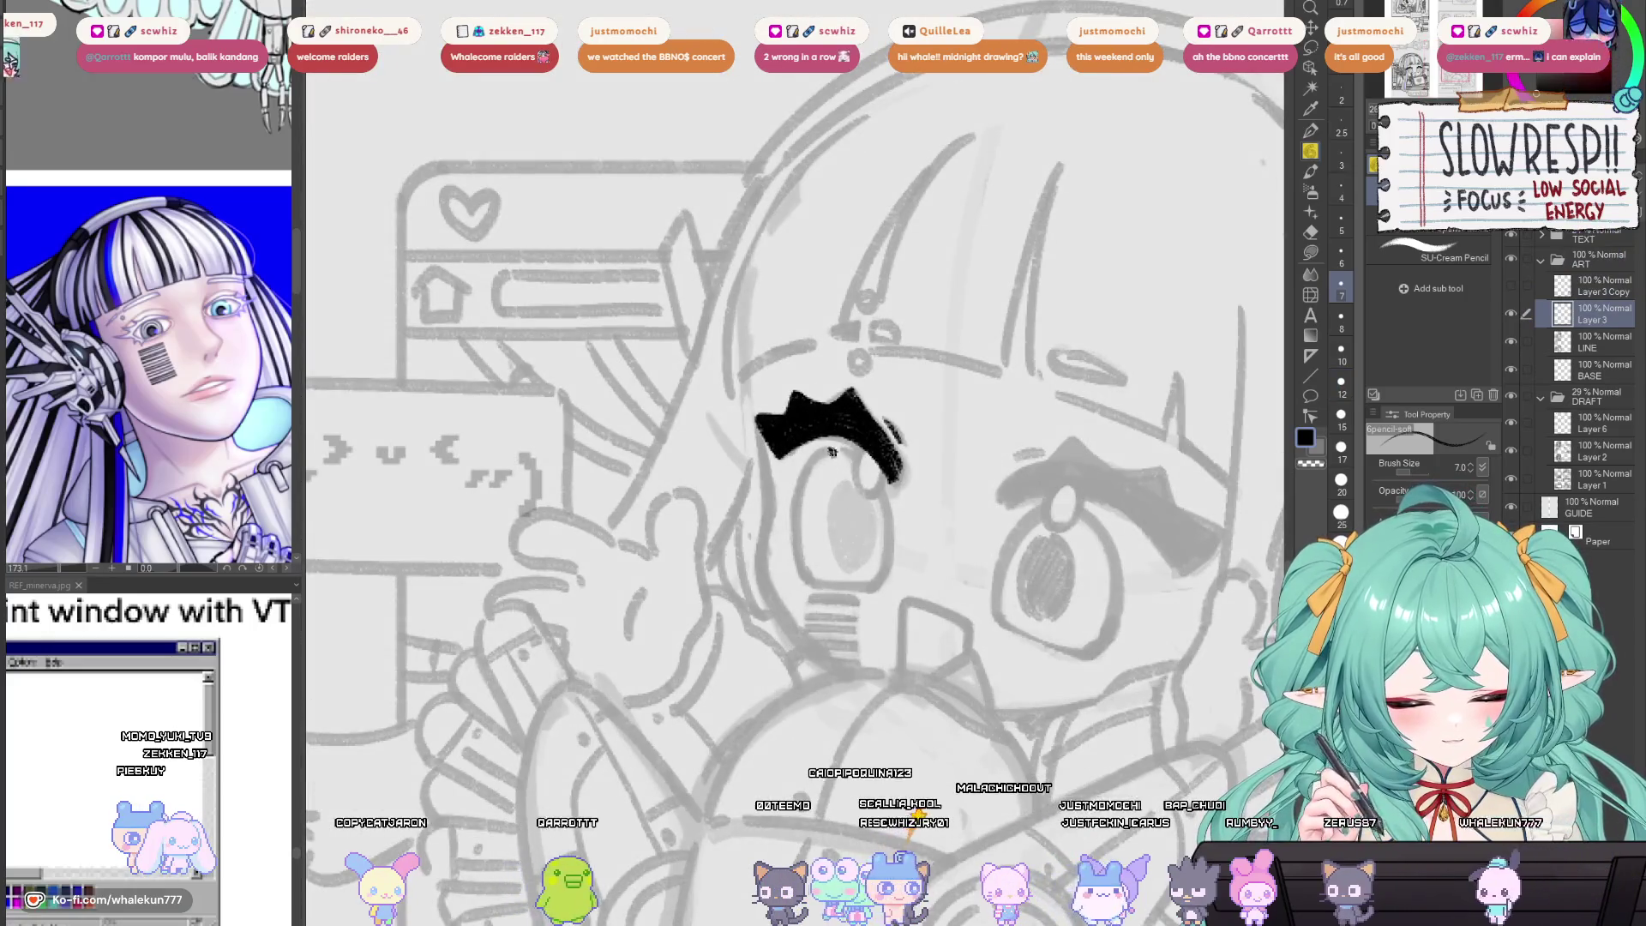
Draw the right side of the left eye's outline, redoing it and checking mirrored.
drag(836, 452, 800, 568)
key(ctrl+z)
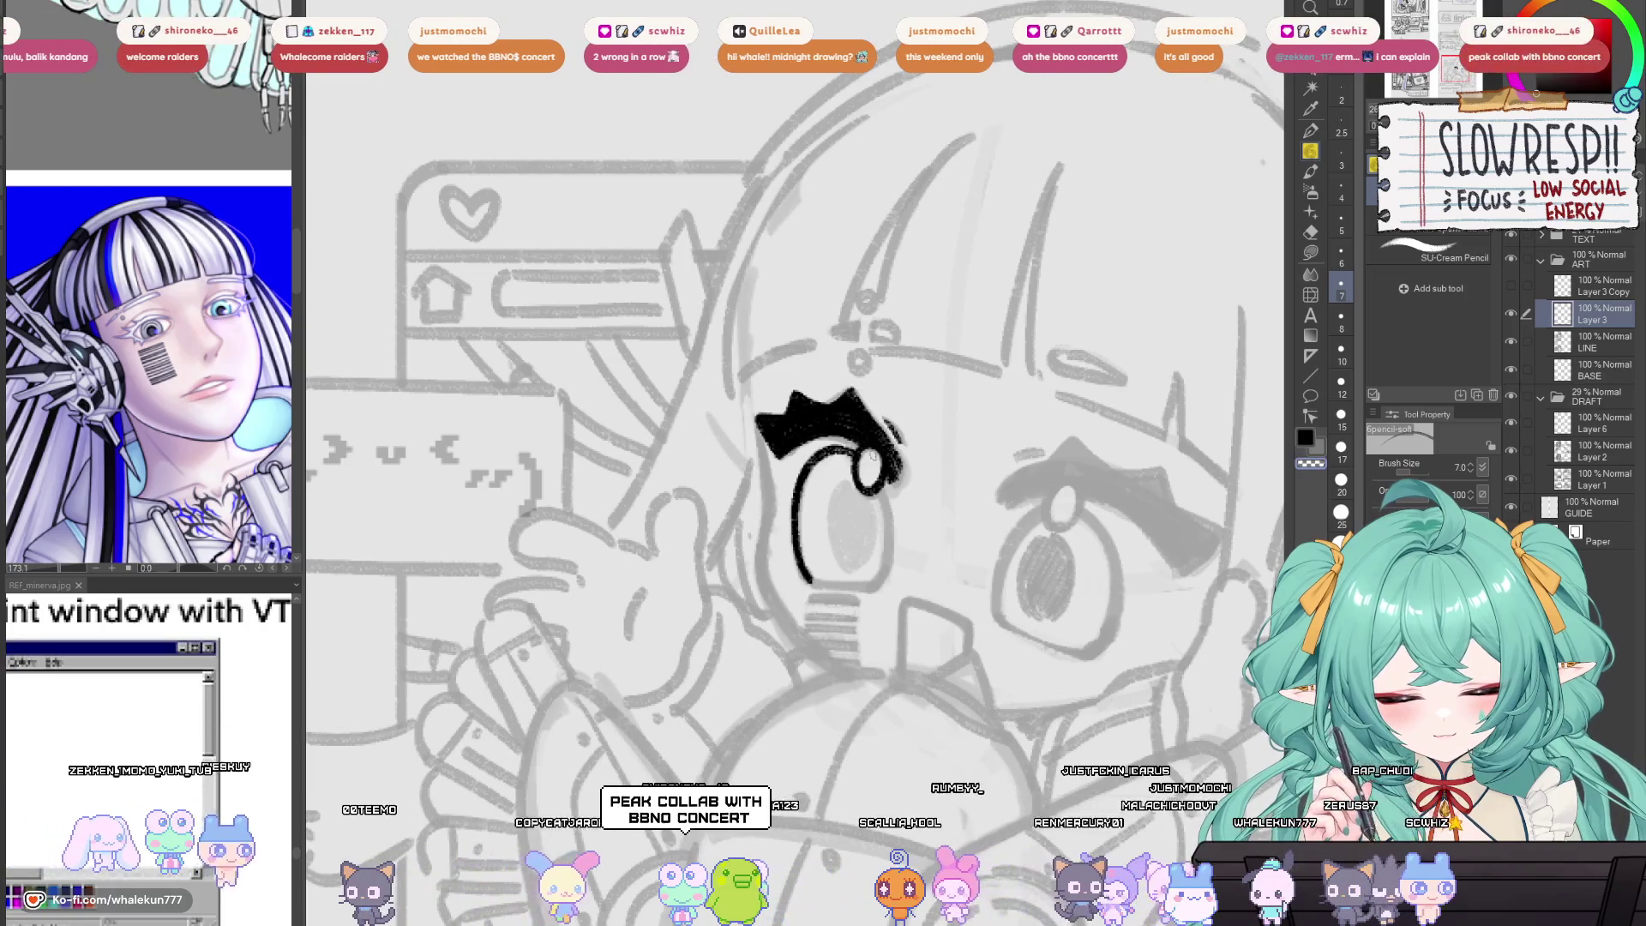
key(h)
key(h)
mouse_move(891, 600)
mouse_down()
mouse_move(857, 643)
mouse_move(868, 498)
mouse_up()
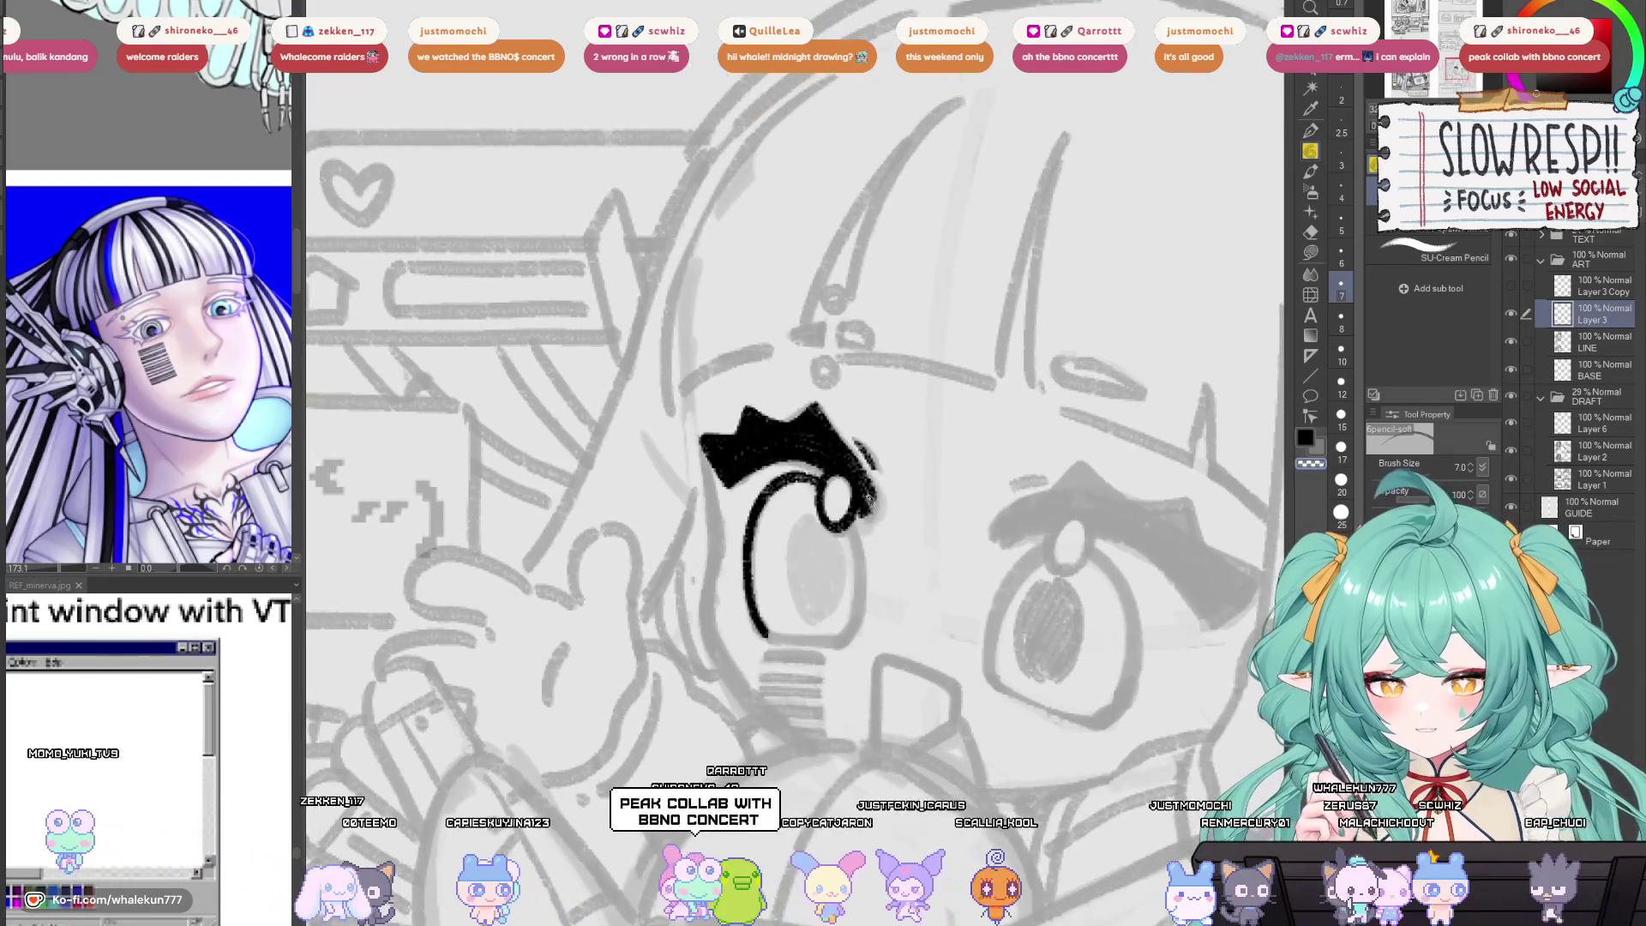
key(h)
key(h)
drag(884, 407, 923, 355)
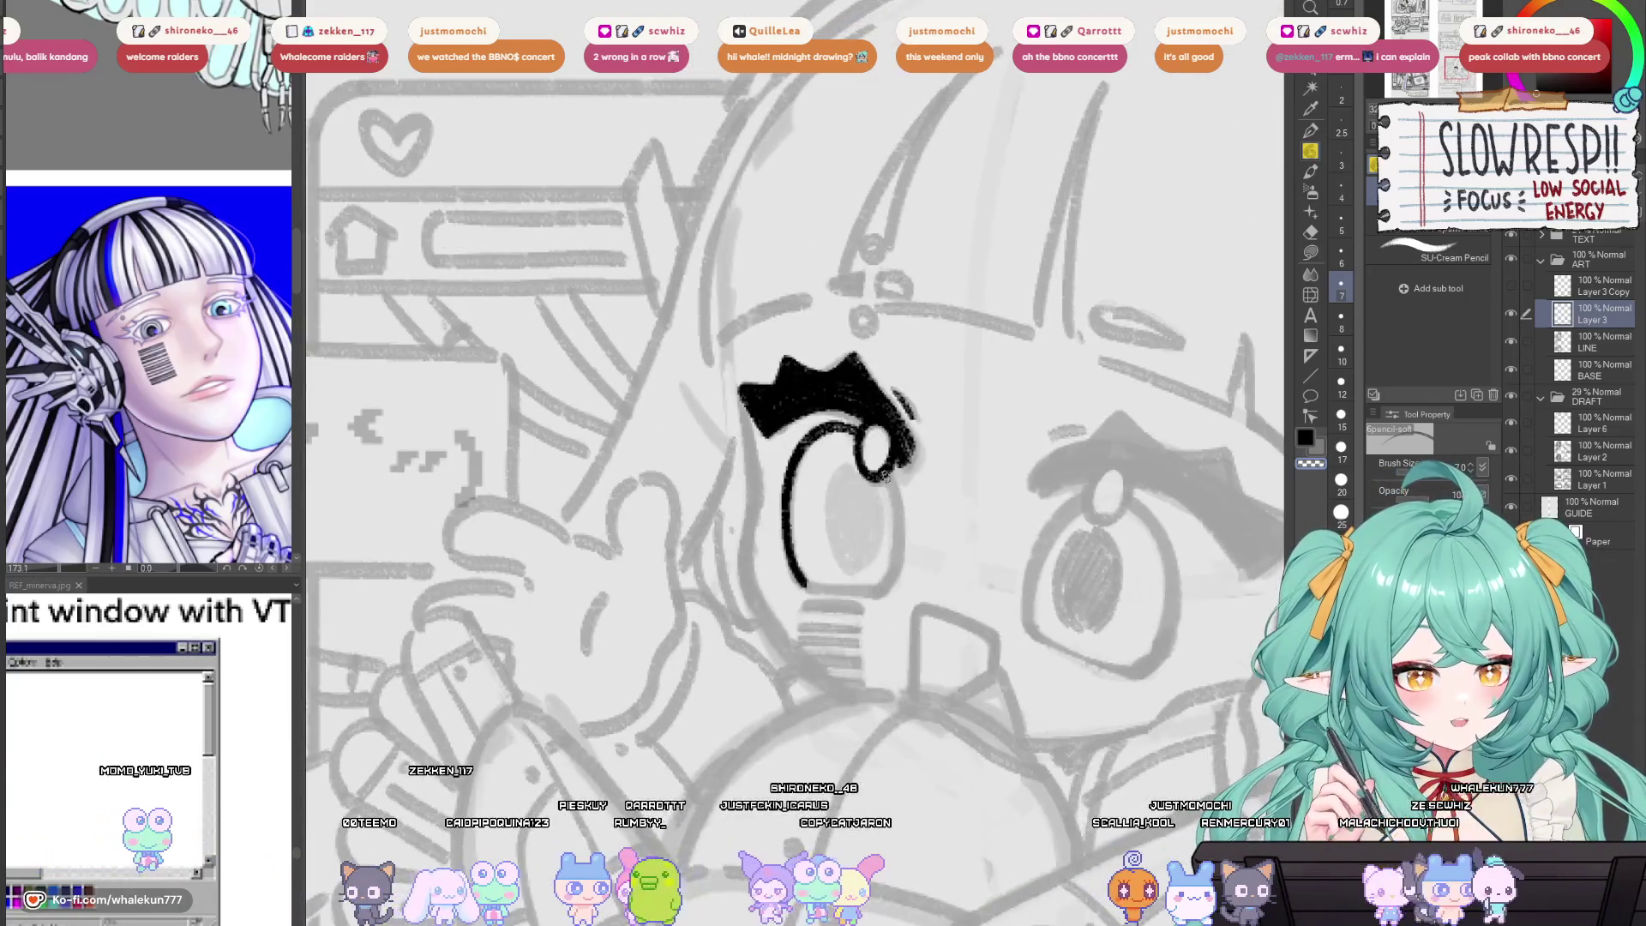
key(h)
key(h)
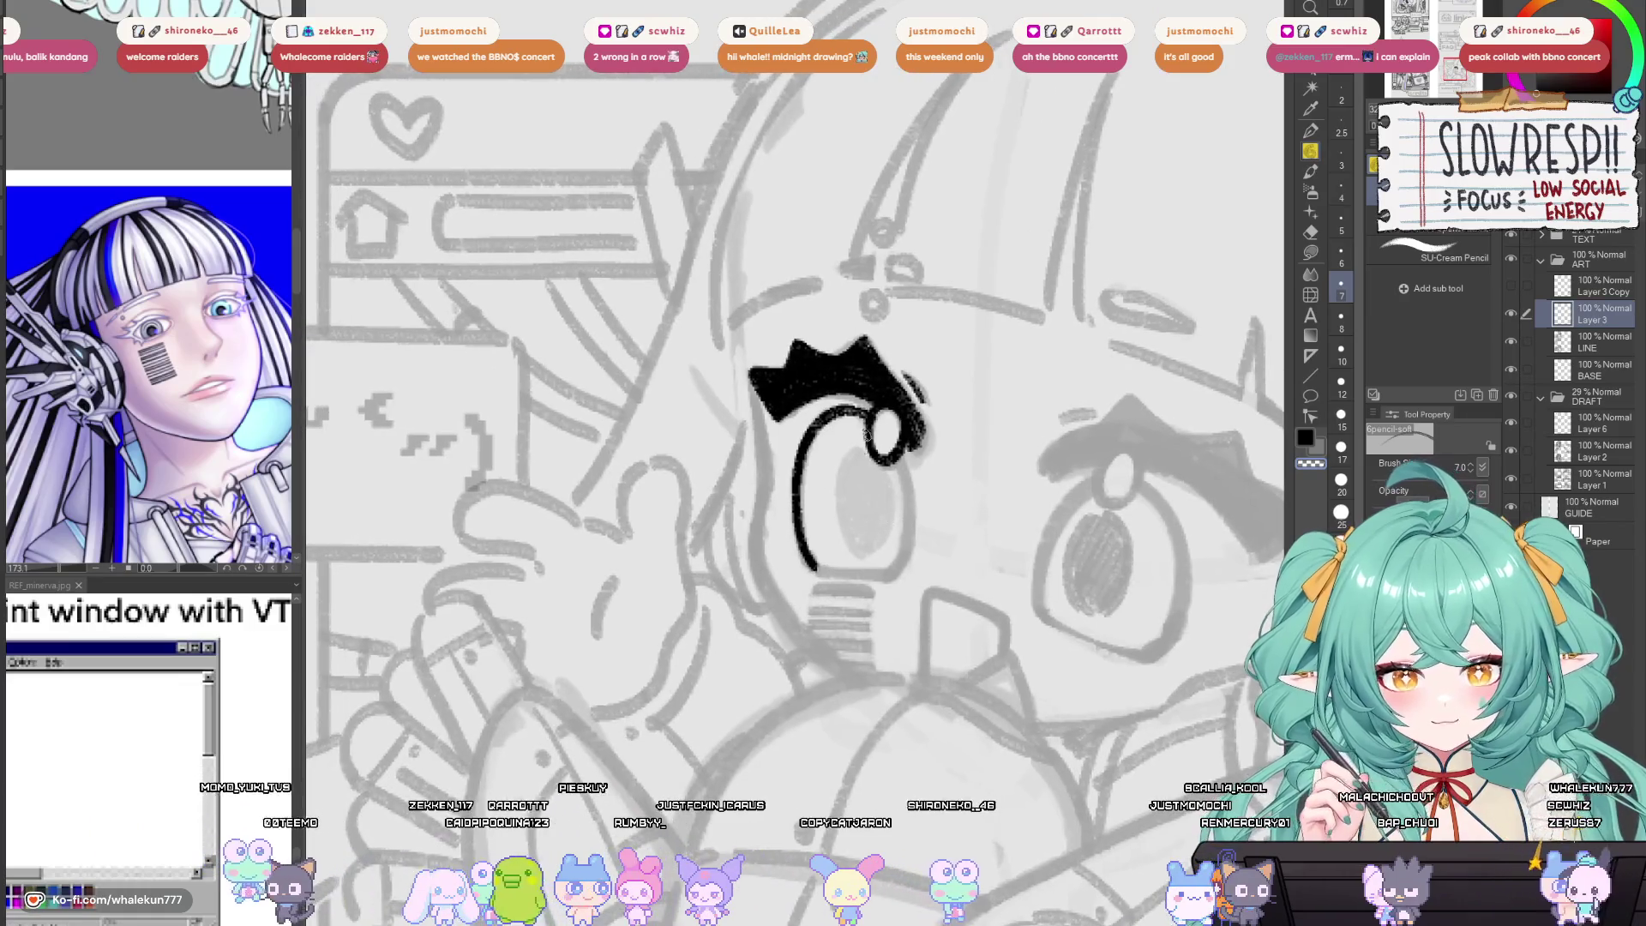
mouse_move(902, 448)
mouse_down()
mouse_move(907, 542)
mouse_move(875, 563)
mouse_up()
key(h)
key(h)
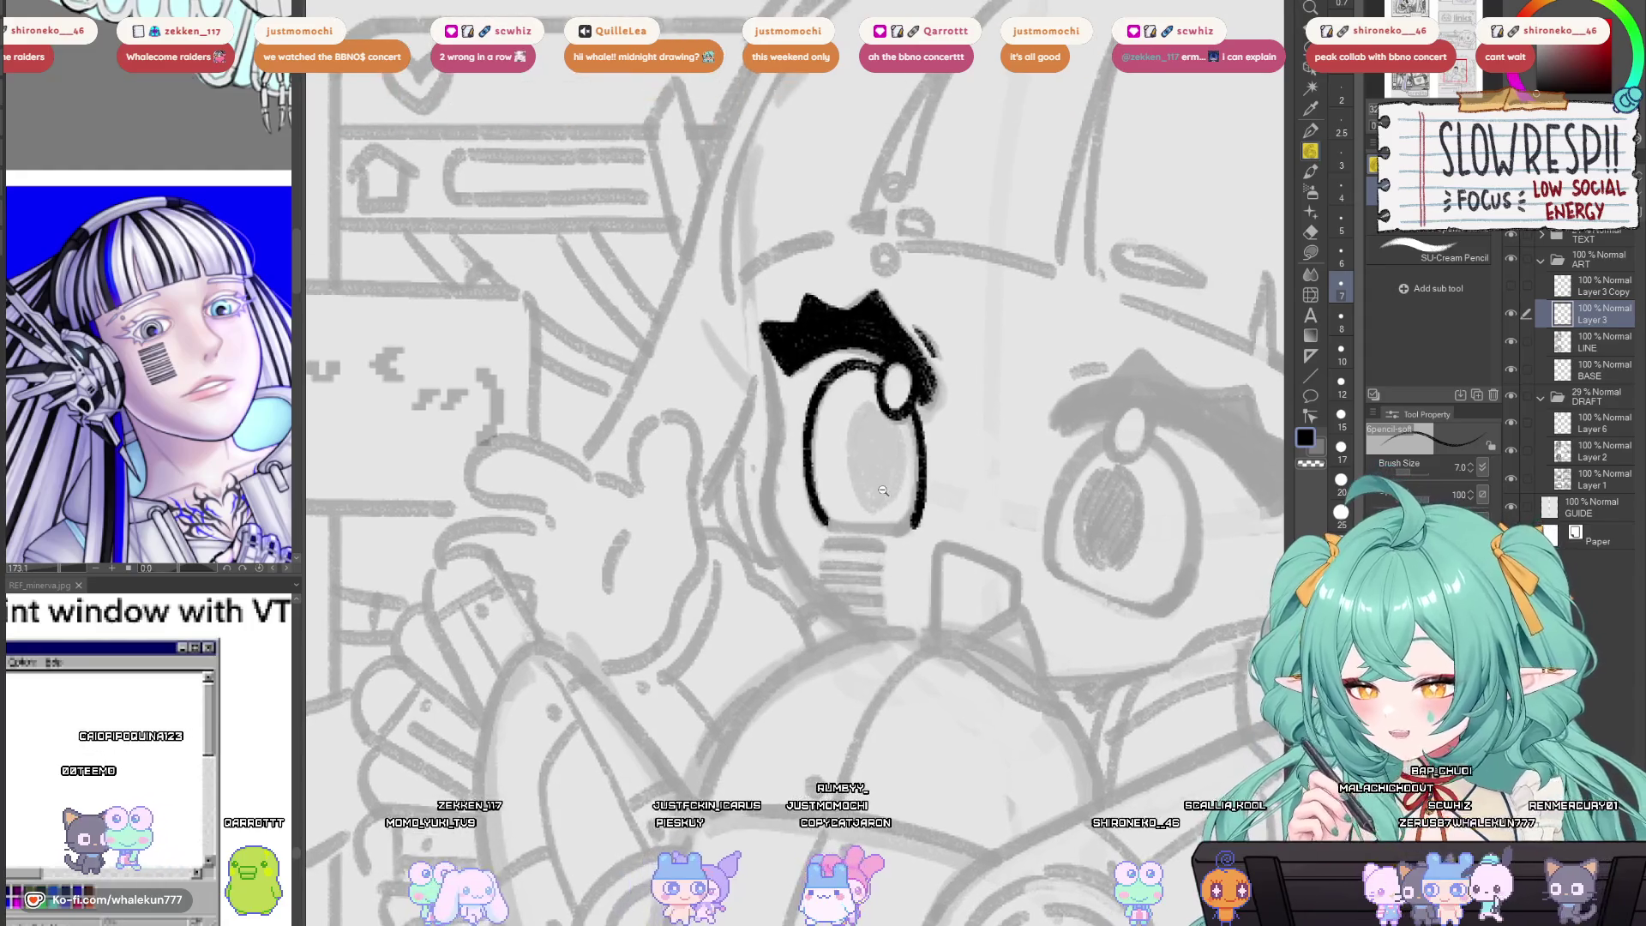
Close and refine the bottom curve of the eye outline.
scroll(866, 566, up, 2)
drag(866, 566, 870, 583)
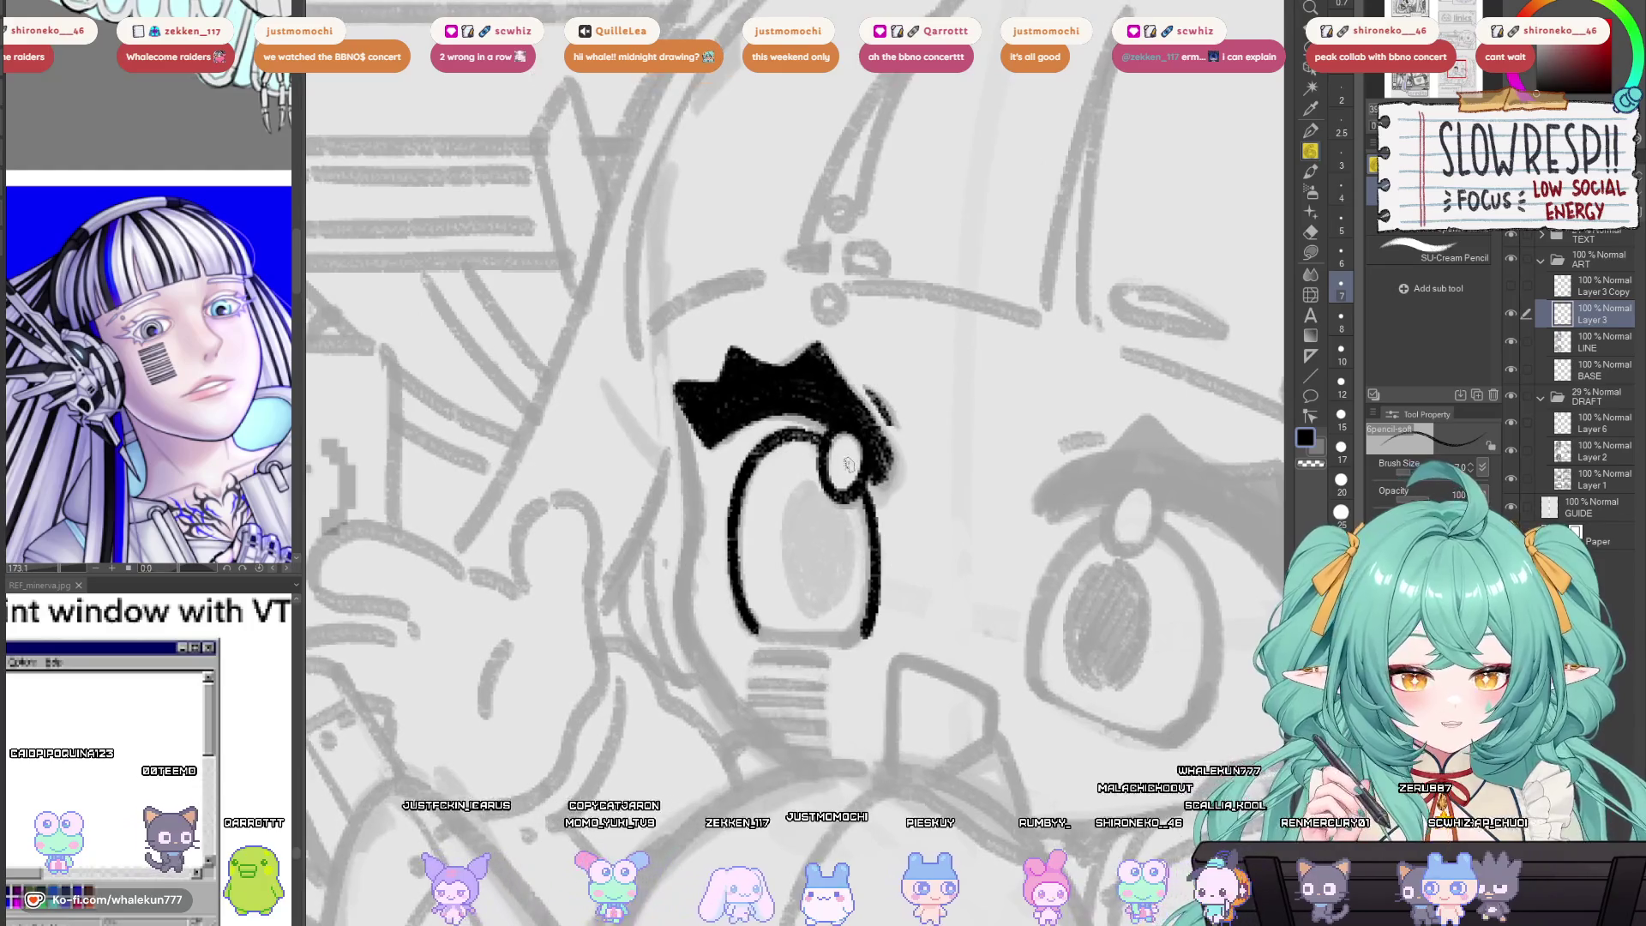
drag(758, 630, 859, 636)
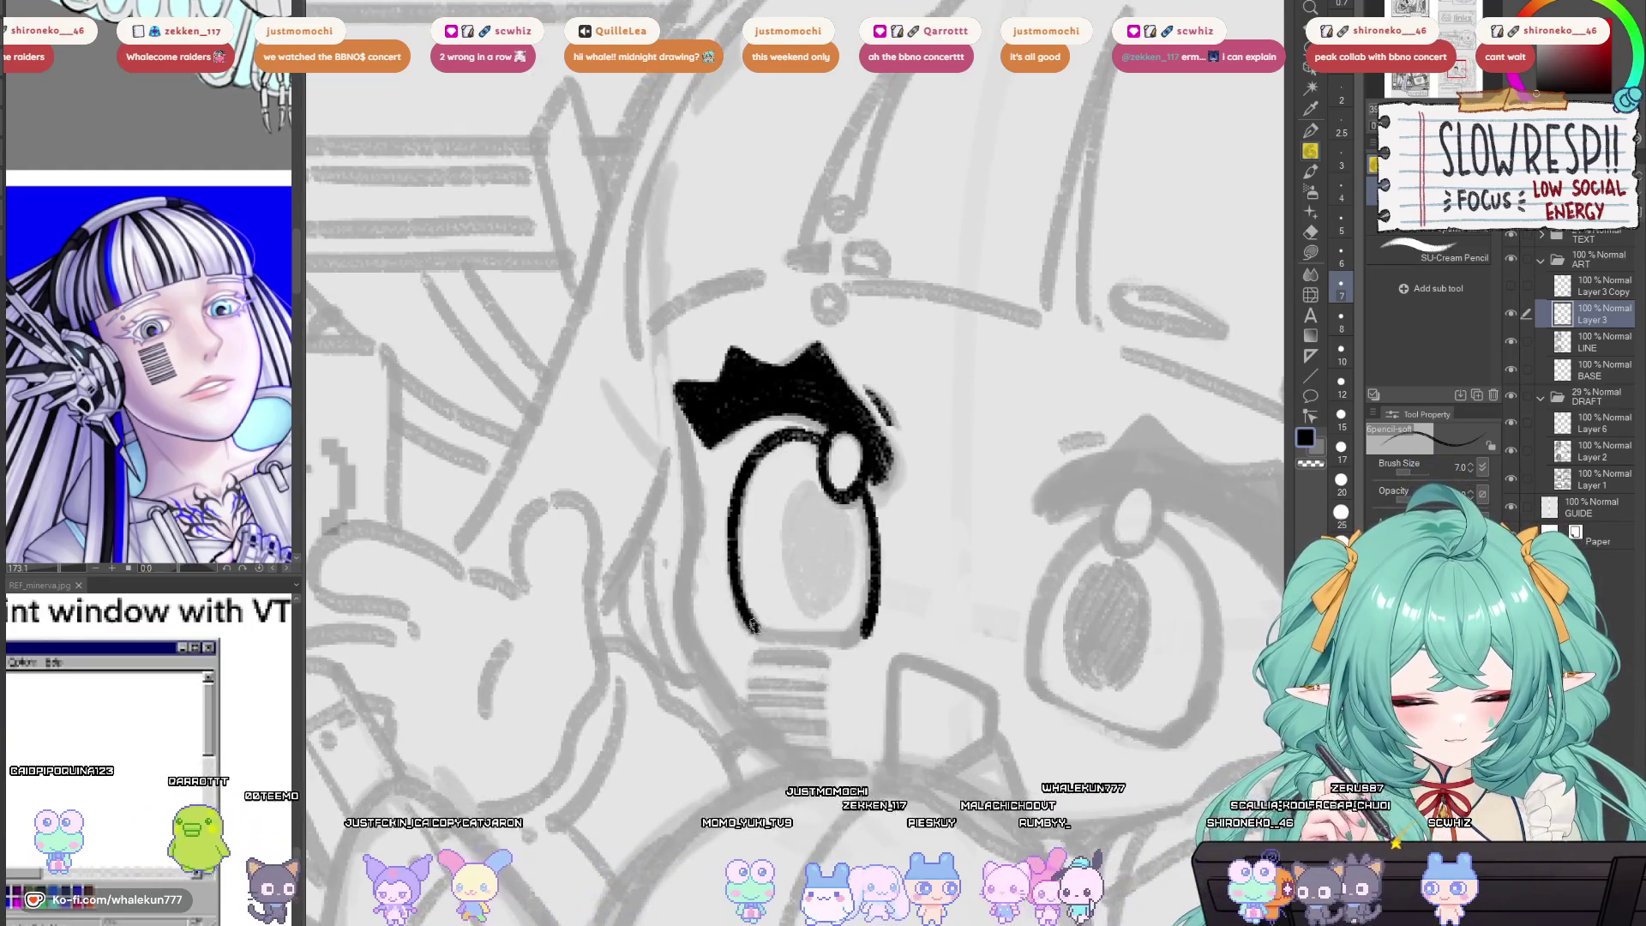
mouse_move(752, 626)
mouse_down()
mouse_move(868, 635)
mouse_move(873, 592)
mouse_up()
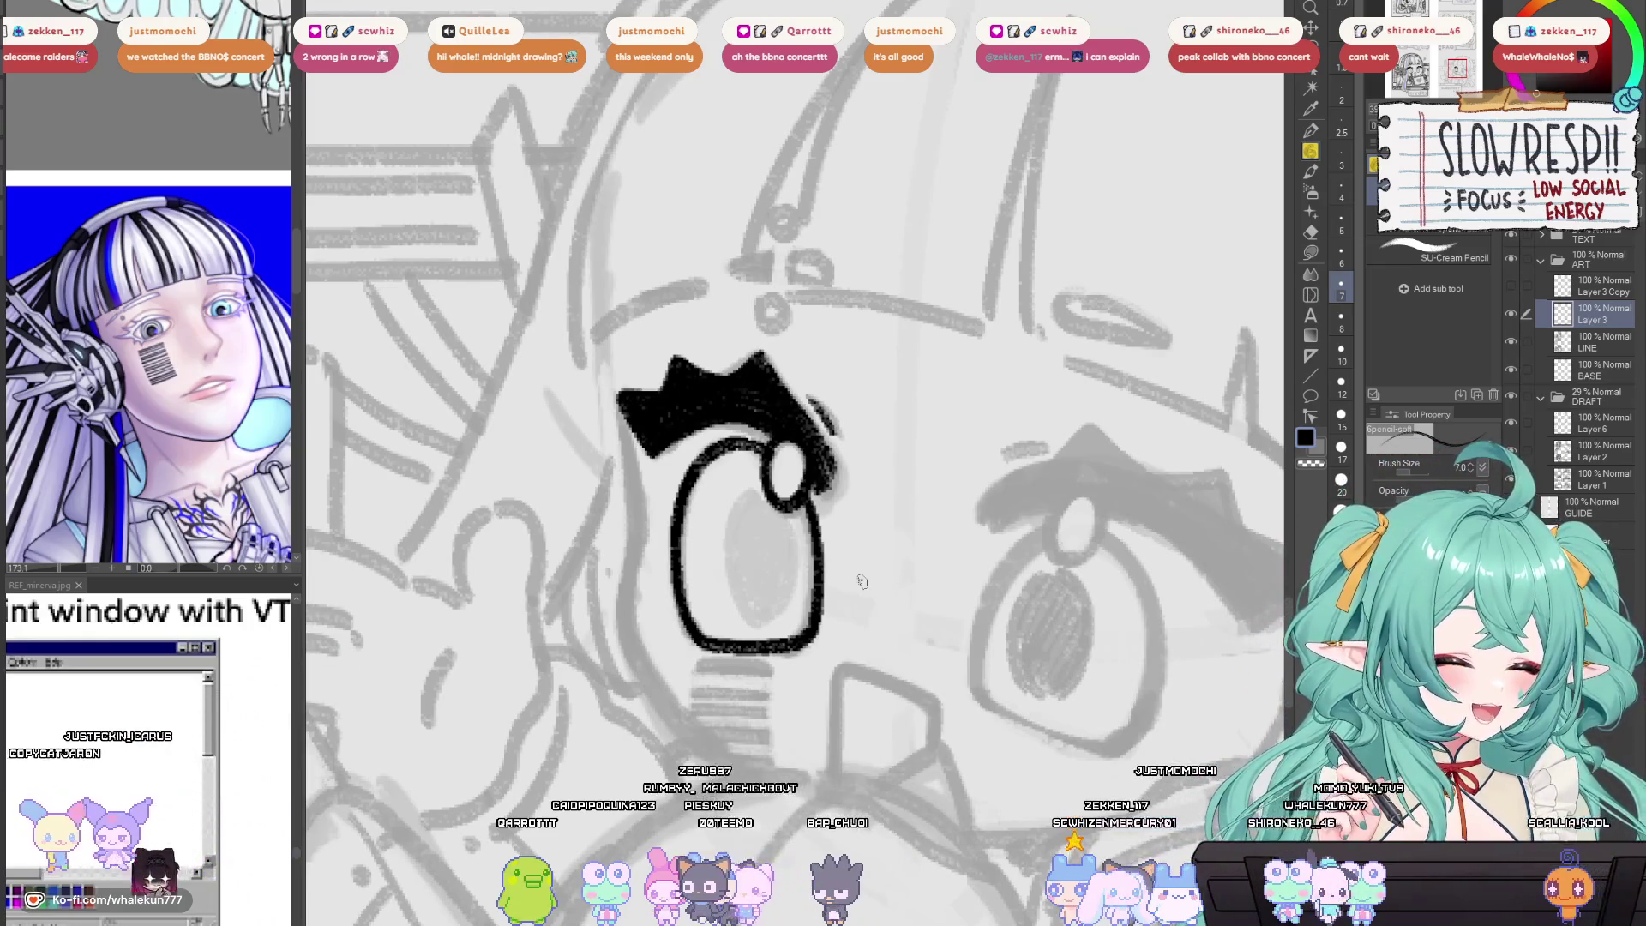
Review the inked eye across the face in both mirrored and normal views.
mouse_move(1139, 361)
mouse_down()
mouse_move(1182, 323)
mouse_move(1165, 297)
mouse_move(1129, 323)
mouse_move(985, 644)
mouse_up()
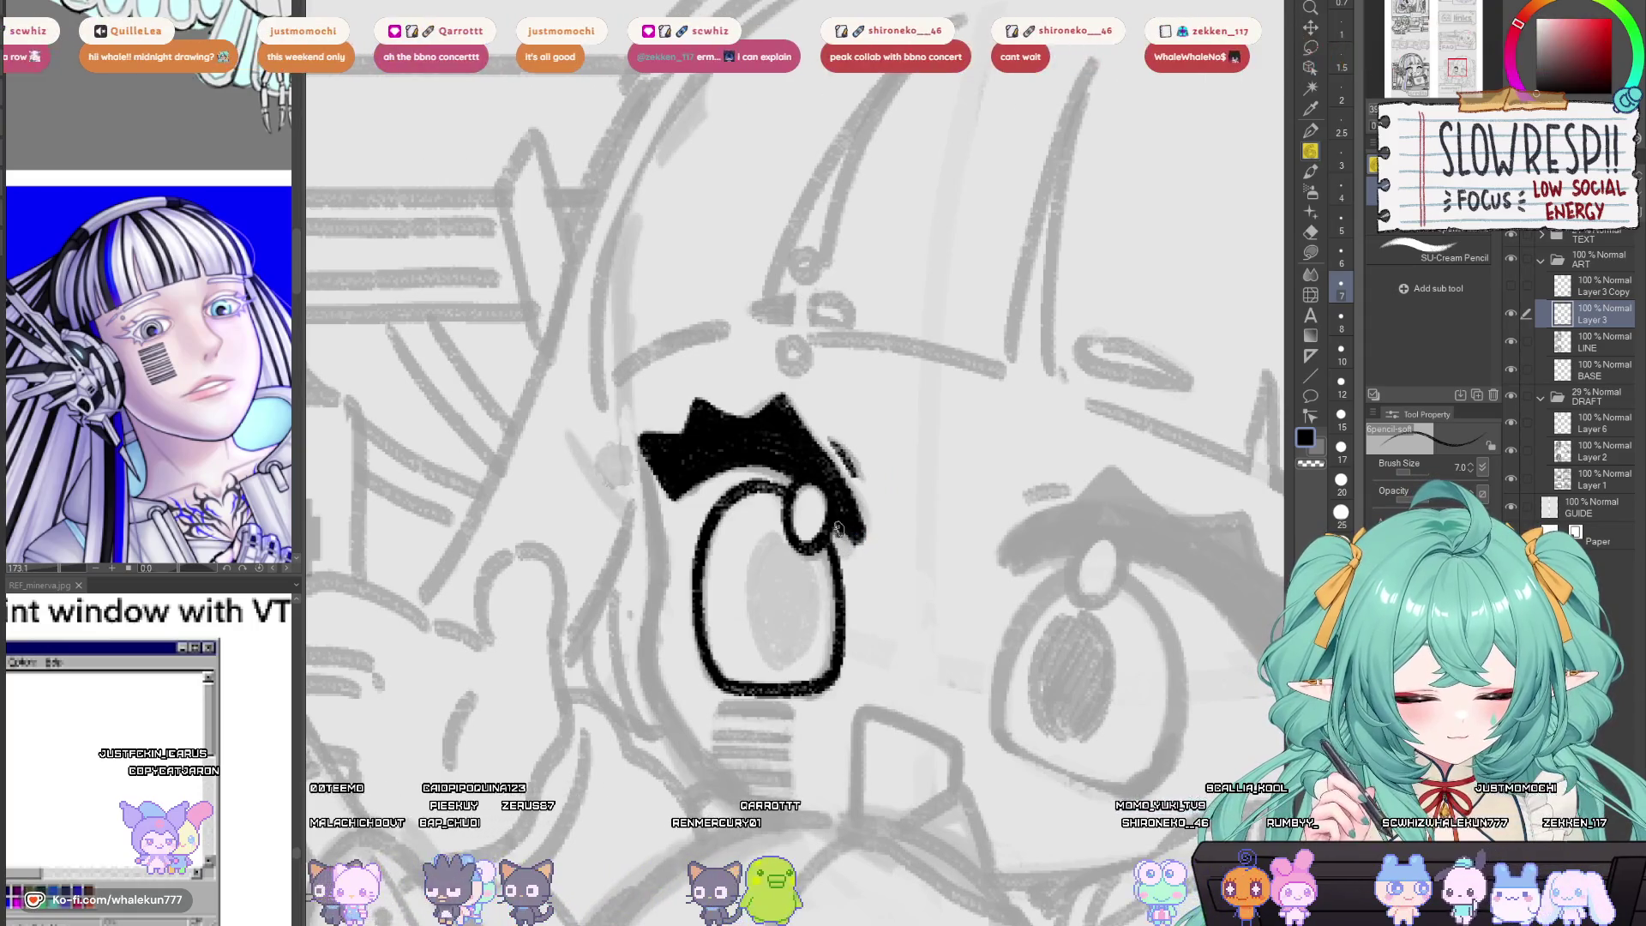
mouse_move(849, 533)
mouse_down()
mouse_move(1075, 626)
mouse_move(1069, 513)
mouse_up()
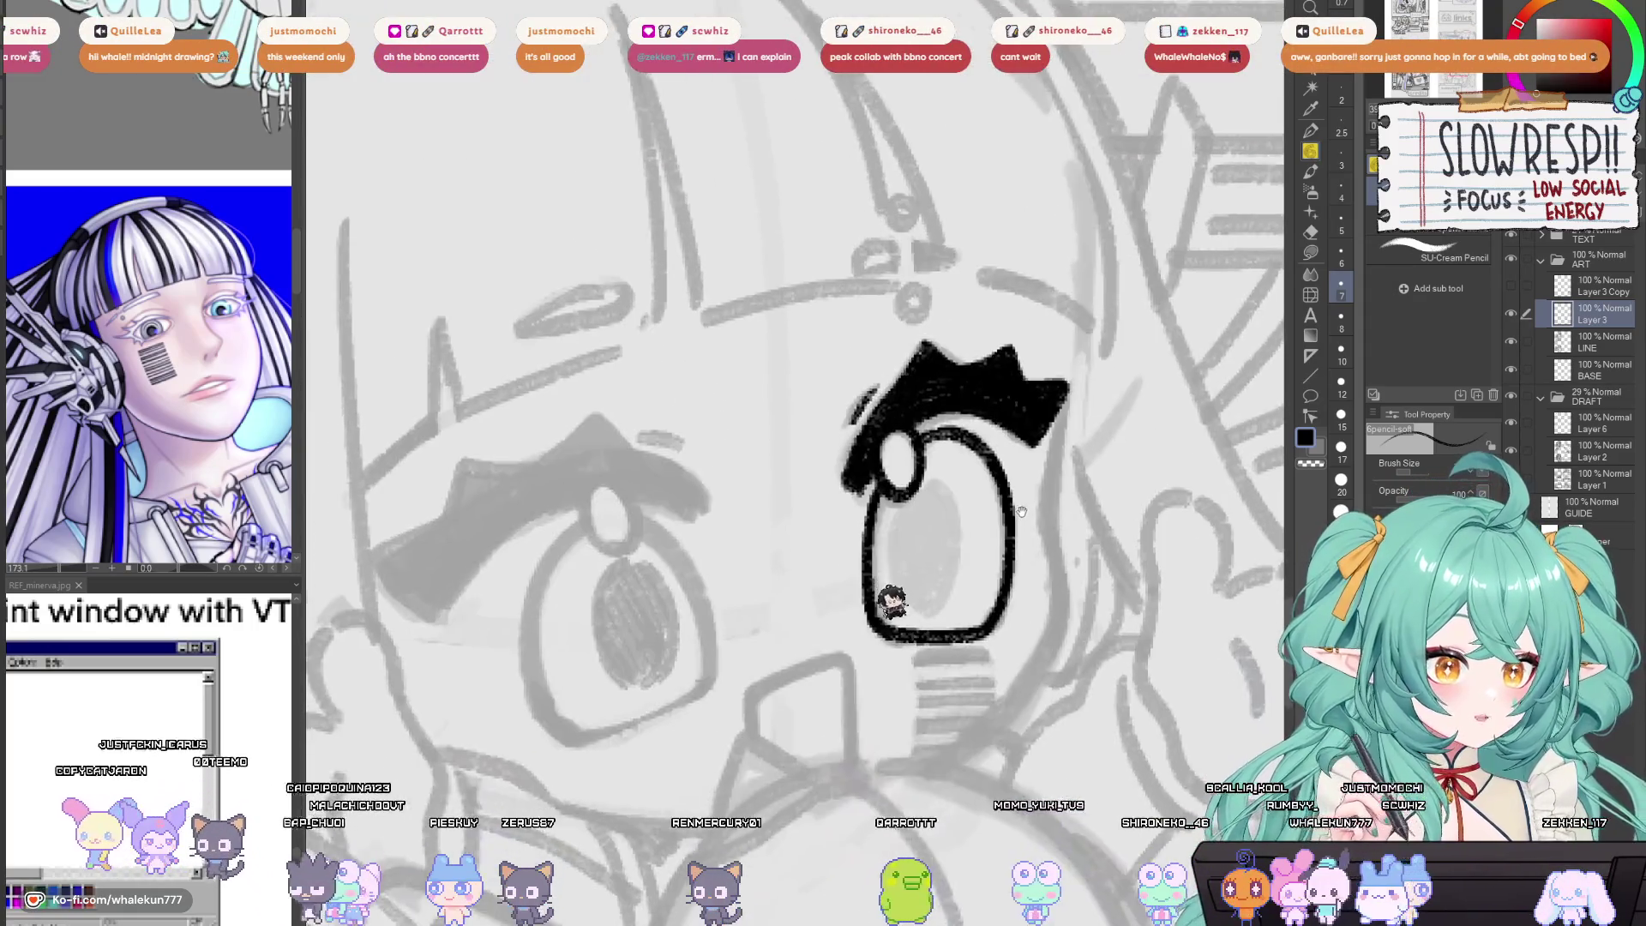
key(h)
key(h)
key(h)
mouse_move(1060, 586)
mouse_down()
mouse_move(996, 601)
mouse_move(970, 634)
mouse_up()
drag(962, 426, 987, 418)
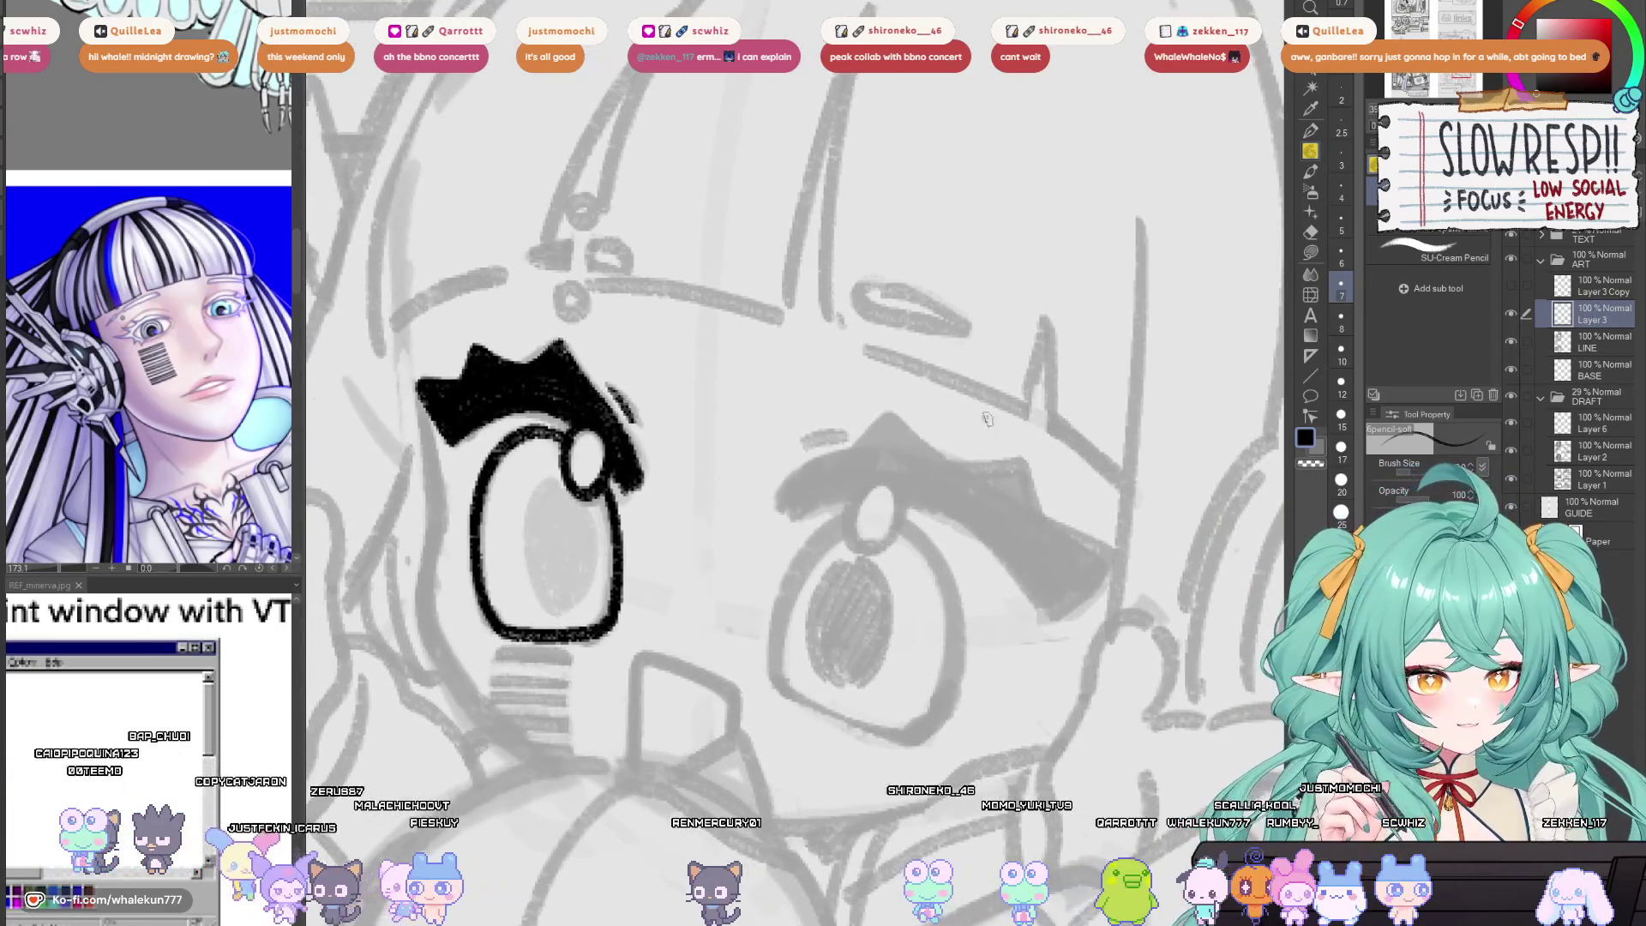
key(h)
key(h)
drag(917, 517, 869, 521)
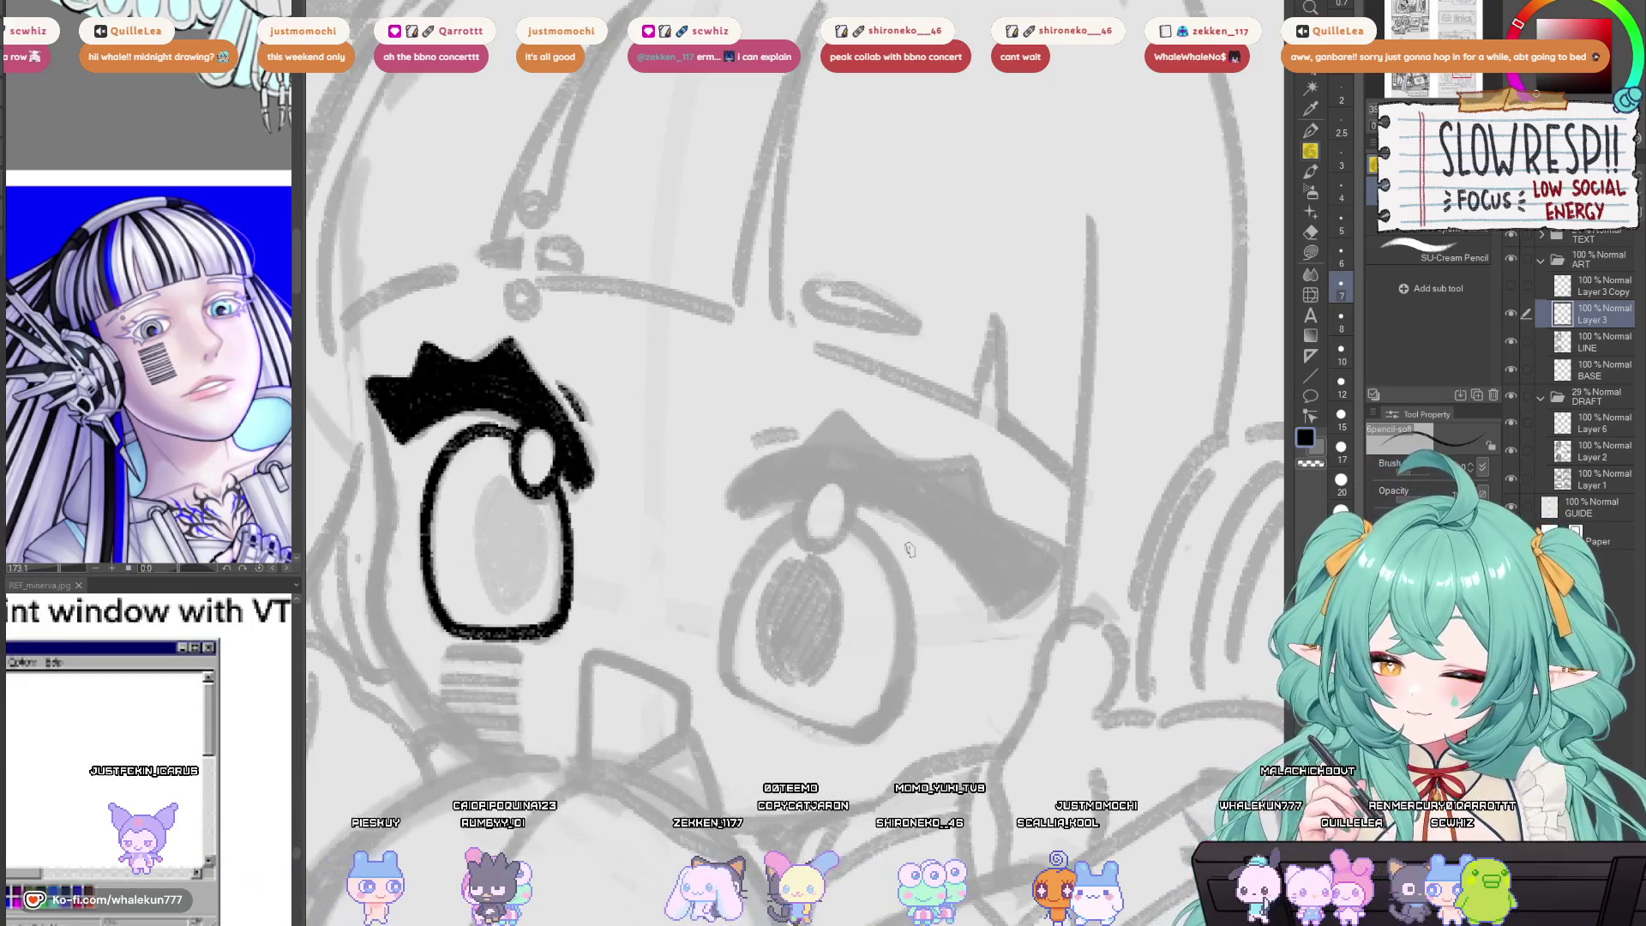
key(h)
key(h)
key(h)
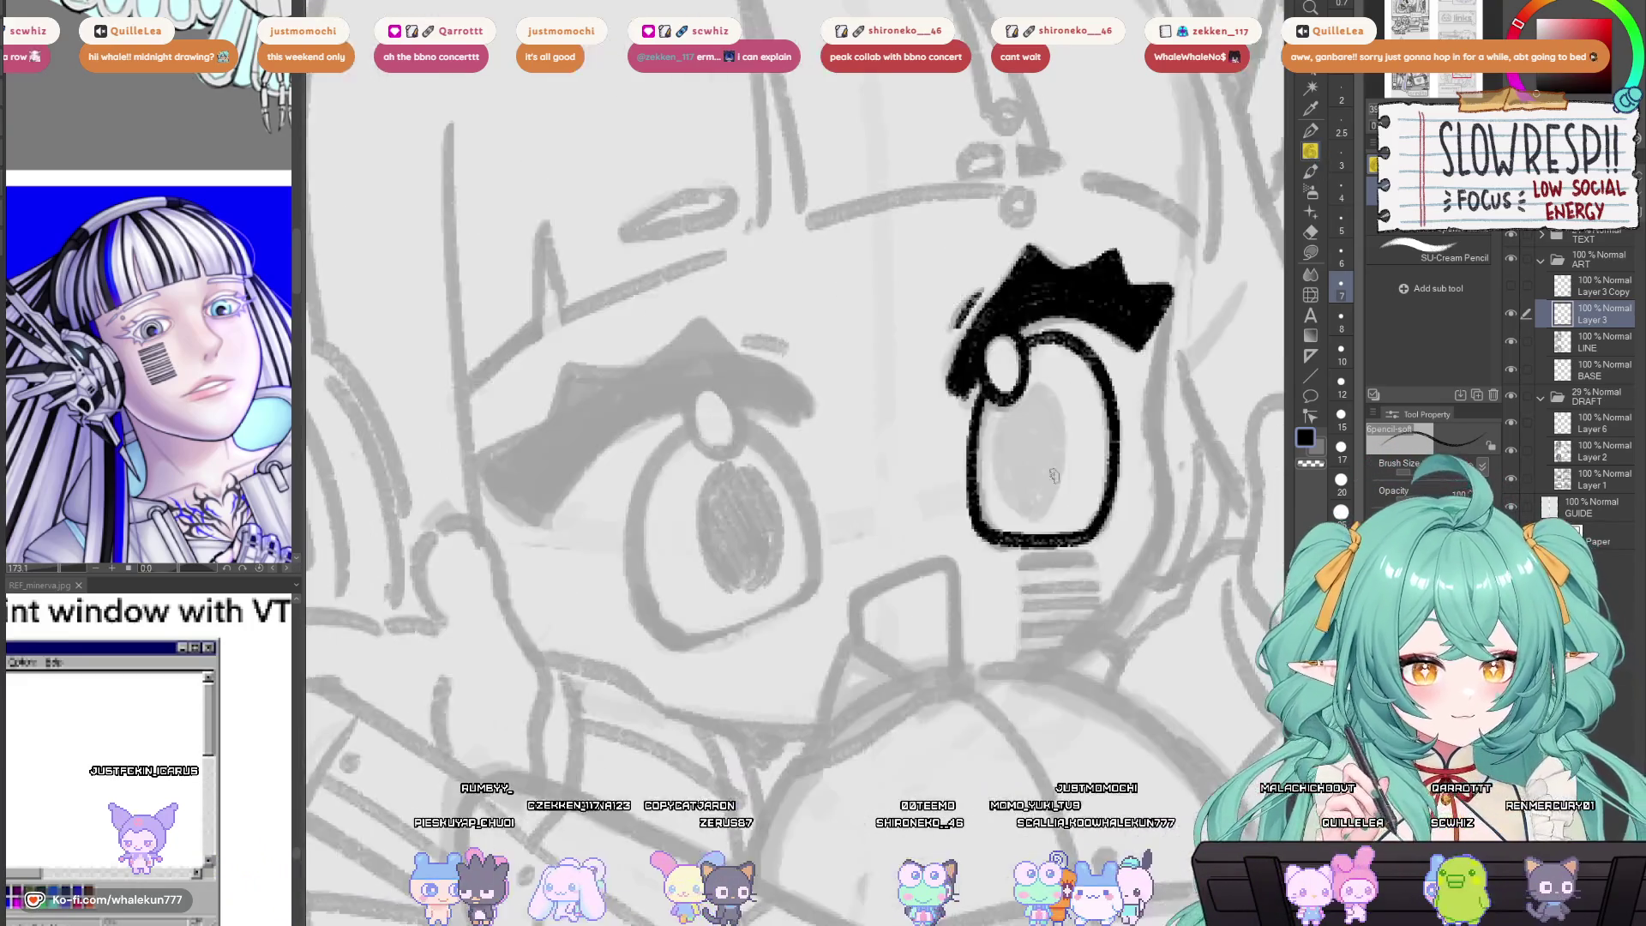
key(h)
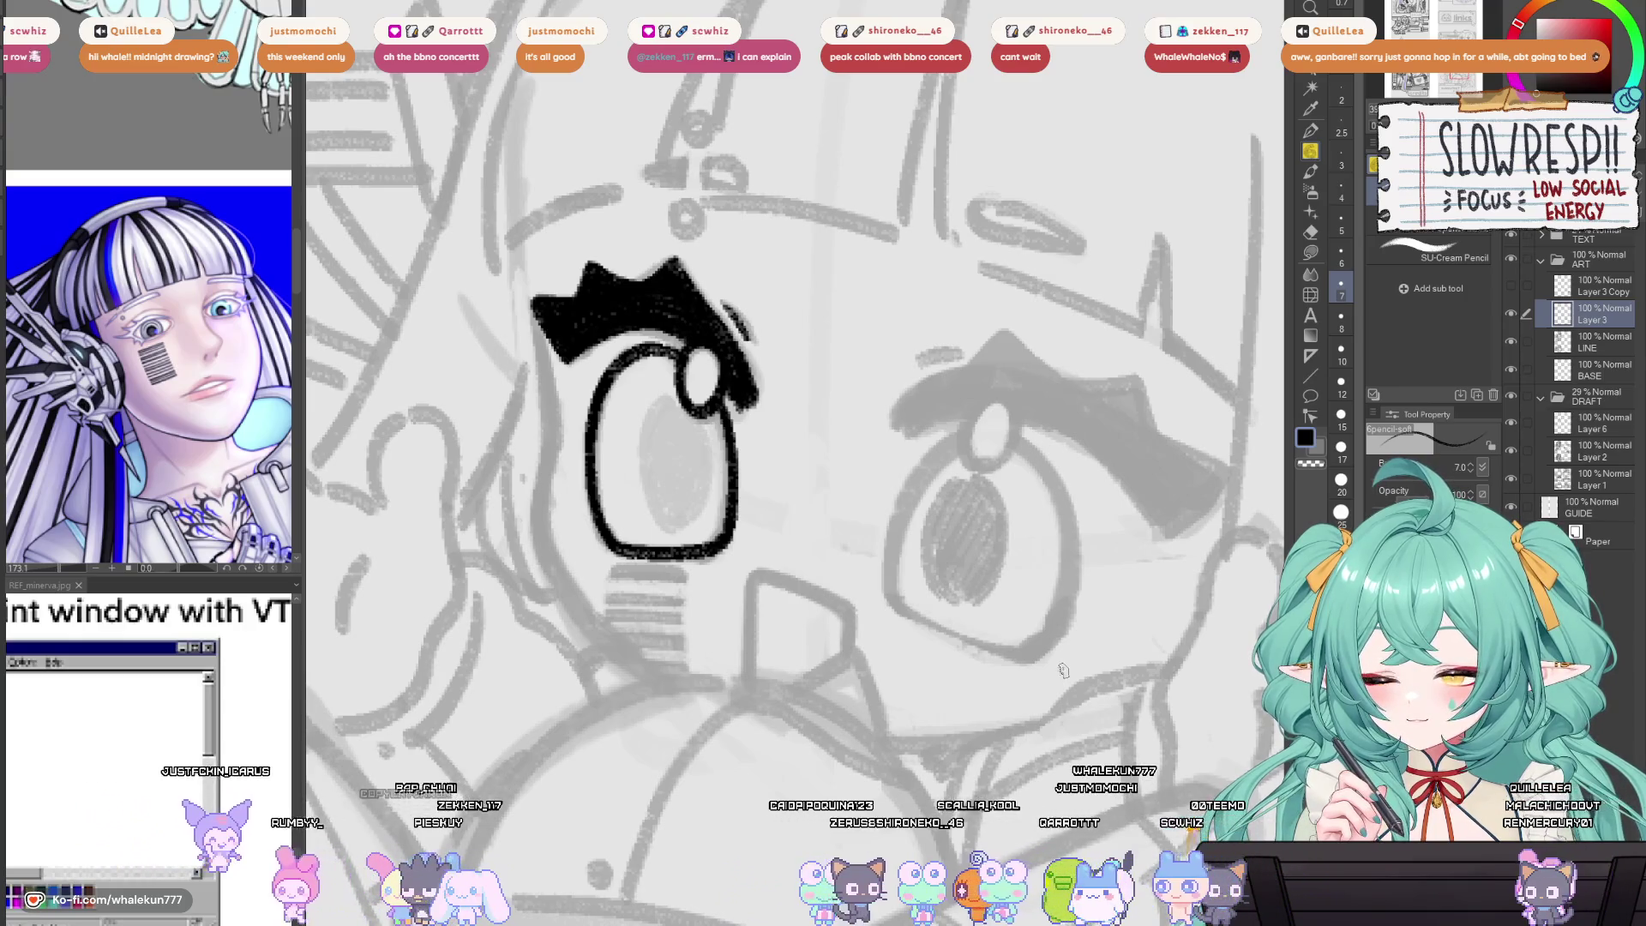
drag(1060, 576, 1058, 547)
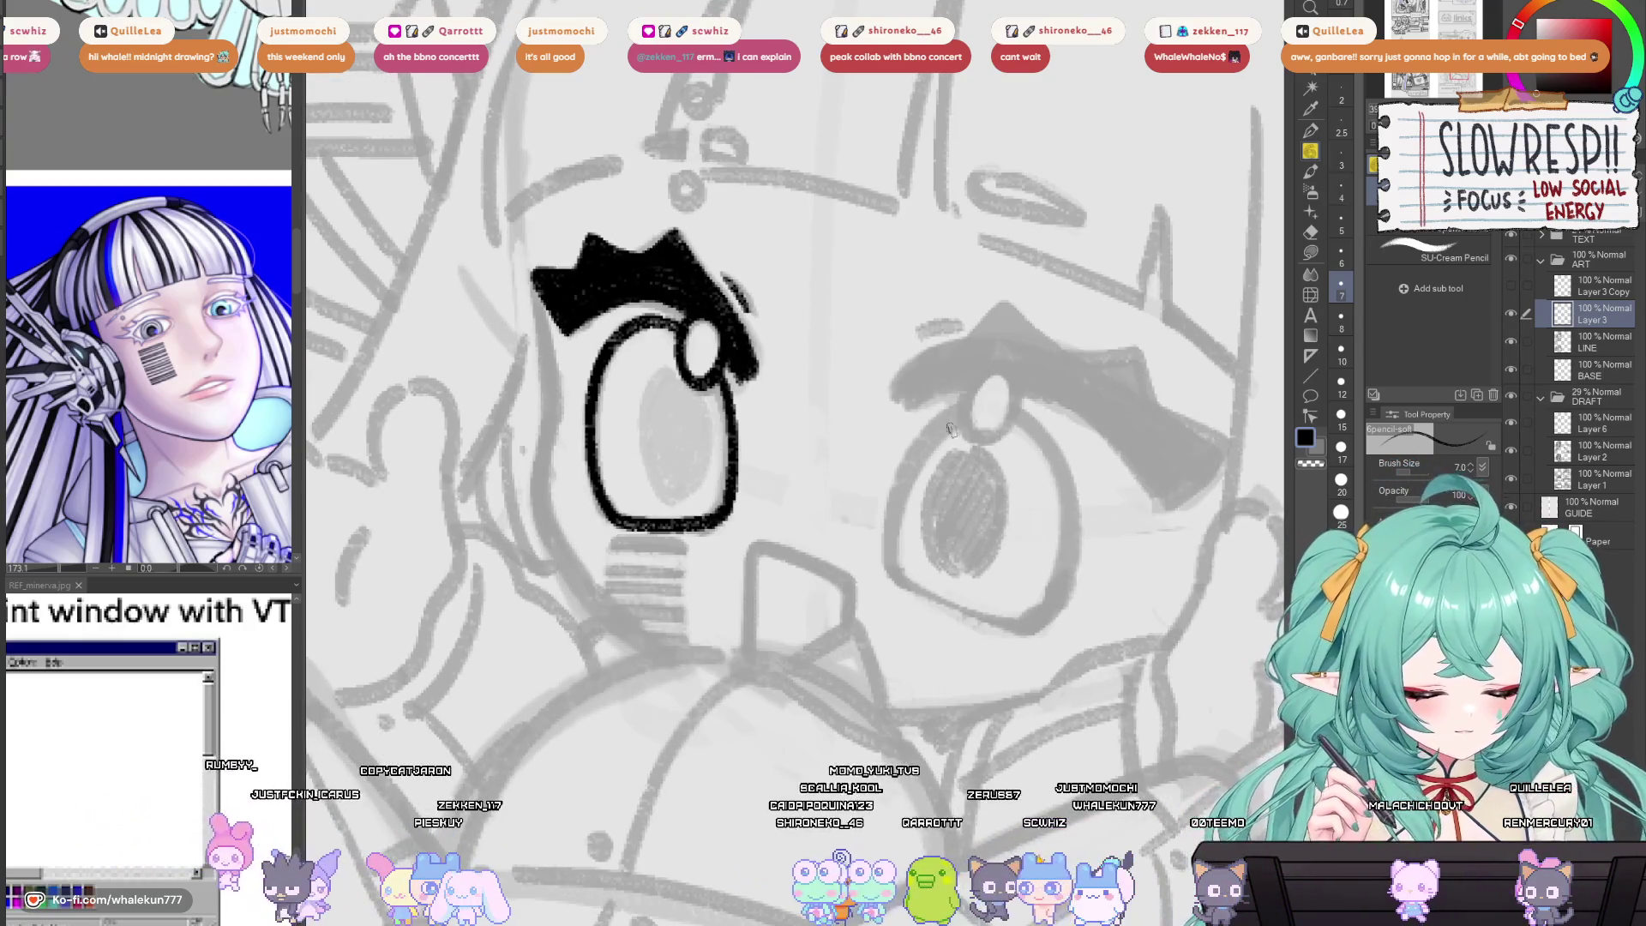
Ink a longer brow stroke above the right eye, replacing the short first try.
key(h)
key(h)
drag(885, 463, 875, 458)
drag(890, 384, 990, 336)
key(ctrl+z)
key(h)
drag(528, 379, 980, 390)
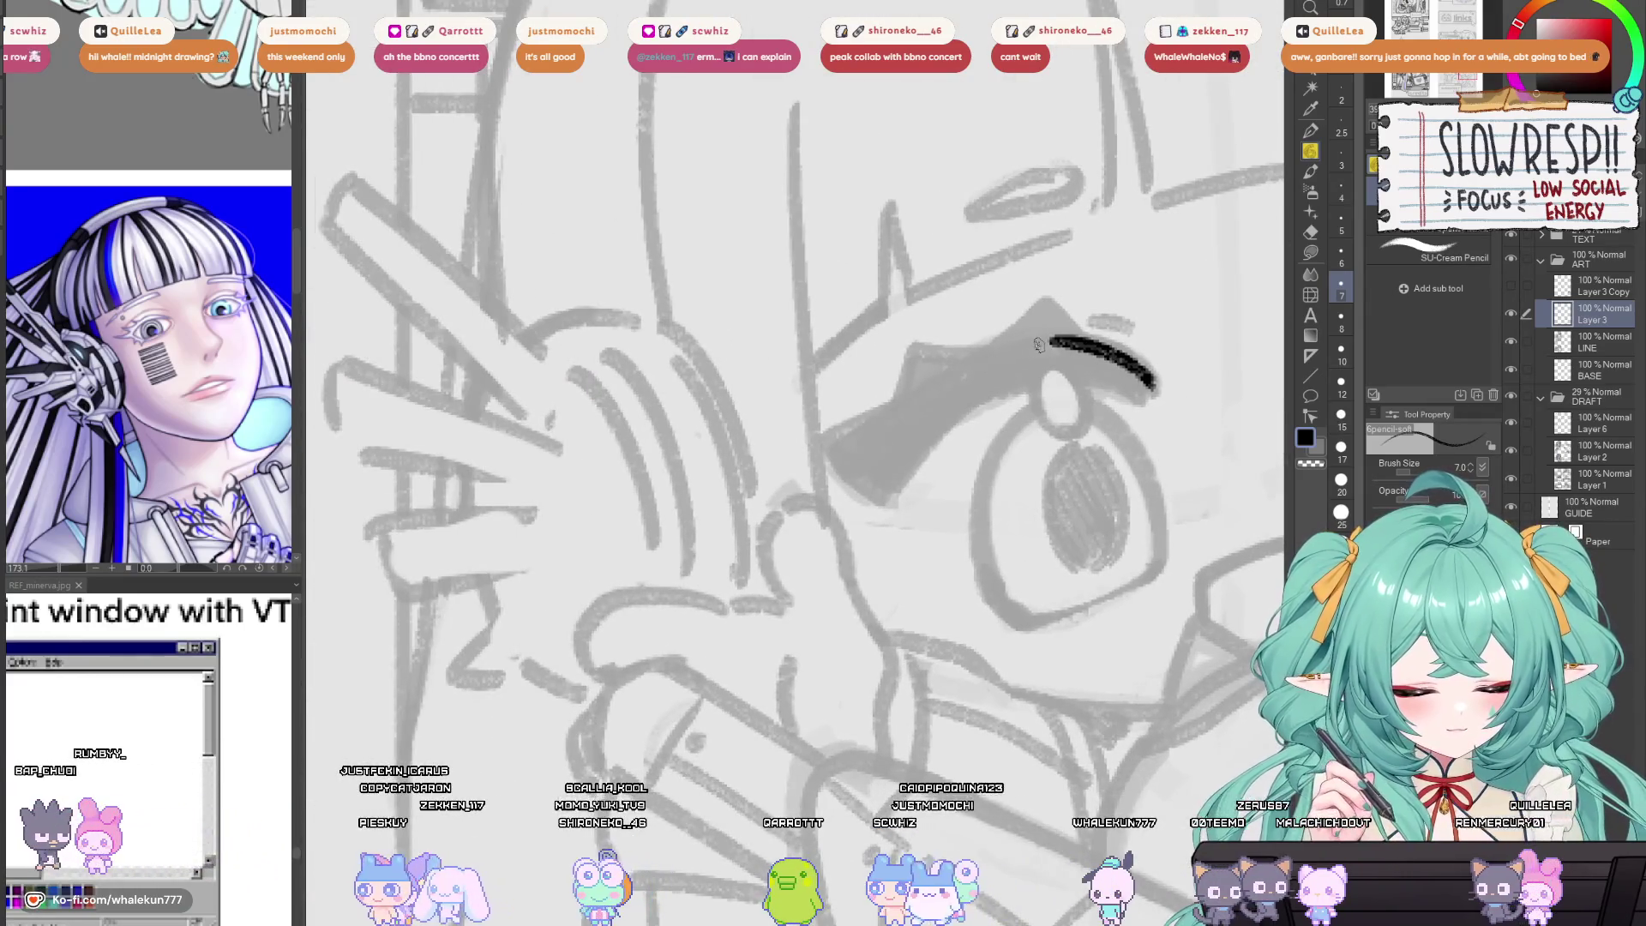
Draw the wink line under the brow, down to the left and curving back.
mouse_move(1038, 344)
mouse_down()
mouse_move(875, 425)
mouse_move(825, 471)
mouse_move(894, 502)
mouse_up()
key(ctrl+z)
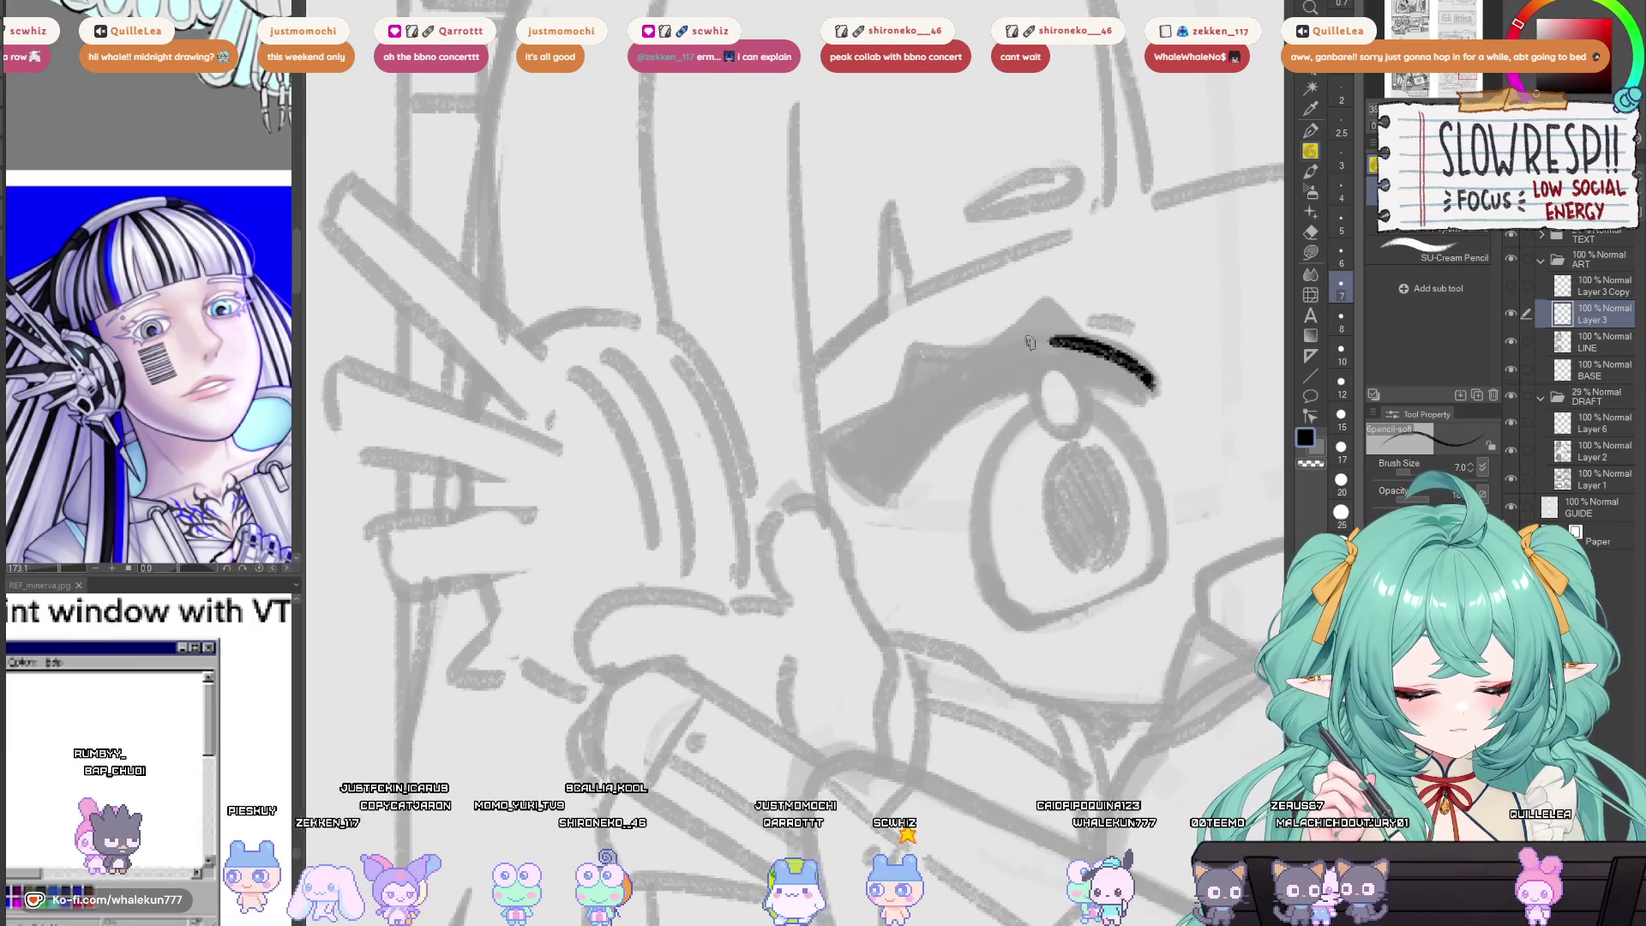
drag(1029, 342, 835, 442)
mouse_move(873, 494)
mouse_down()
mouse_move(941, 430)
mouse_move(1120, 394)
mouse_up()
scroll(949, 428, down, 5)
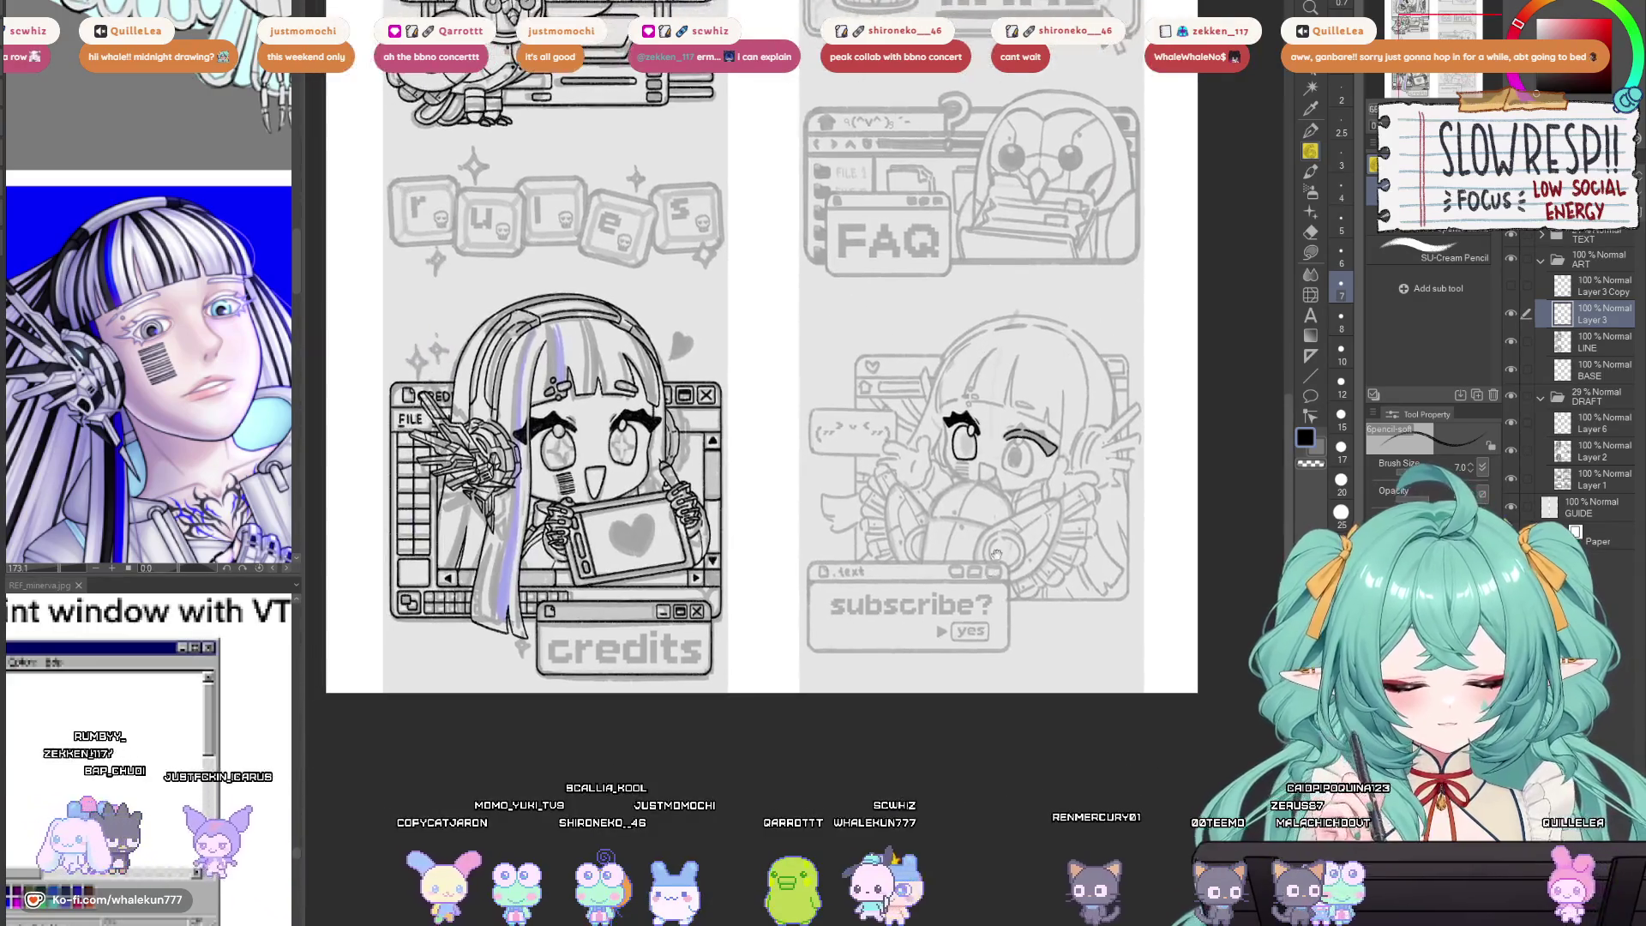
scroll(1077, 535, up, 8)
key(h)
scroll(726, 475, up, 5)
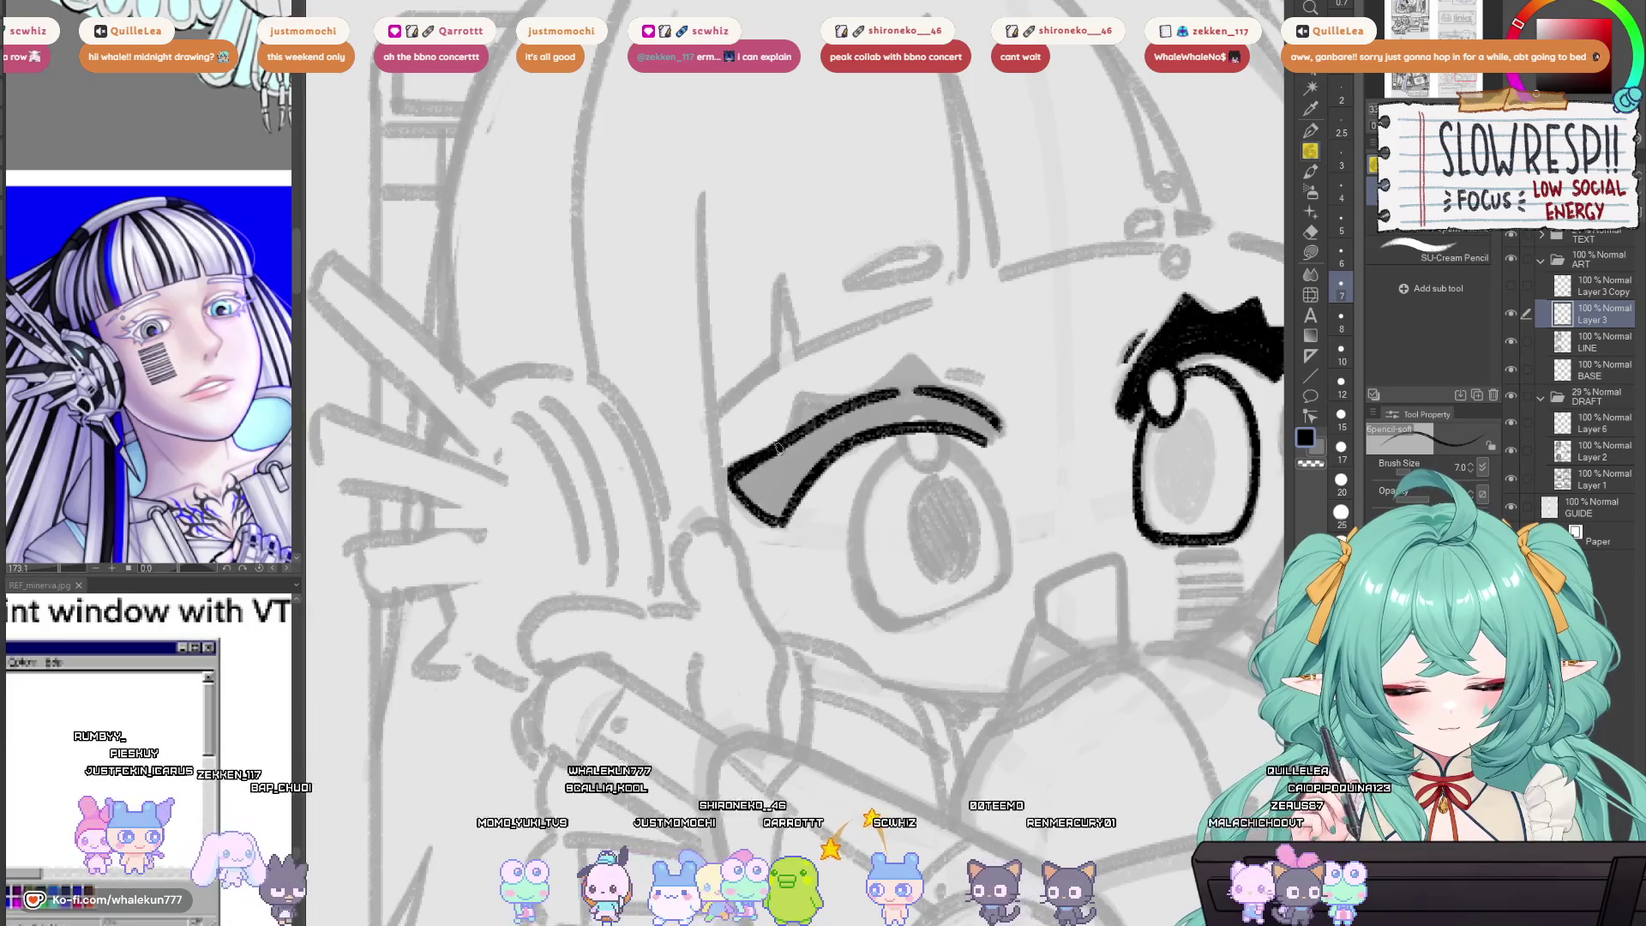
Fill in the brow's left corner and upper edge, checking it mirrored.
mouse_move(742, 498)
mouse_down()
mouse_move(892, 403)
mouse_move(862, 418)
mouse_move(934, 412)
mouse_move(874, 425)
mouse_up()
key(h)
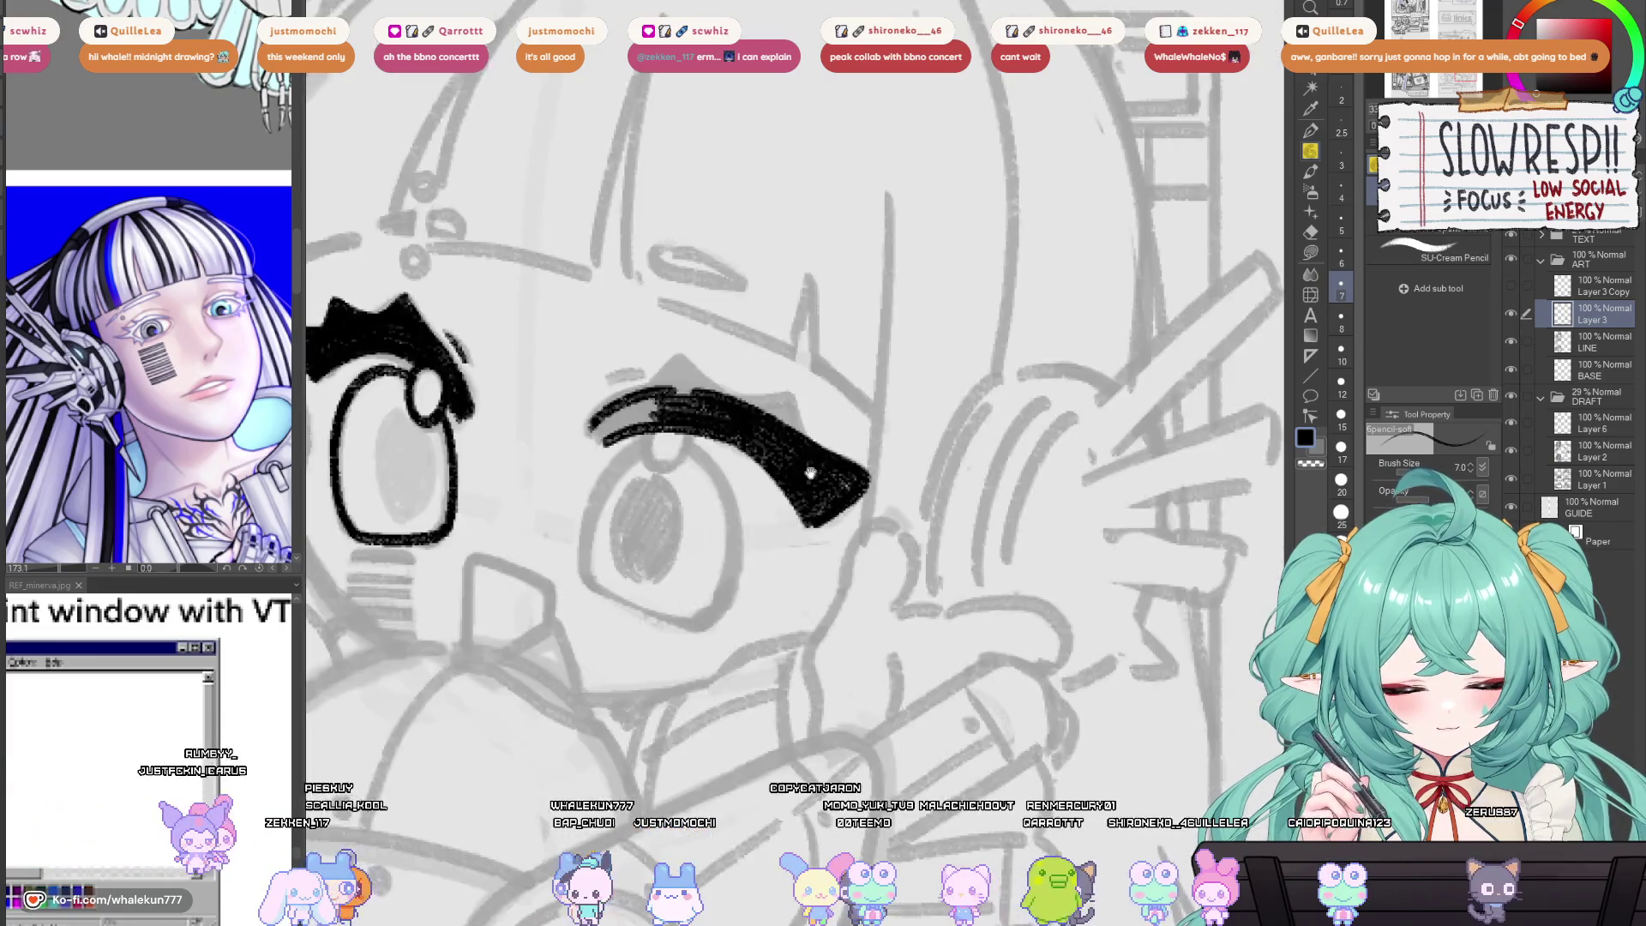
drag(833, 482, 1022, 482)
key(h)
key(h)
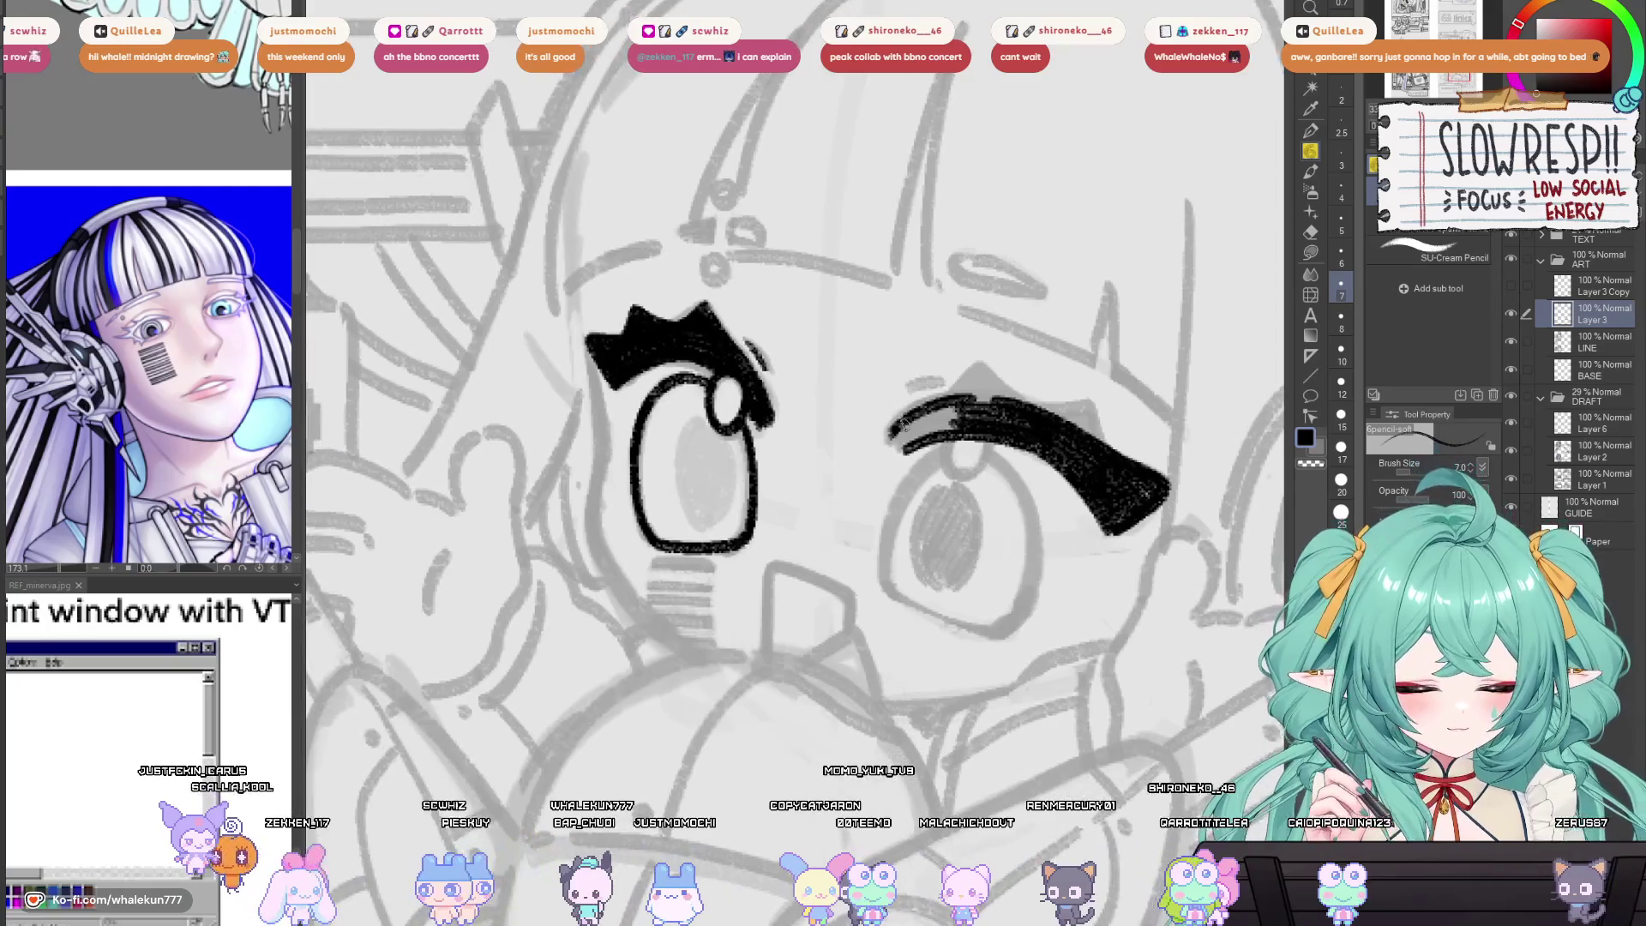
drag(896, 439, 943, 422)
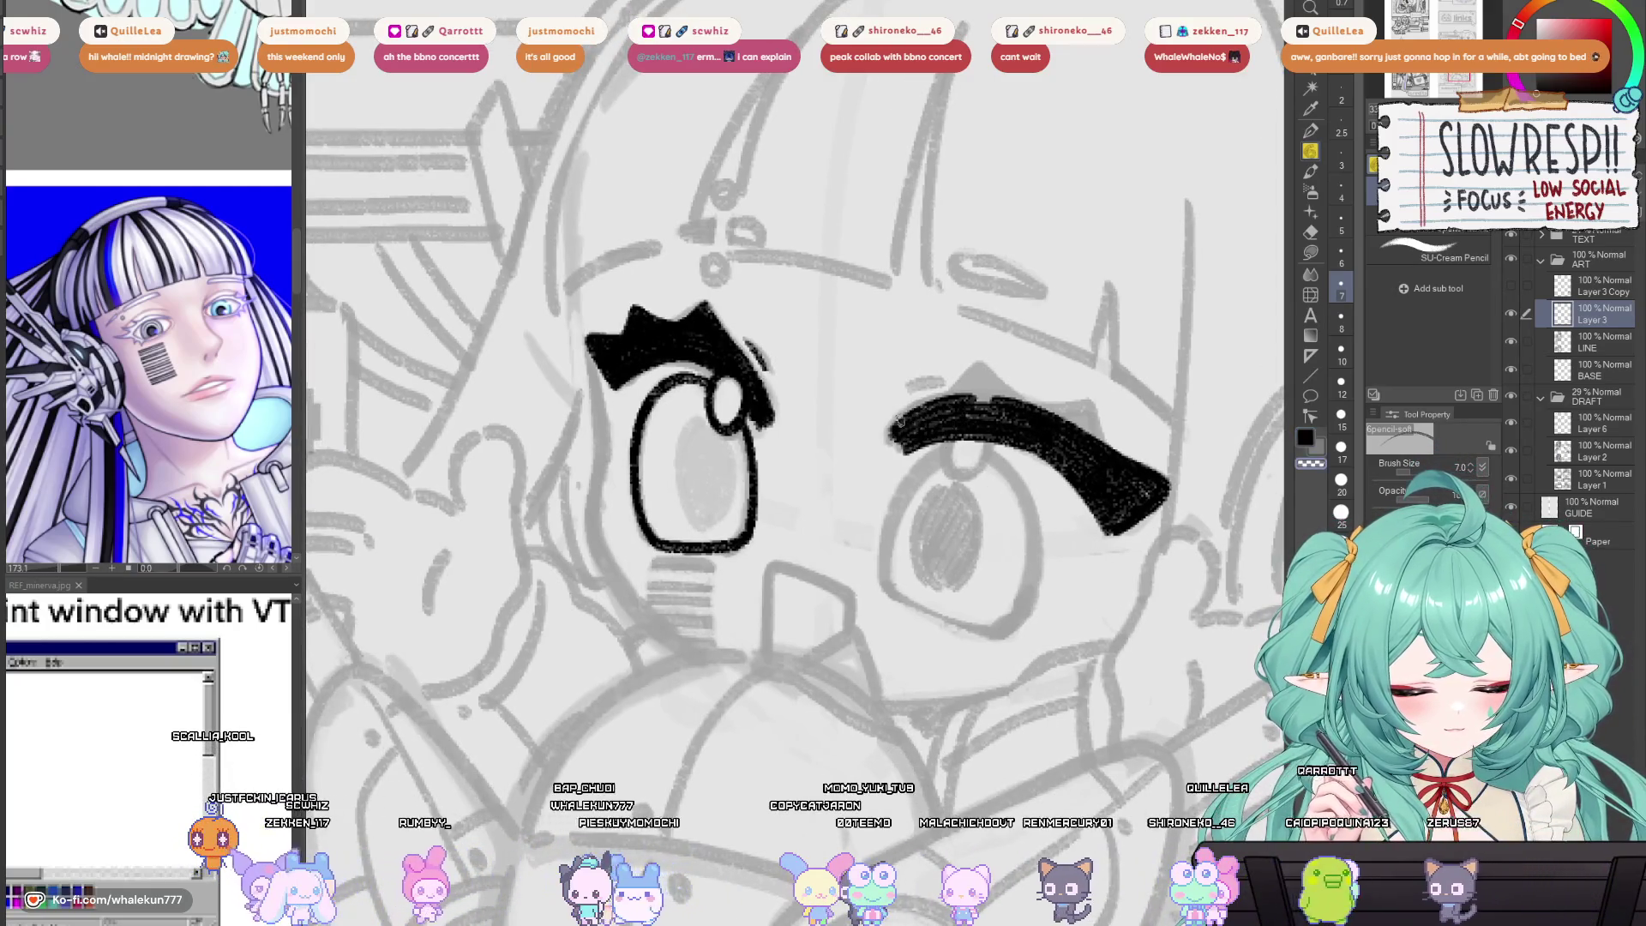
key(h)
key(ctrl+minus)
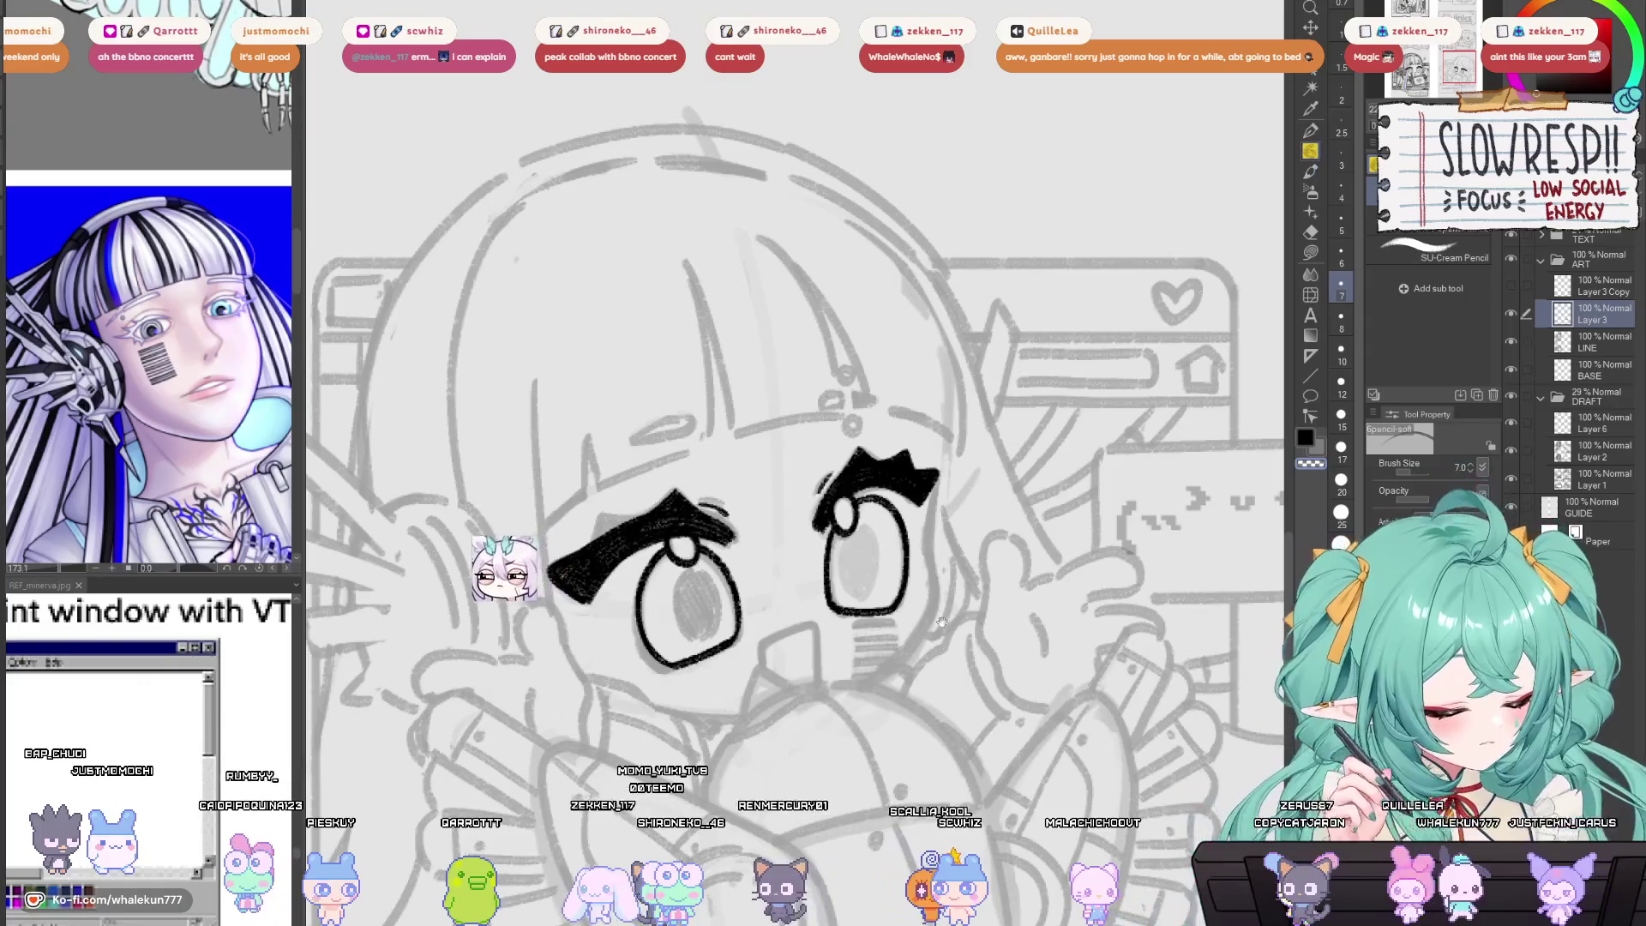
key(ctrl+plus)
key(ctrl+plus)
key(ctrl+plus)
Extend the brow's top edge and fill its pale gap with solid black.
key(h)
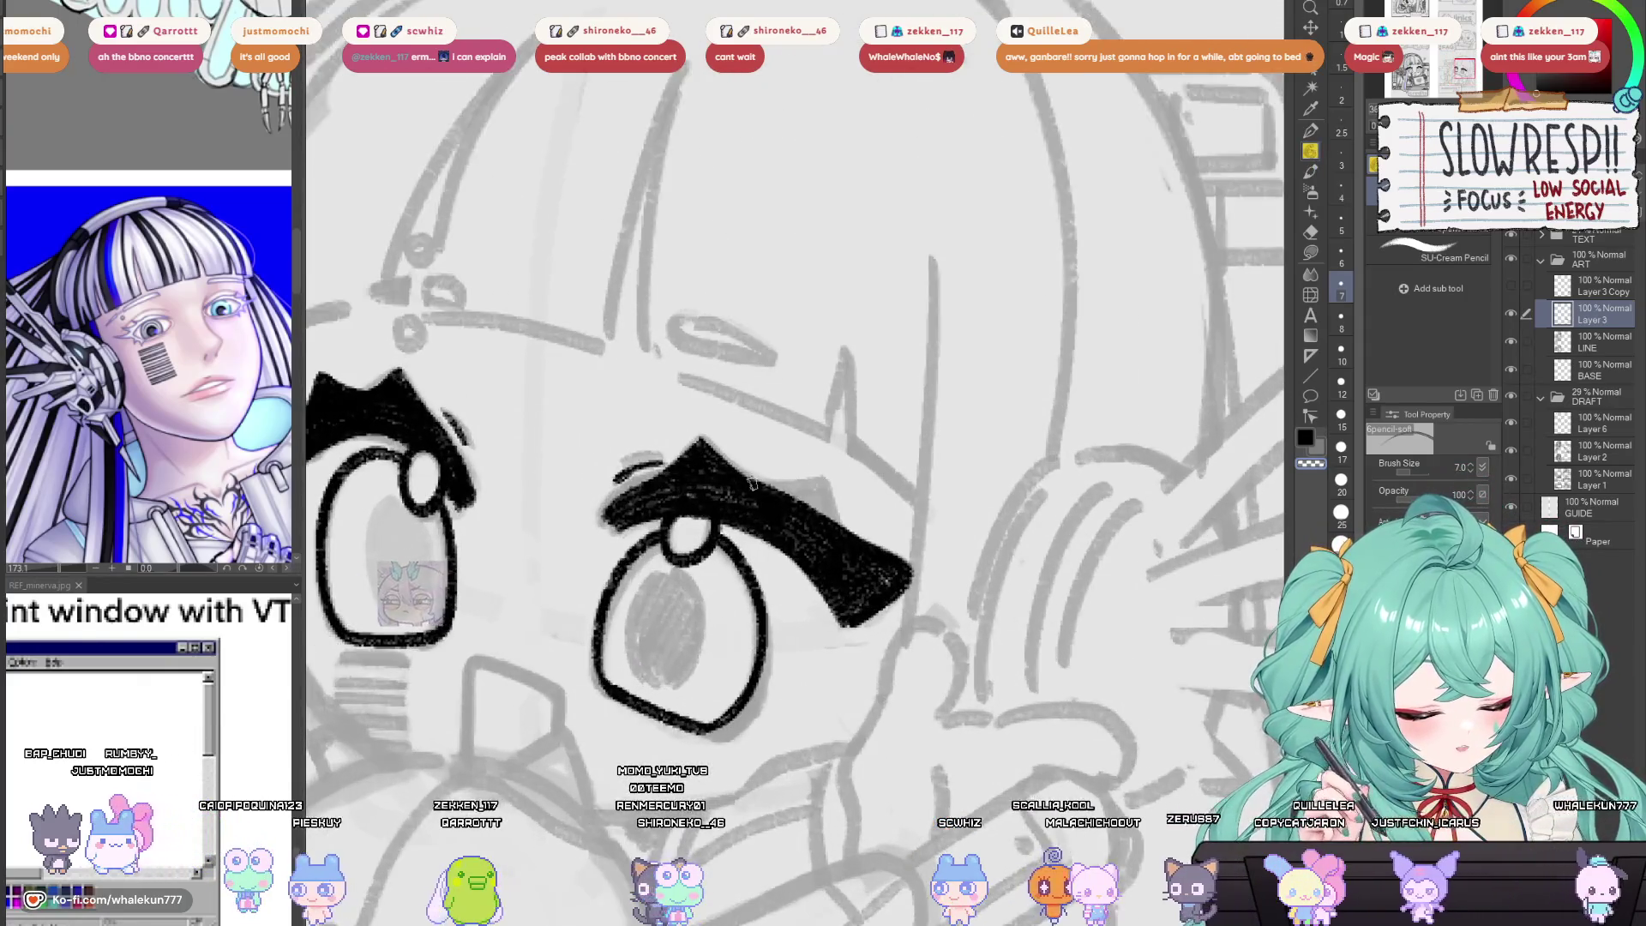
mouse_move(744, 481)
mouse_down()
mouse_move(833, 472)
mouse_move(896, 534)
mouse_up()
key(h)
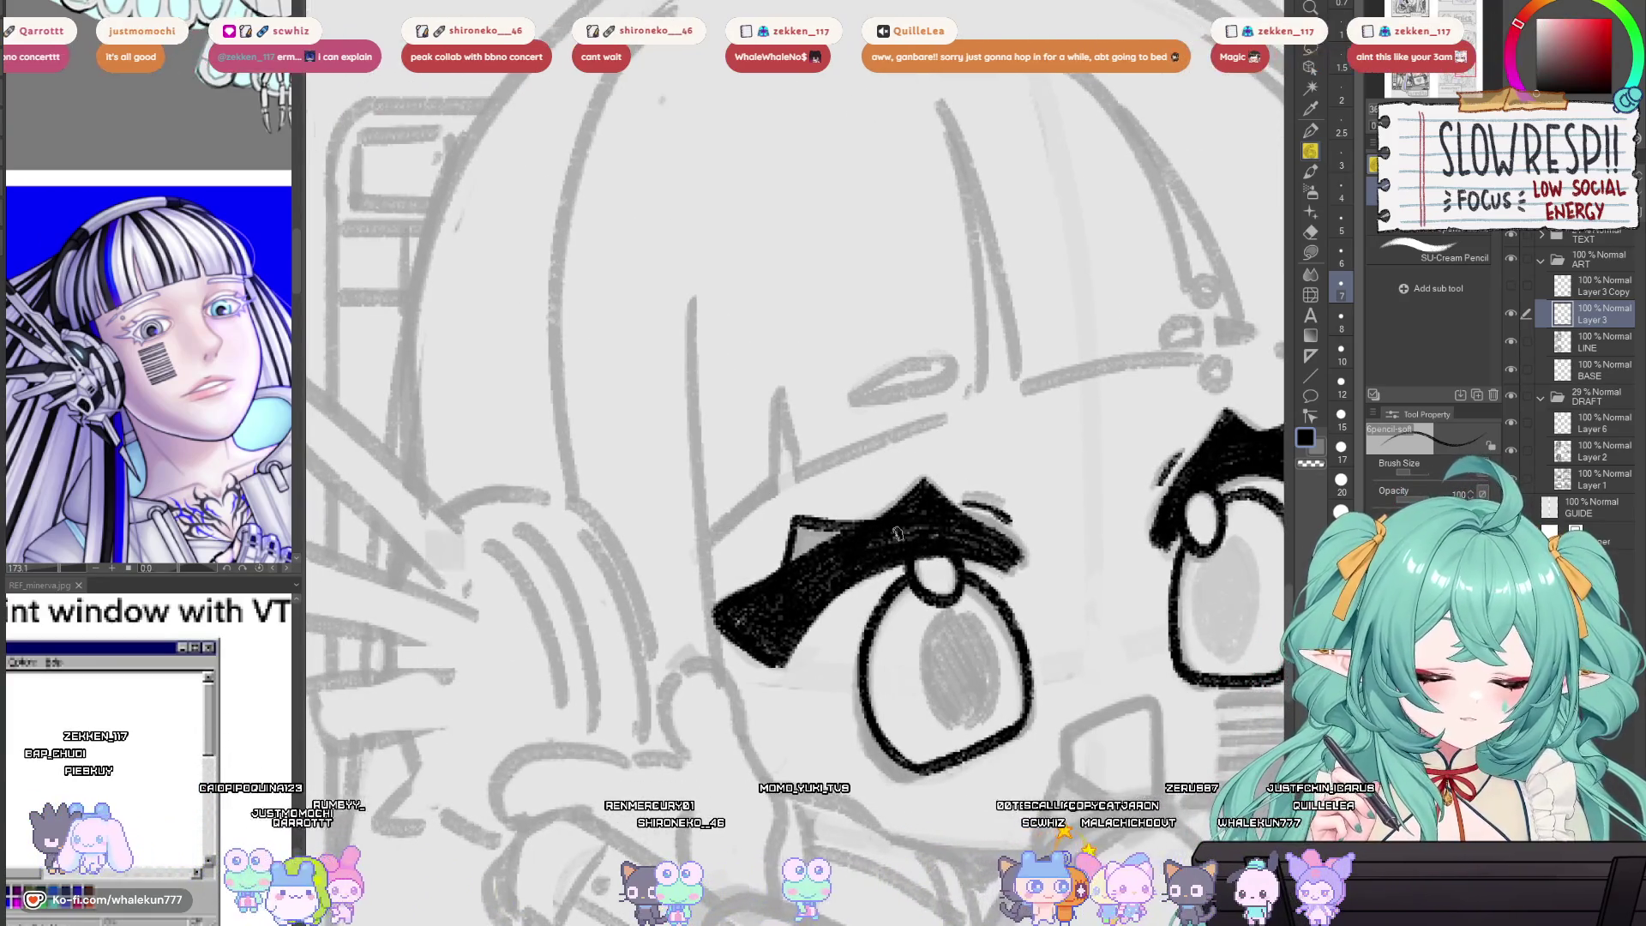
scroll(897, 533, up, 3)
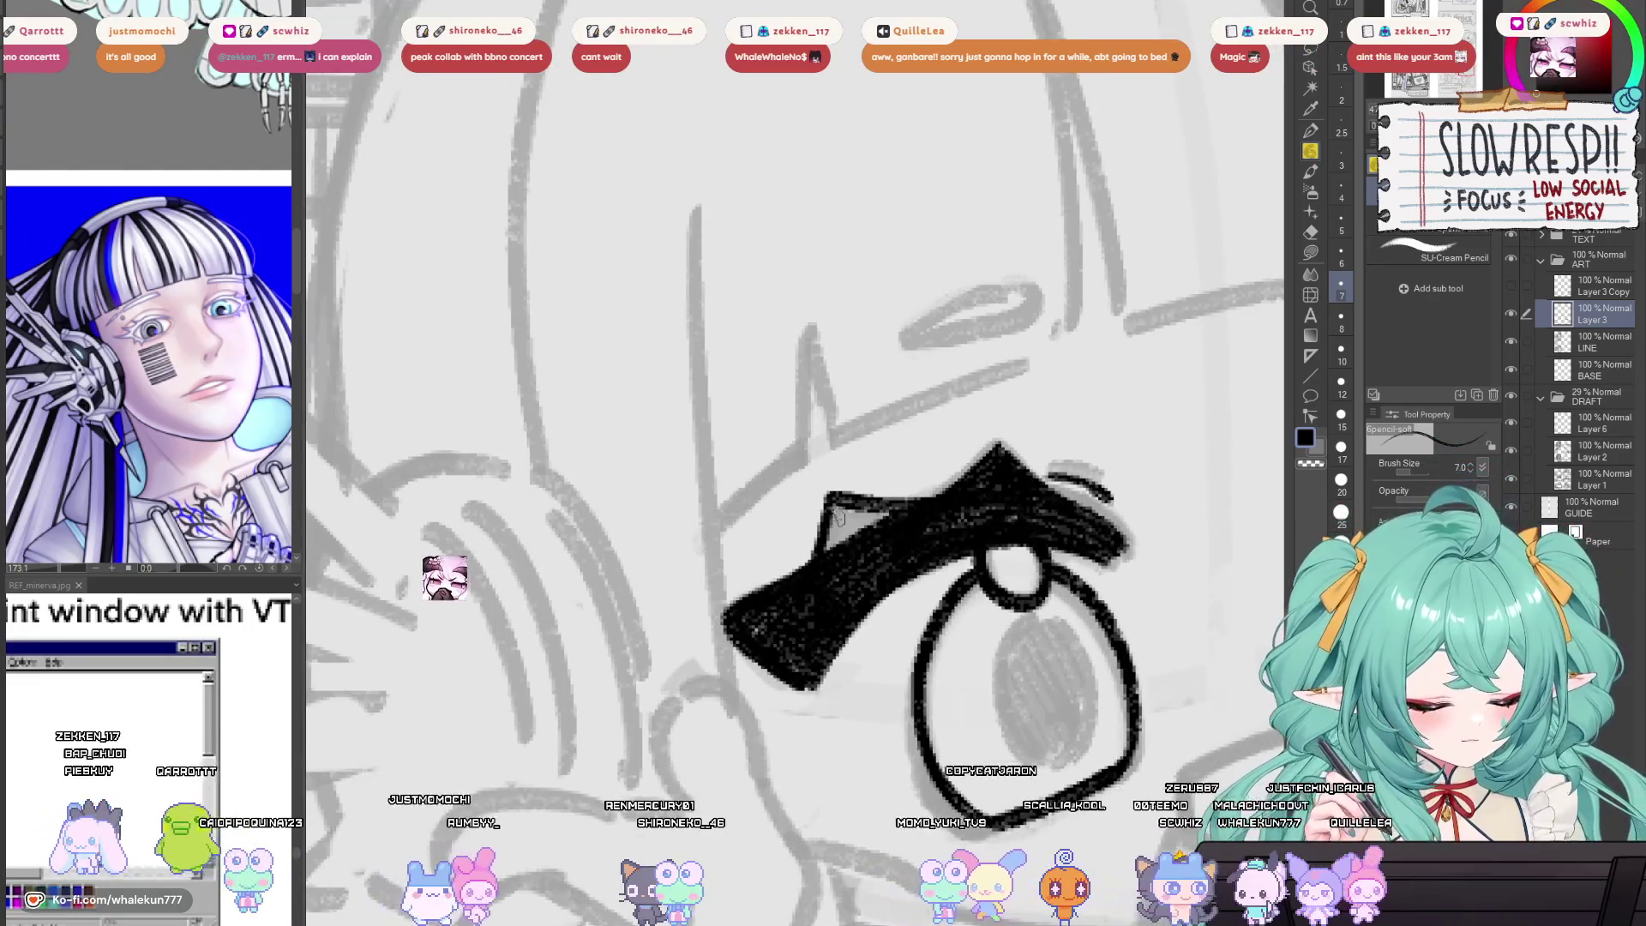
mouse_move(833, 504)
mouse_down()
mouse_move(838, 534)
mouse_move(868, 549)
mouse_move(859, 517)
mouse_up()
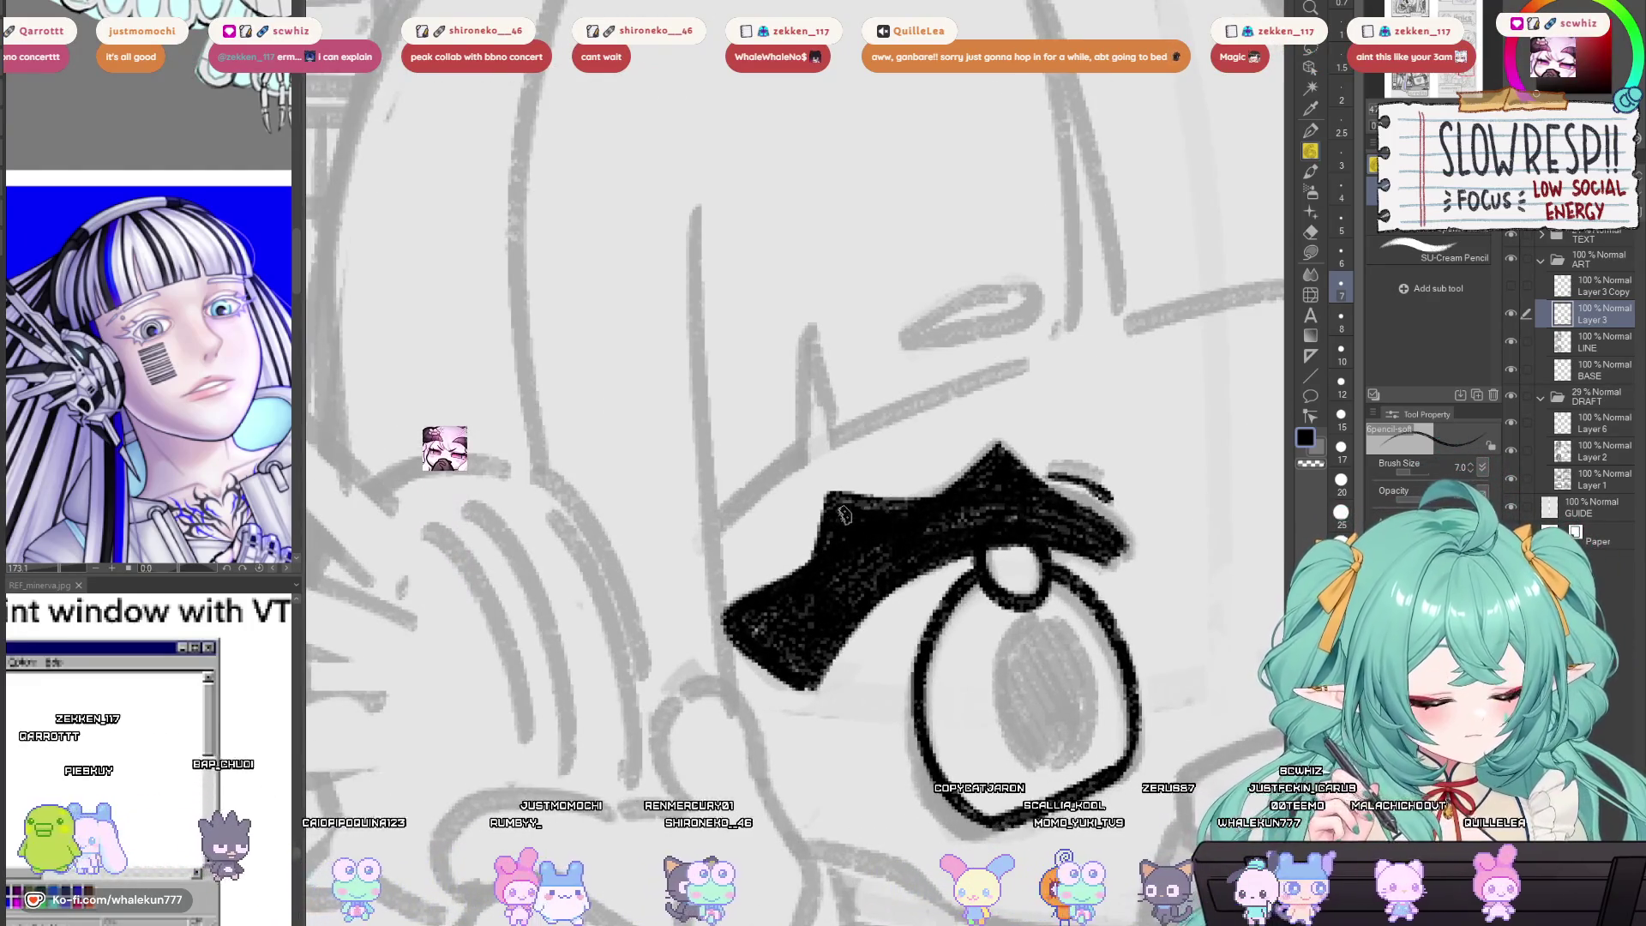
scroll(975, 479, down, 3)
scroll(975, 478, down, 3)
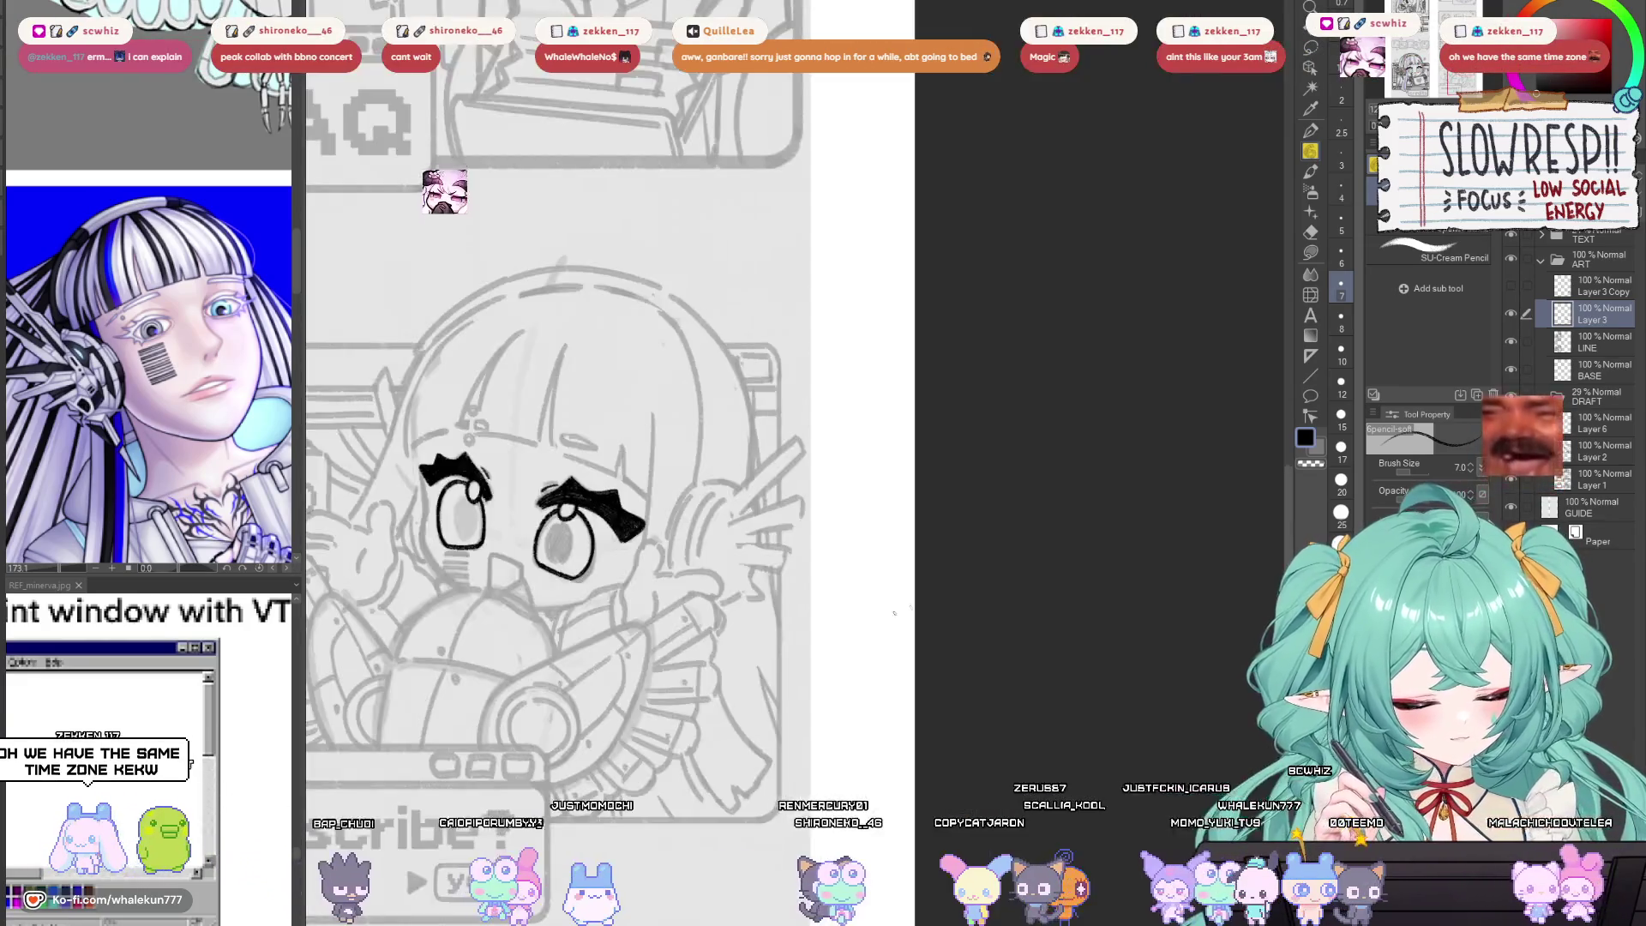
scroll(837, 559, up, 4)
Extend the left eyebrow's outer edge down beside the left eye.
key(h)
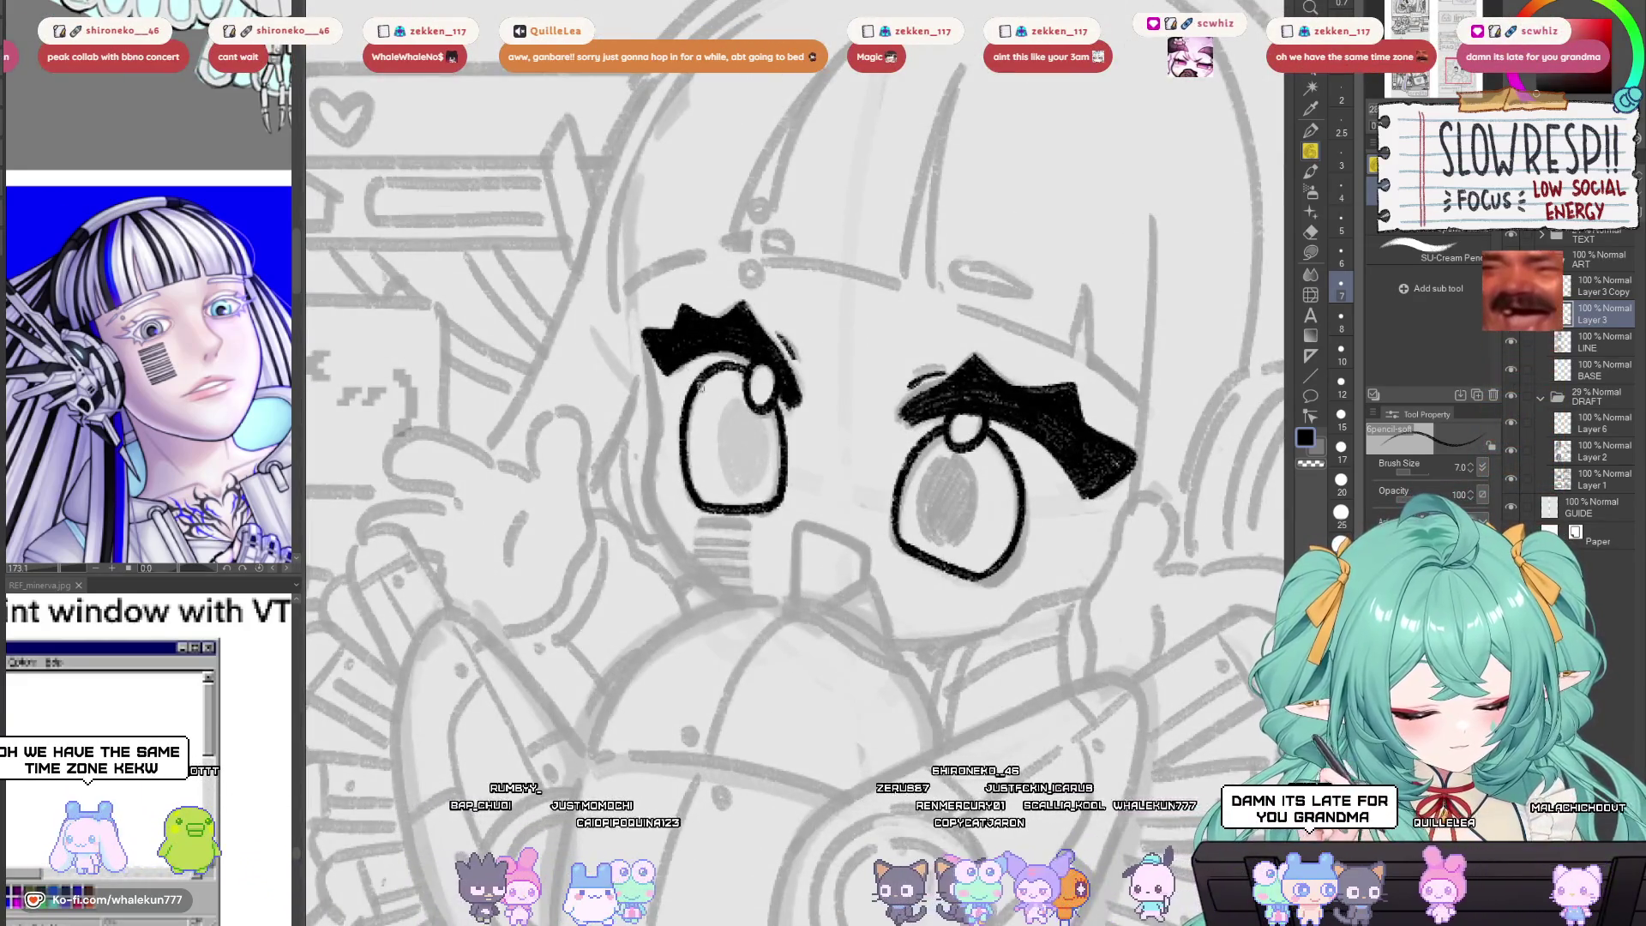
mouse_move(641, 339)
mouse_down()
mouse_move(636, 298)
mouse_move(681, 548)
mouse_move(725, 591)
mouse_up()
key(ctrl+z)
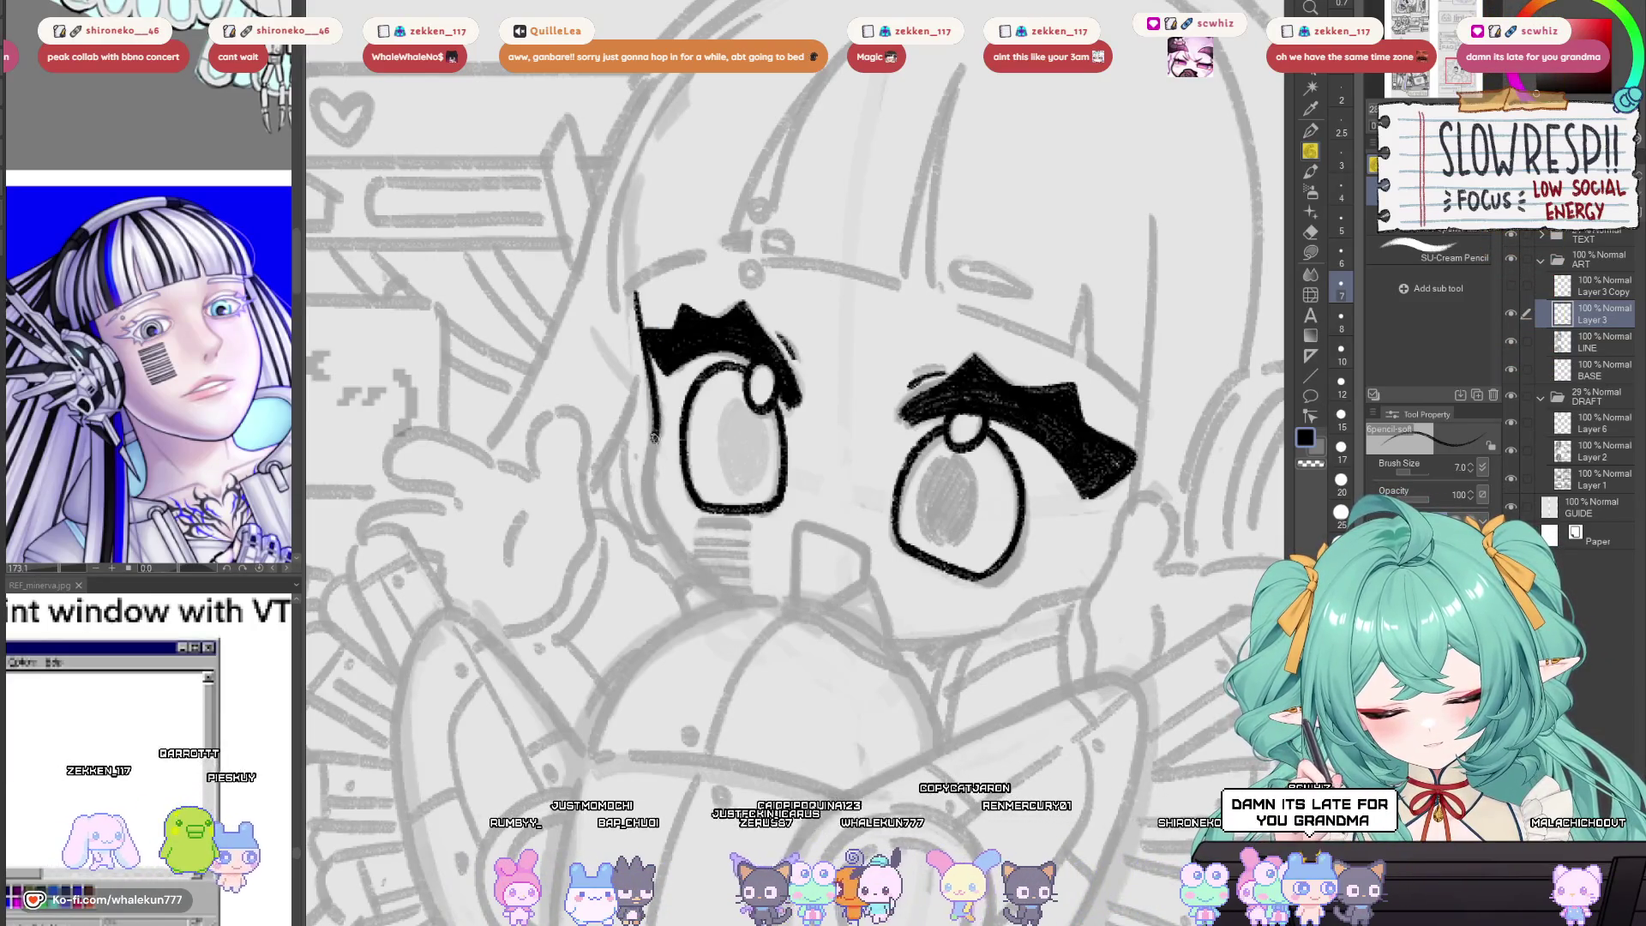
mouse_move(654, 437)
mouse_down()
mouse_move(665, 538)
mouse_move(737, 596)
mouse_up()
key(ctrl+z)
mouse_move(639, 296)
mouse_down()
mouse_move(658, 420)
mouse_move(729, 592)
mouse_up()
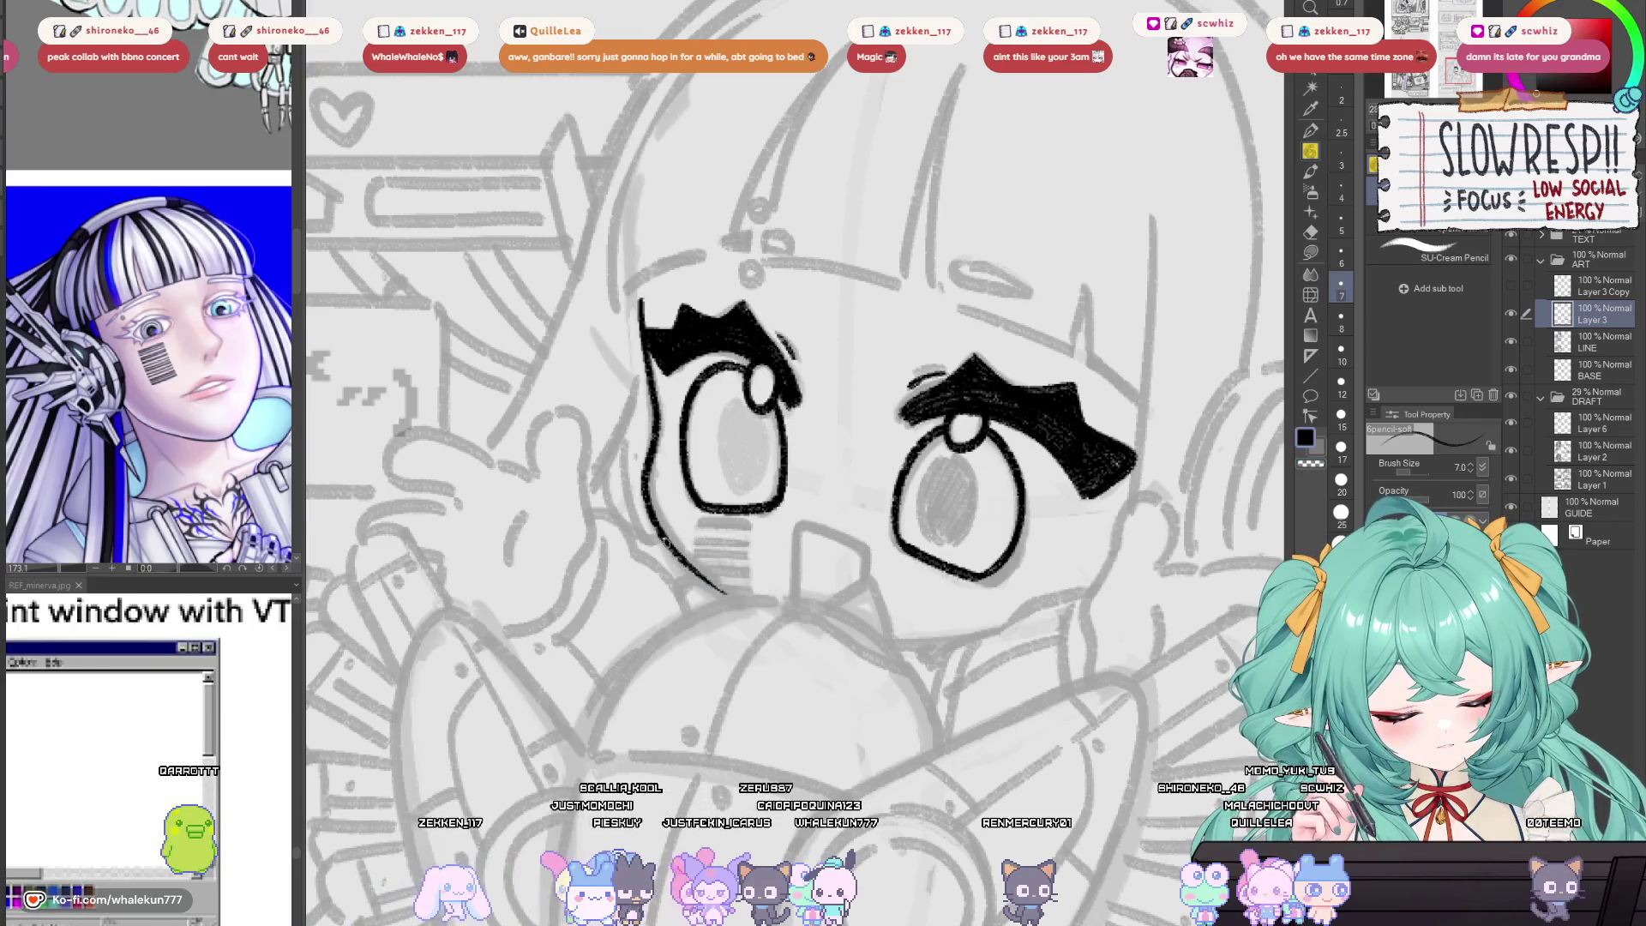
Redraw the cheek curve under the left eye, ending slightly further right, checking symmetry mirrored.
key(ctrl+z)
drag(669, 537, 730, 597)
key(ctrl+z)
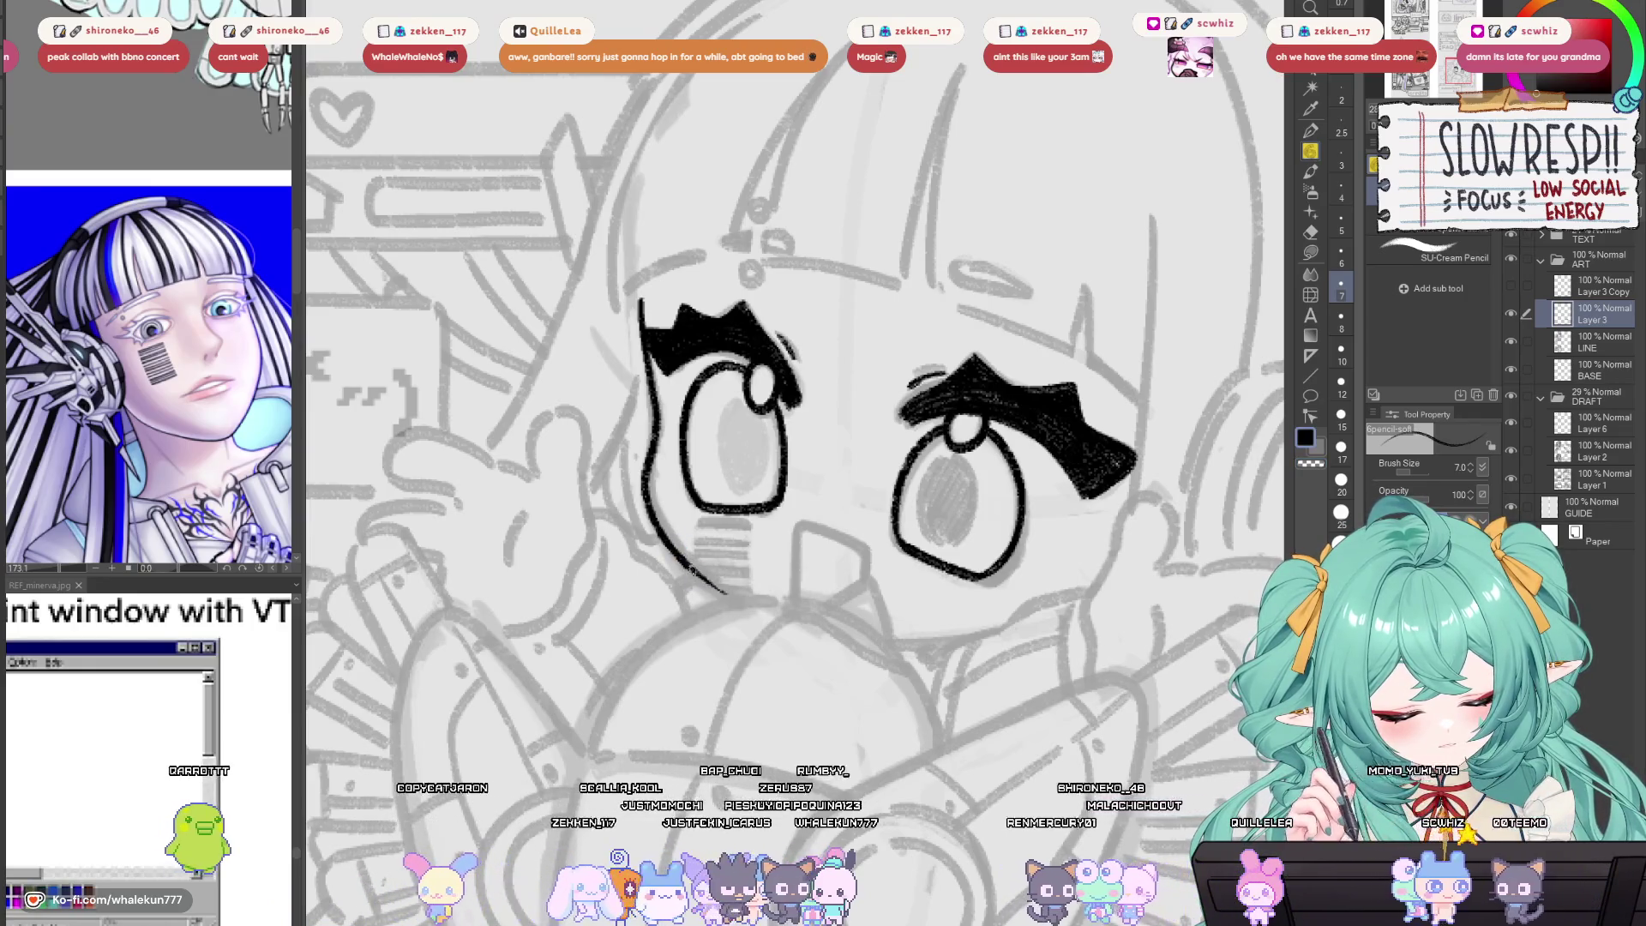
drag(670, 536, 726, 598)
key(h)
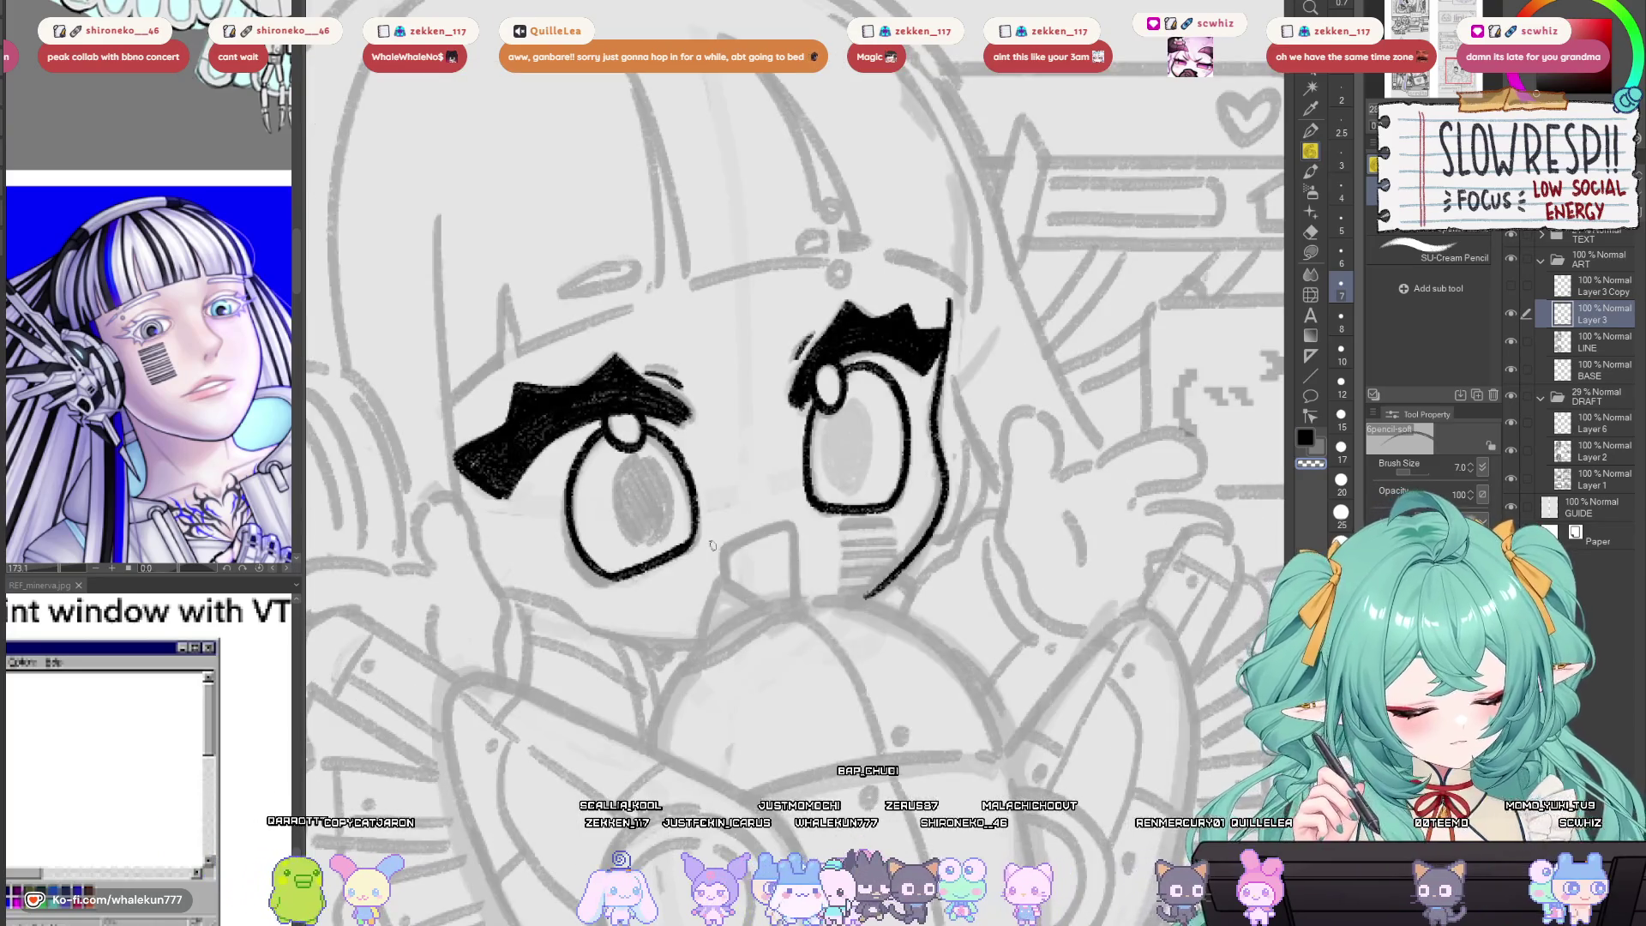
key(ctrl+z)
drag(926, 530, 864, 598)
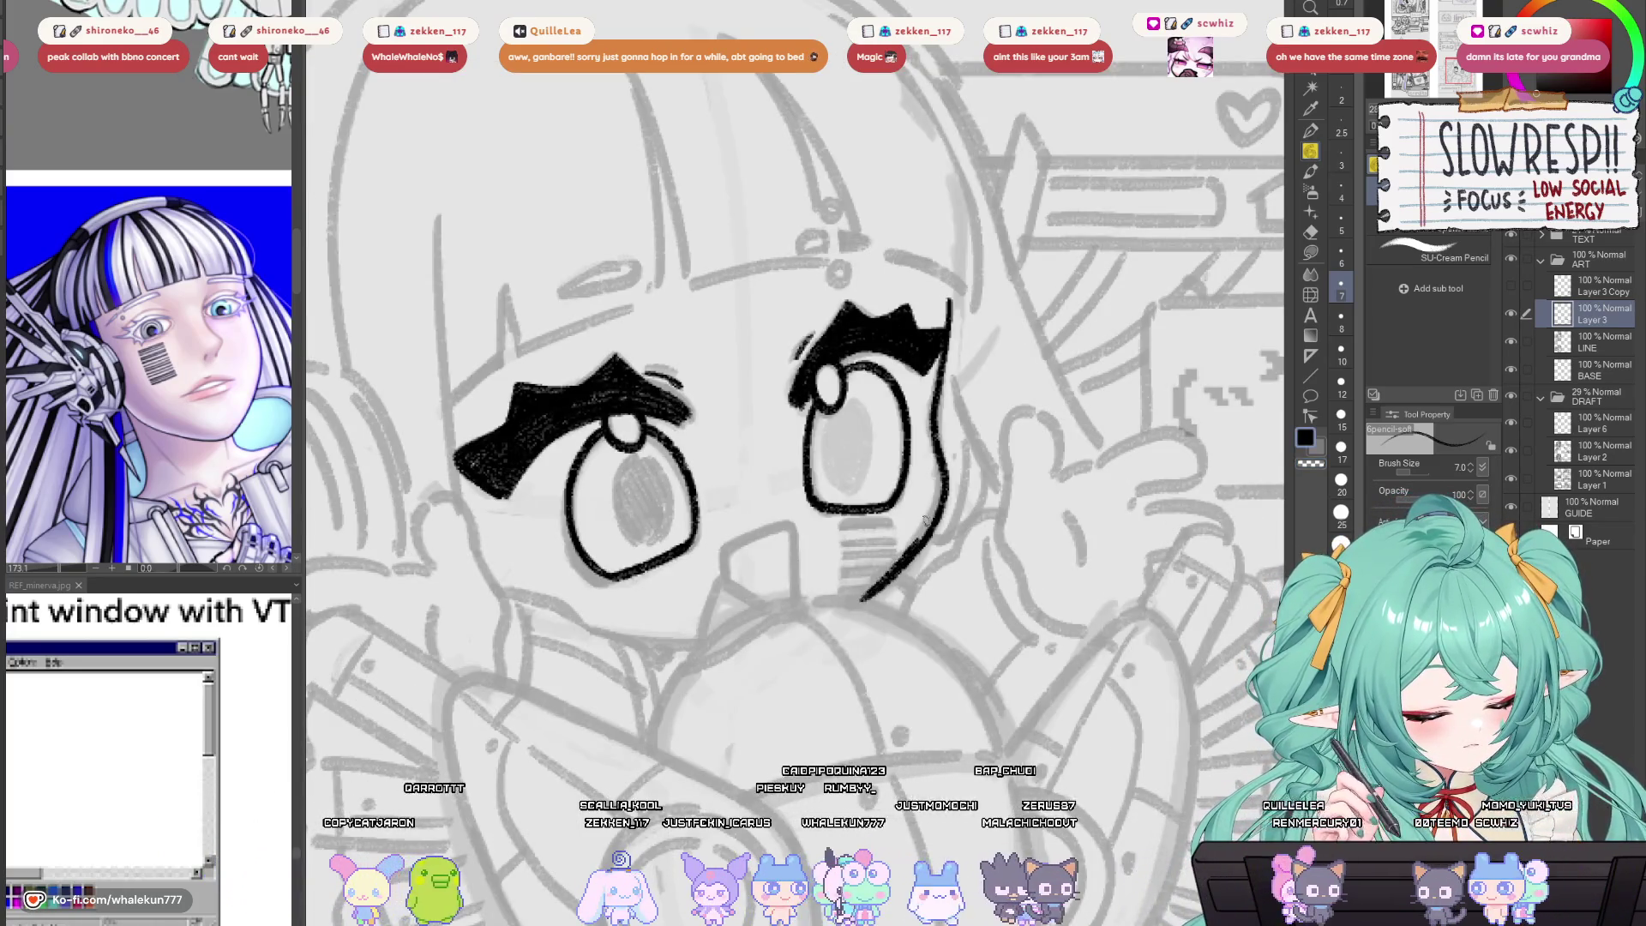
key(h)
key(ctrl+z)
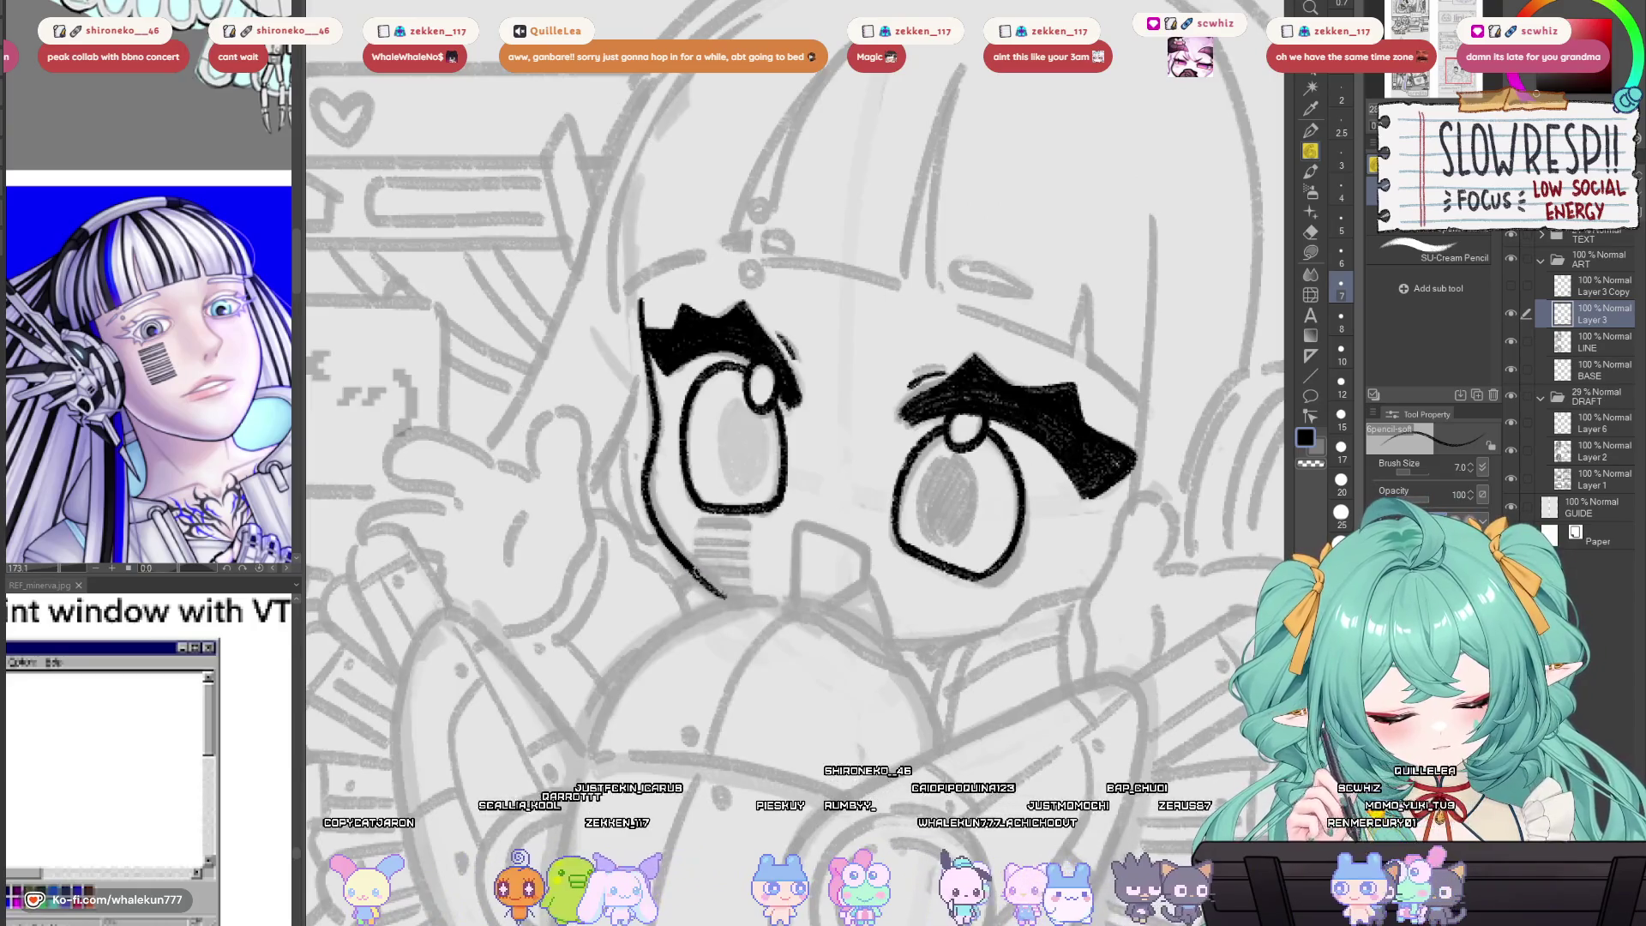
key(ctrl+z)
drag(667, 533, 732, 599)
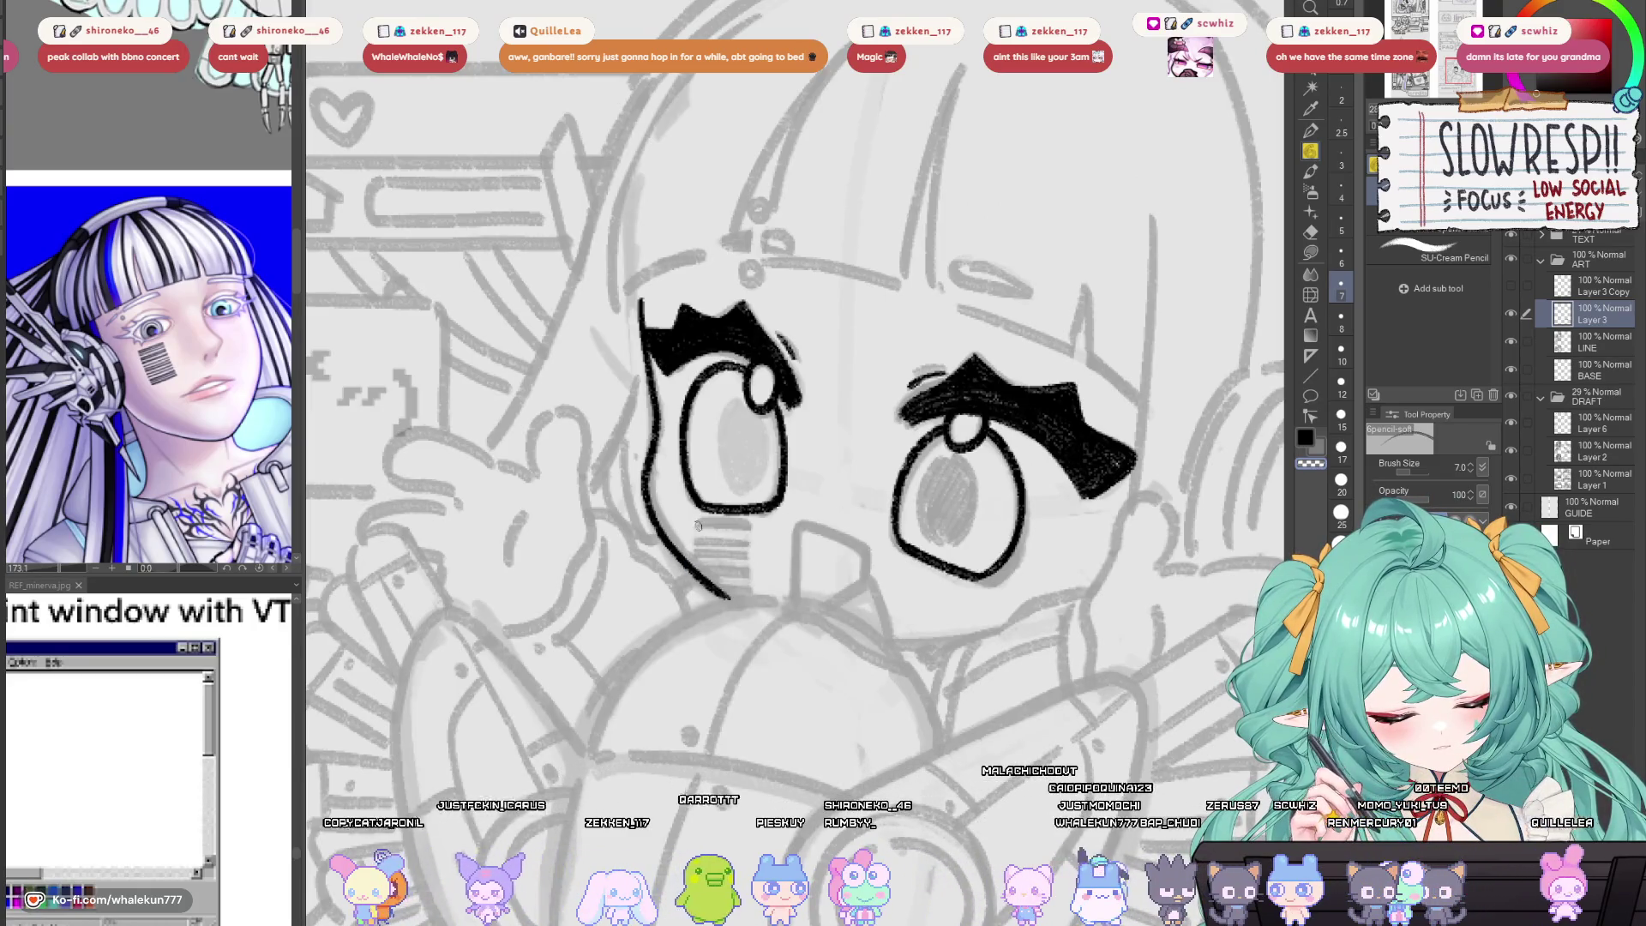
key(h)
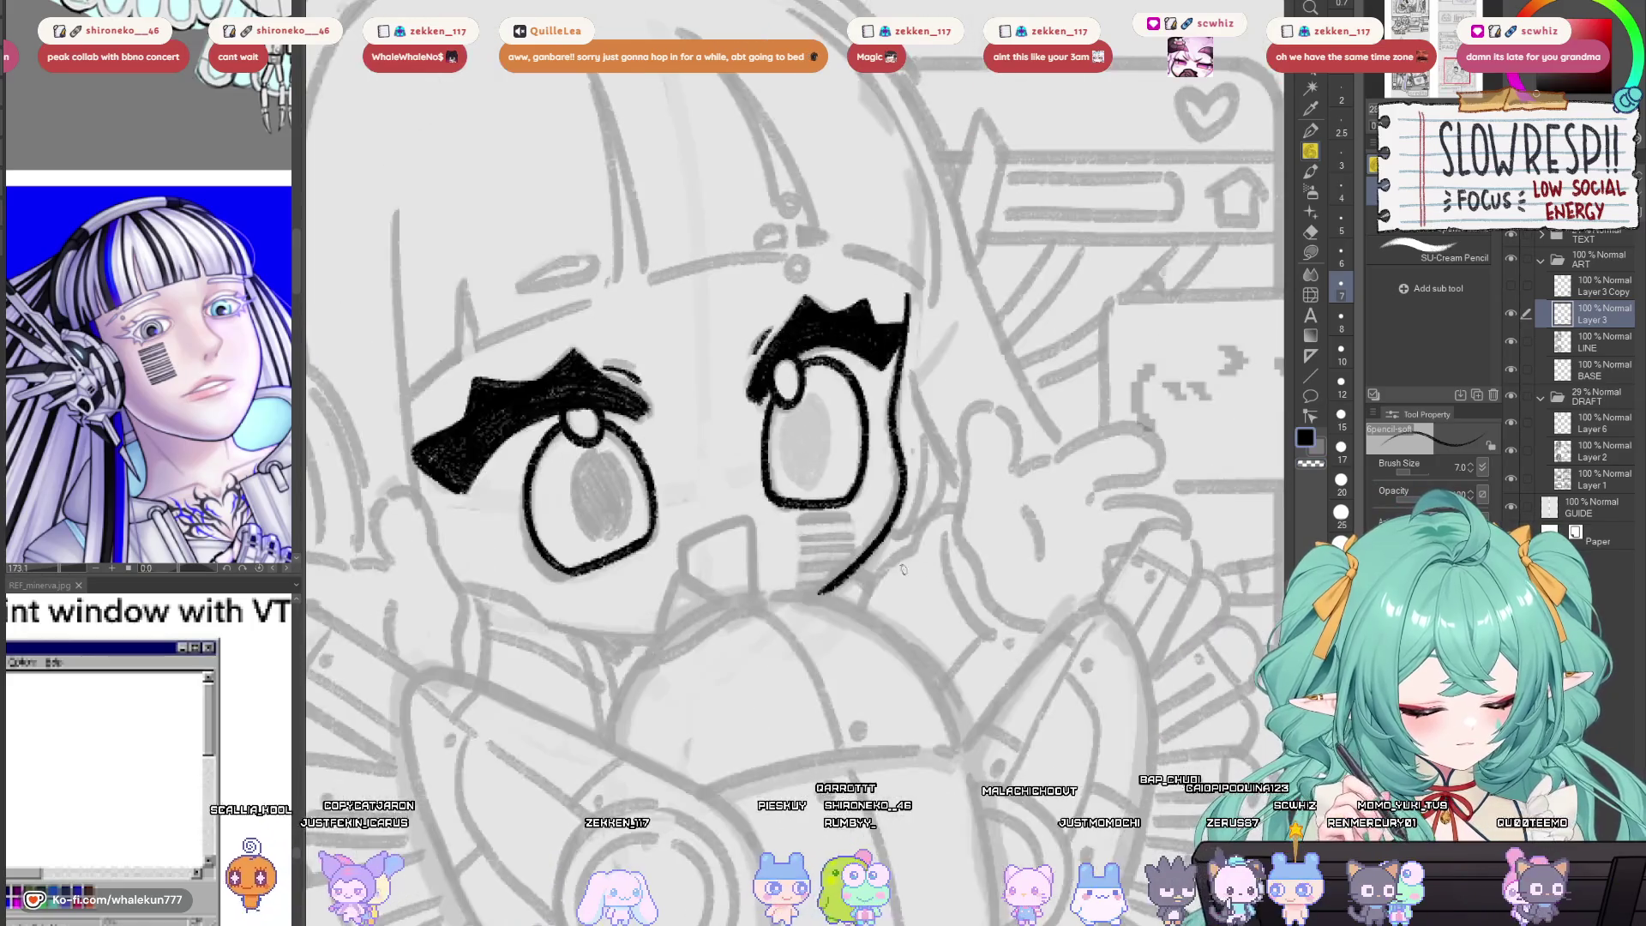
key(h)
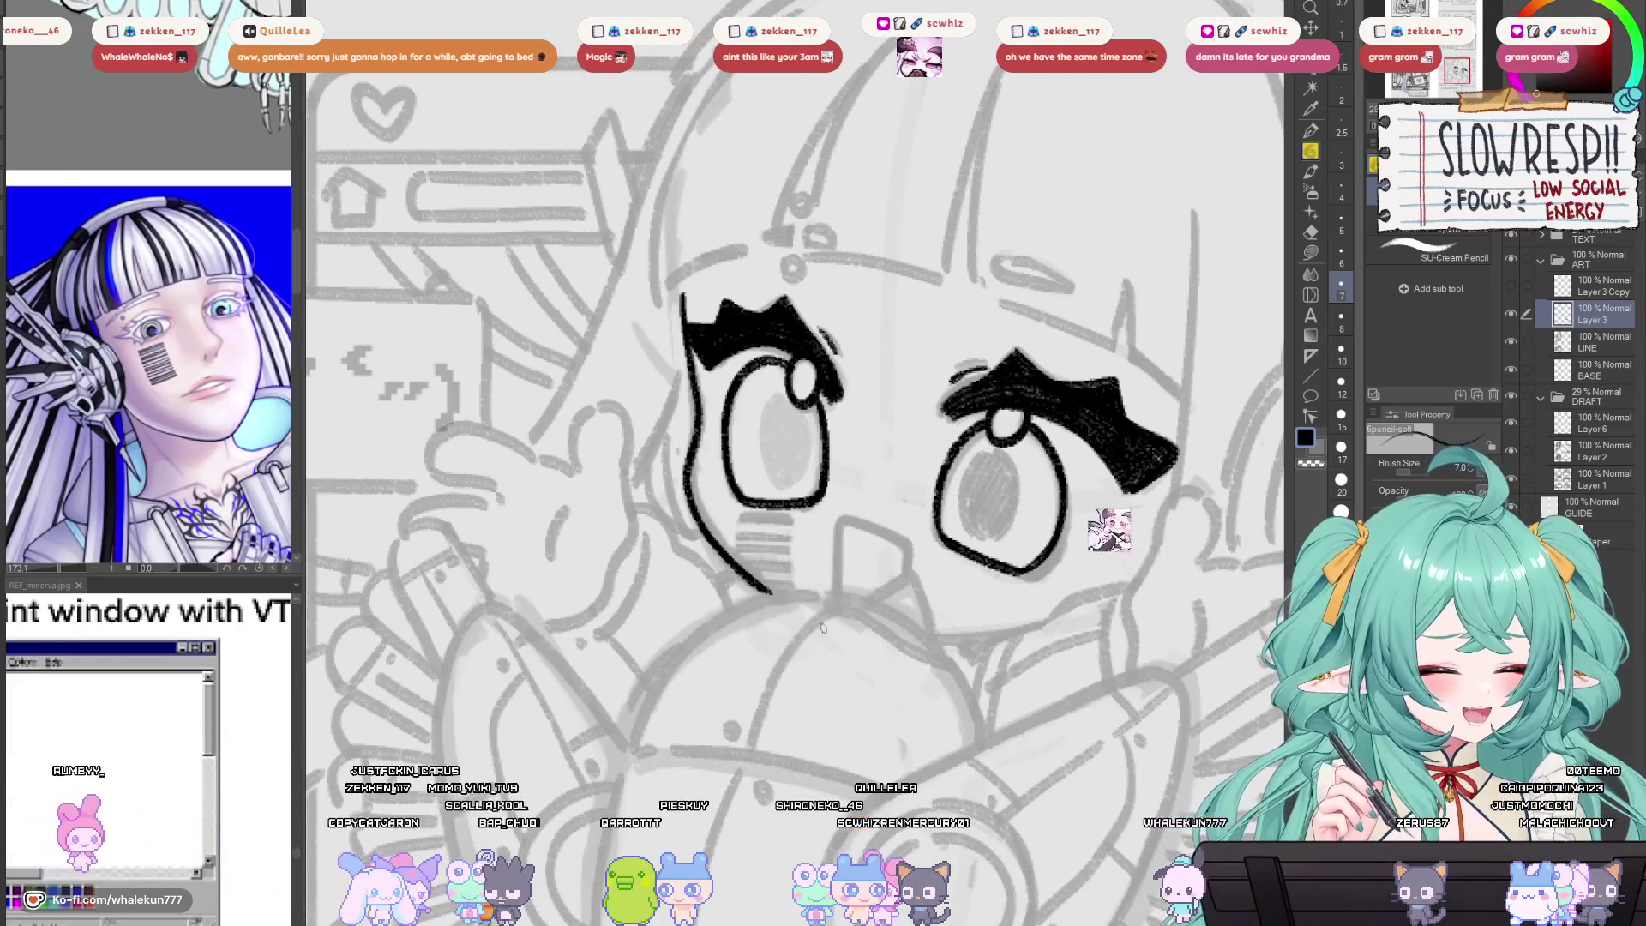
Frame the eyes and trace the small oval above the left brow in black.
mouse_move(936, 595)
mouse_down()
mouse_move(618, 595)
mouse_move(978, 540)
mouse_up()
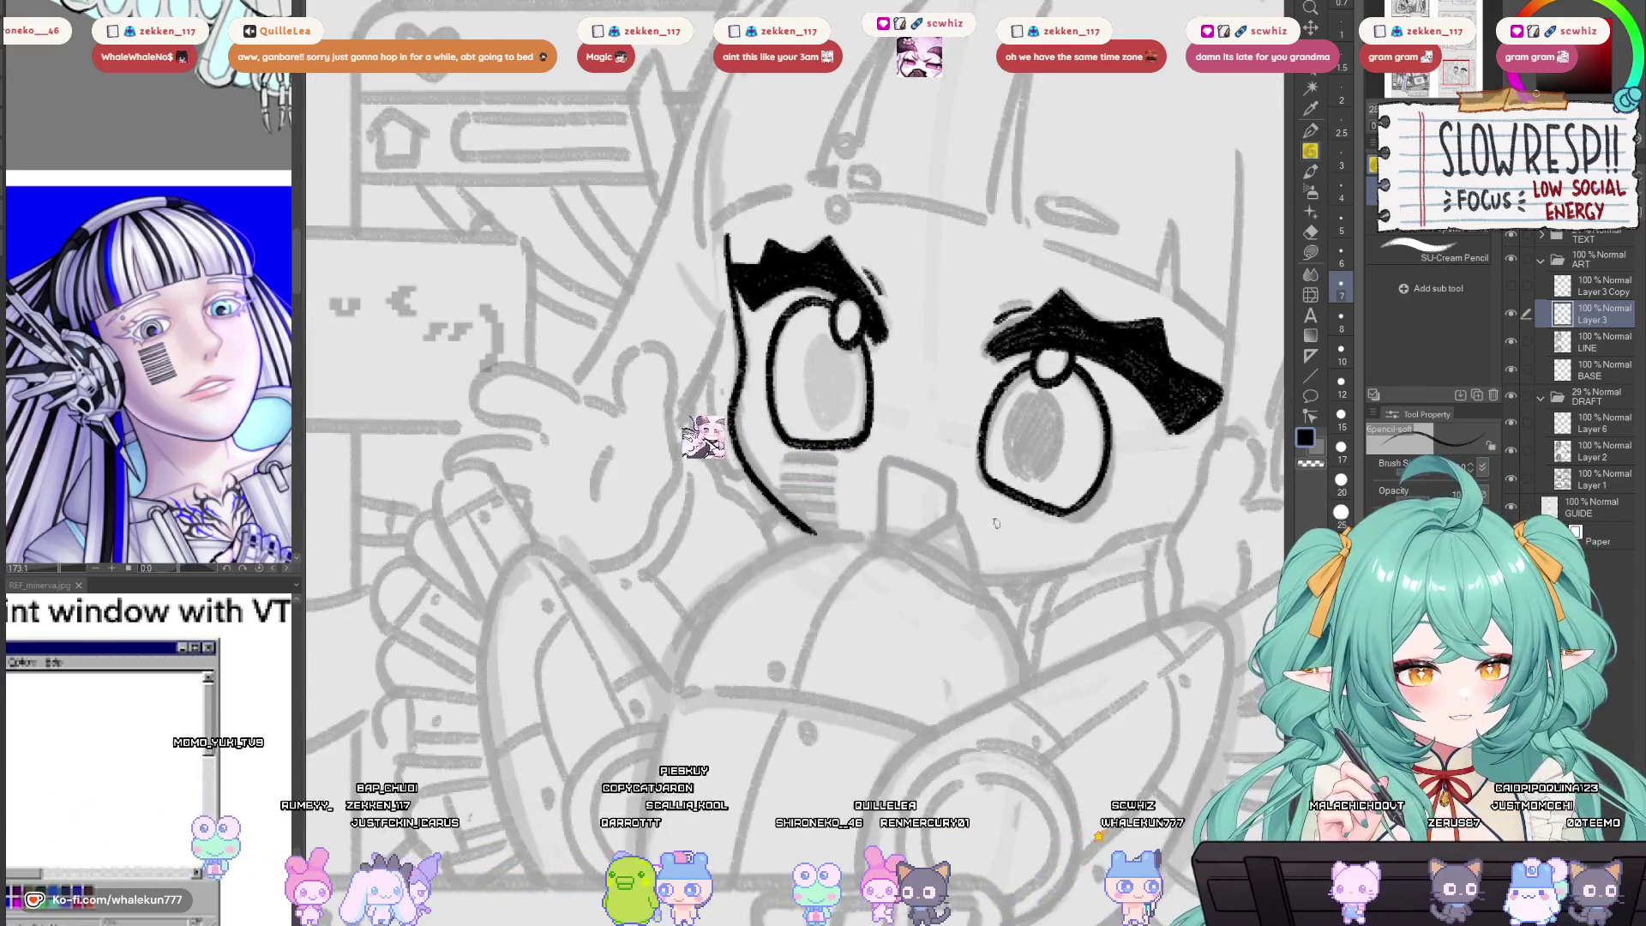
mouse_move(943, 485)
mouse_down()
mouse_move(950, 514)
mouse_move(590, 625)
mouse_move(806, 540)
mouse_move(865, 600)
mouse_up()
scroll(917, 537, up, 2)
key(h)
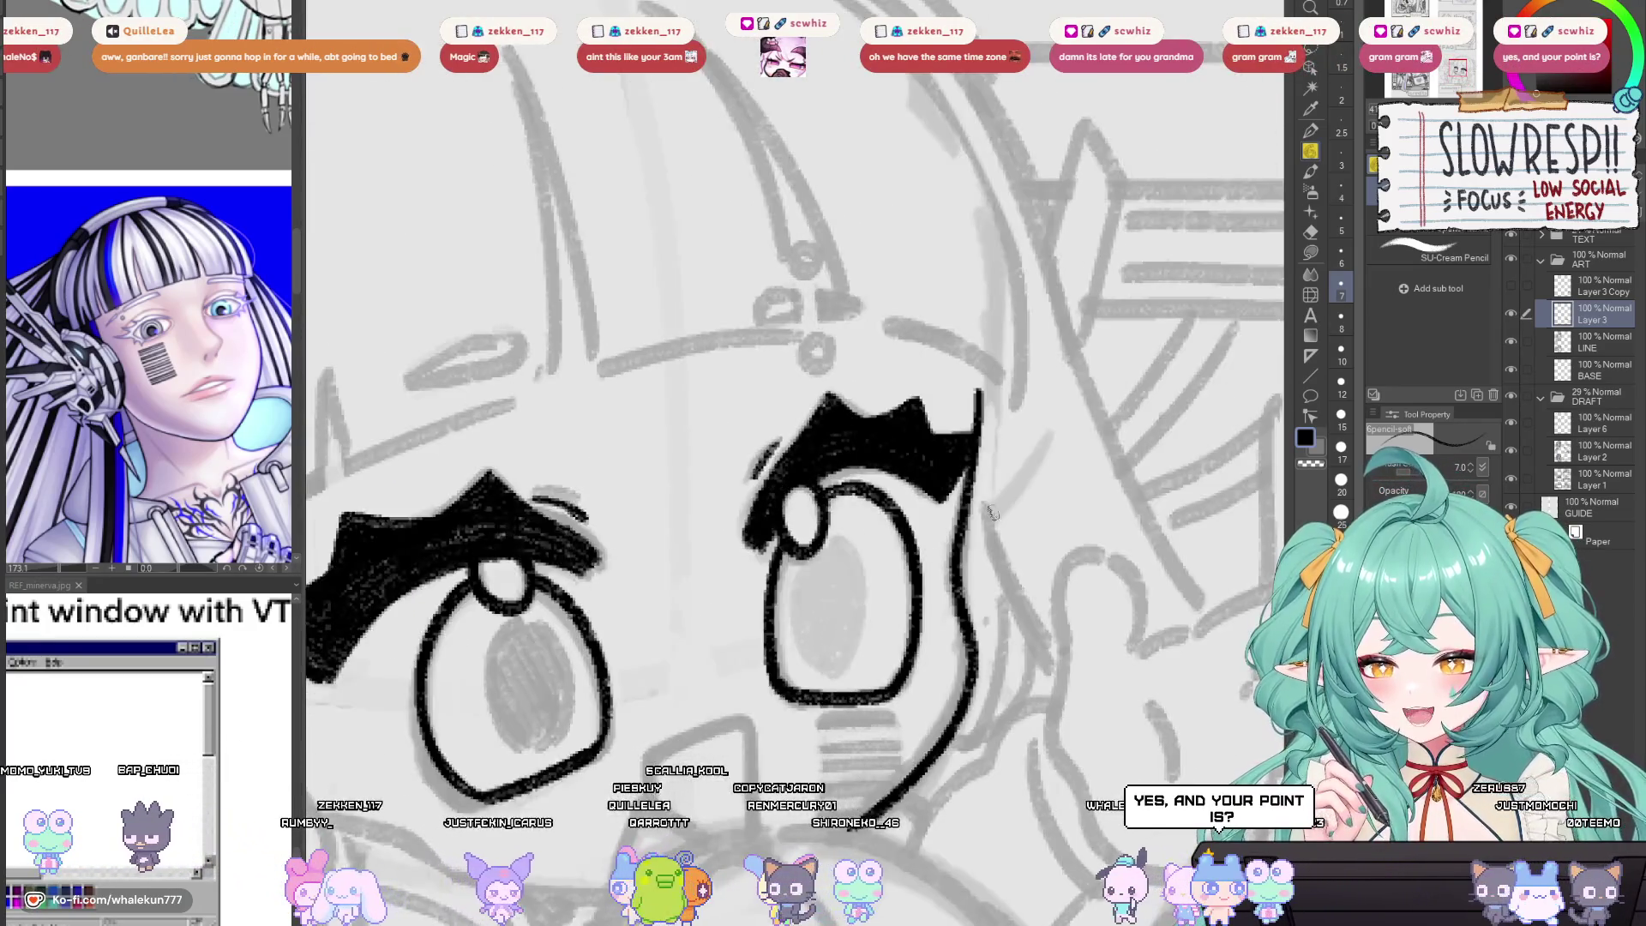
mouse_move(866, 515)
mouse_down()
mouse_move(1020, 487)
mouse_move(990, 541)
mouse_move(997, 576)
mouse_move(1006, 550)
mouse_up()
scroll(983, 509, up, 3)
key(h)
key(h)
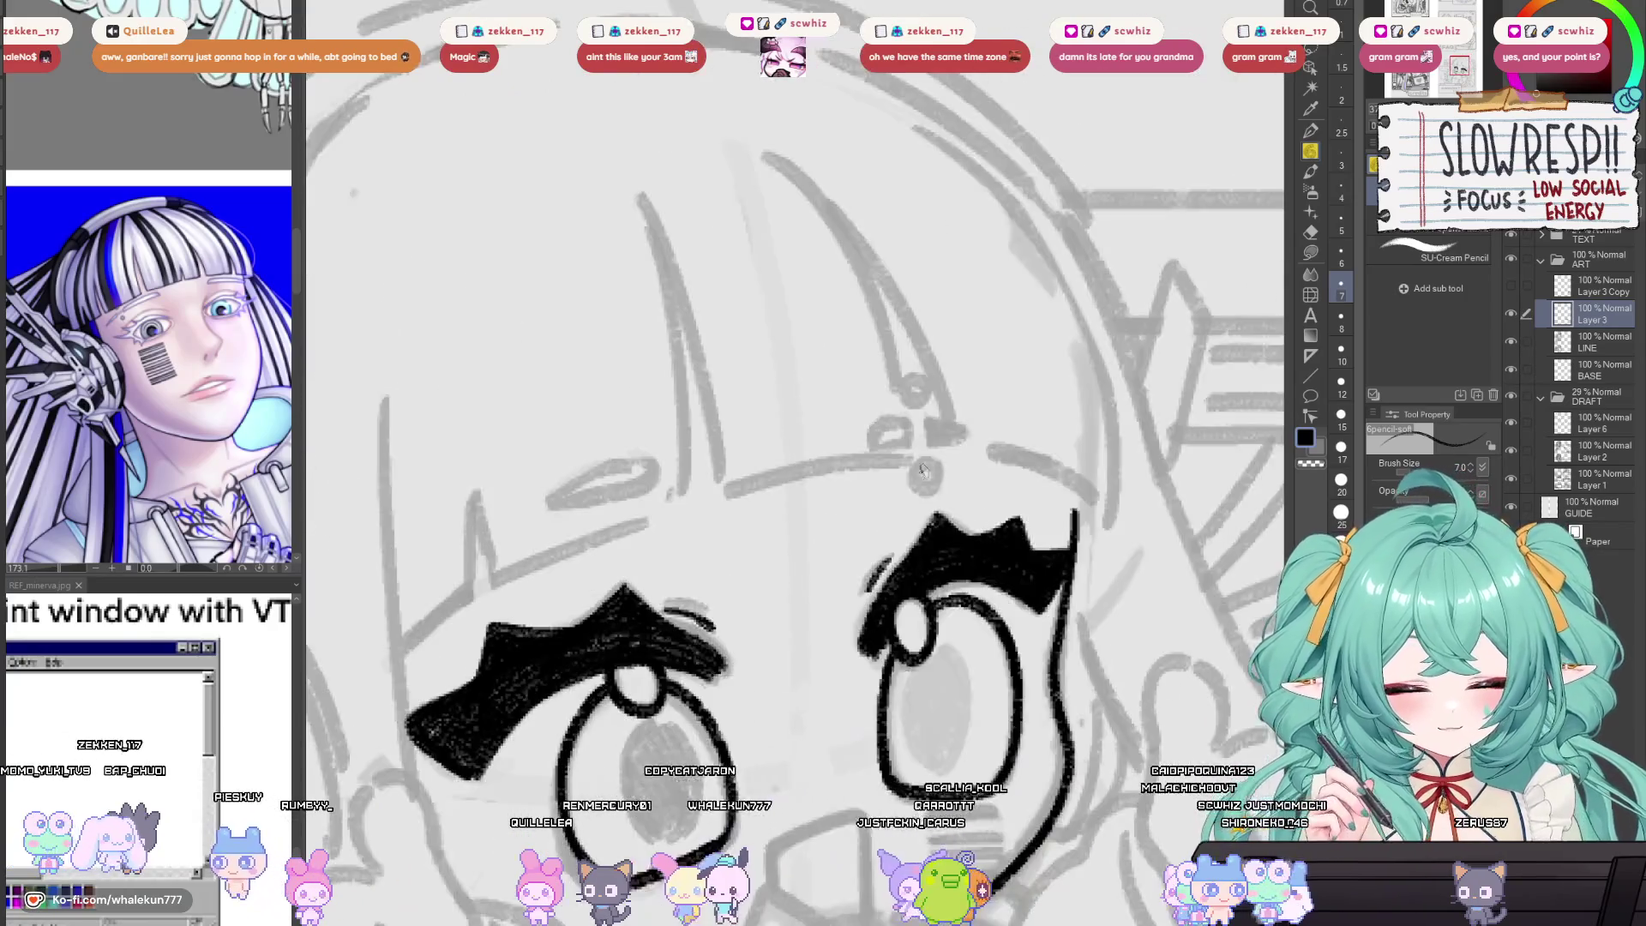
key(h)
drag(939, 338, 943, 421)
mouse_move(947, 422)
mouse_down()
mouse_move(845, 478)
mouse_move(946, 452)
mouse_move(665, 308)
mouse_move(1084, 531)
mouse_up()
key(ctrl+z)
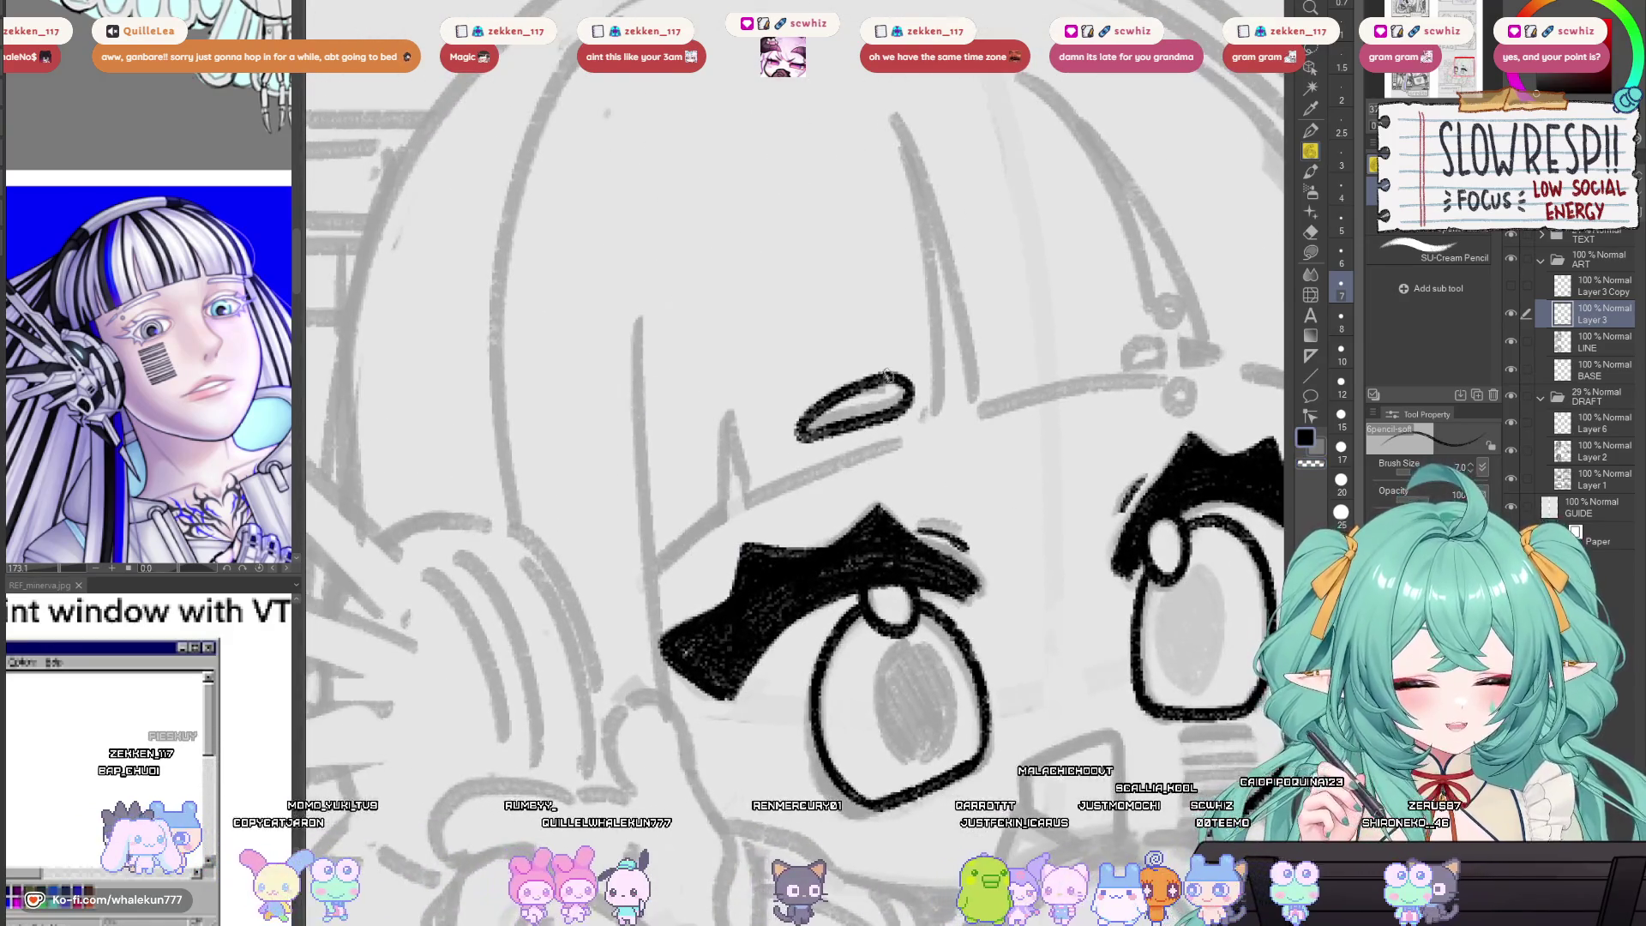
Reframe and mirror the canvas to check the oval's linework.
drag(883, 397, 827, 453)
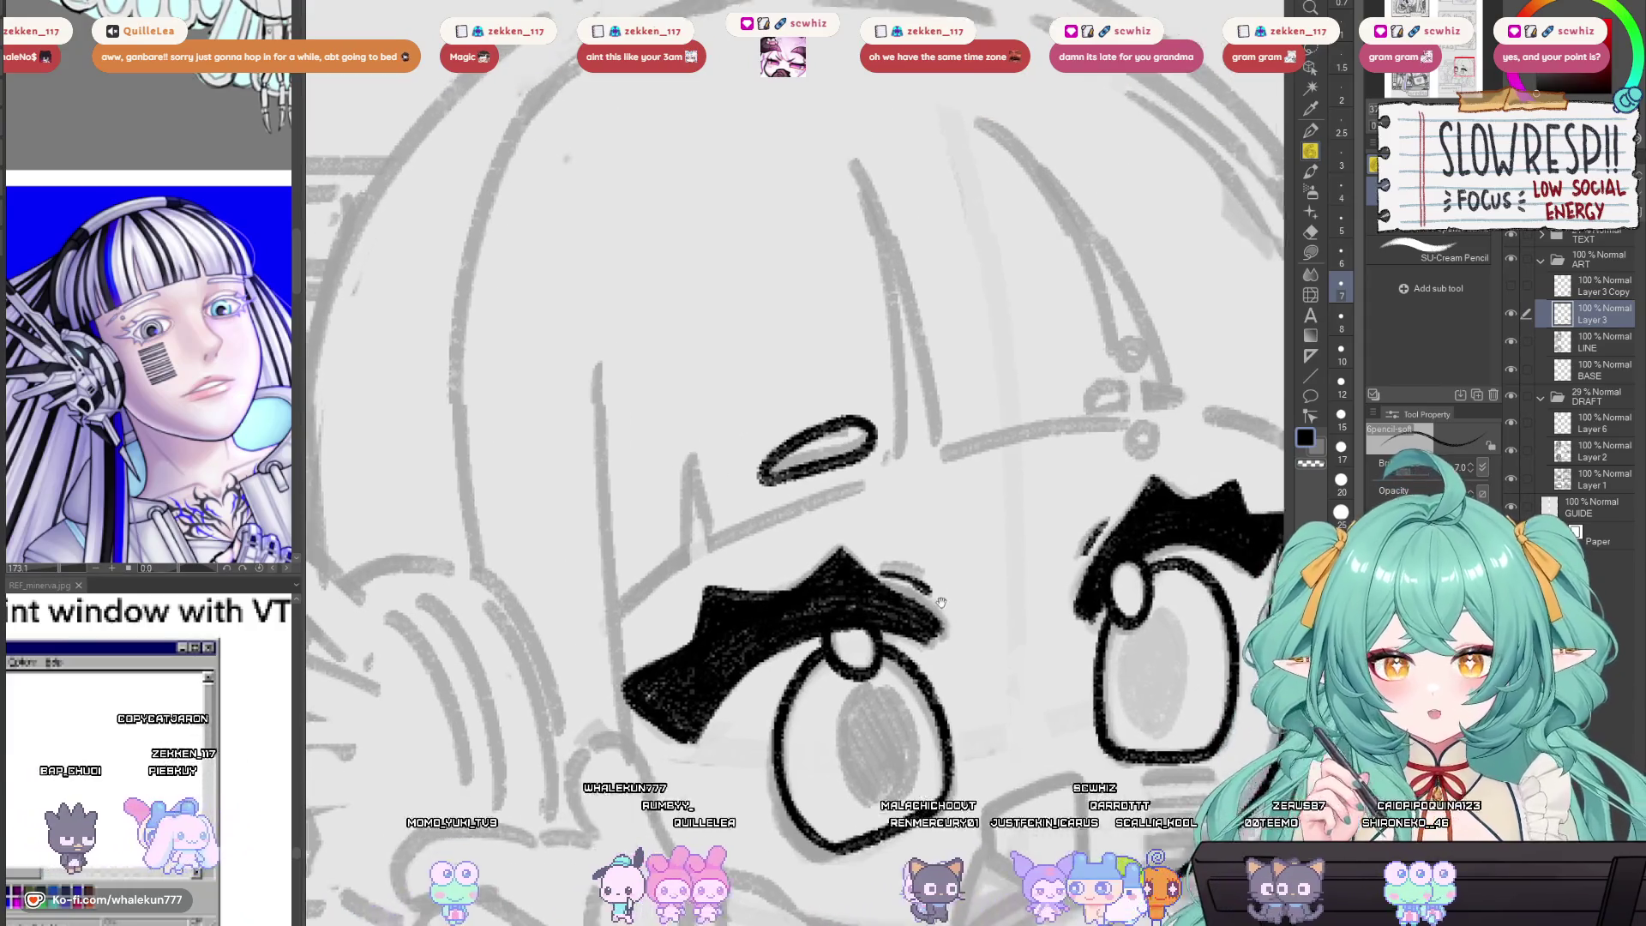
key(h)
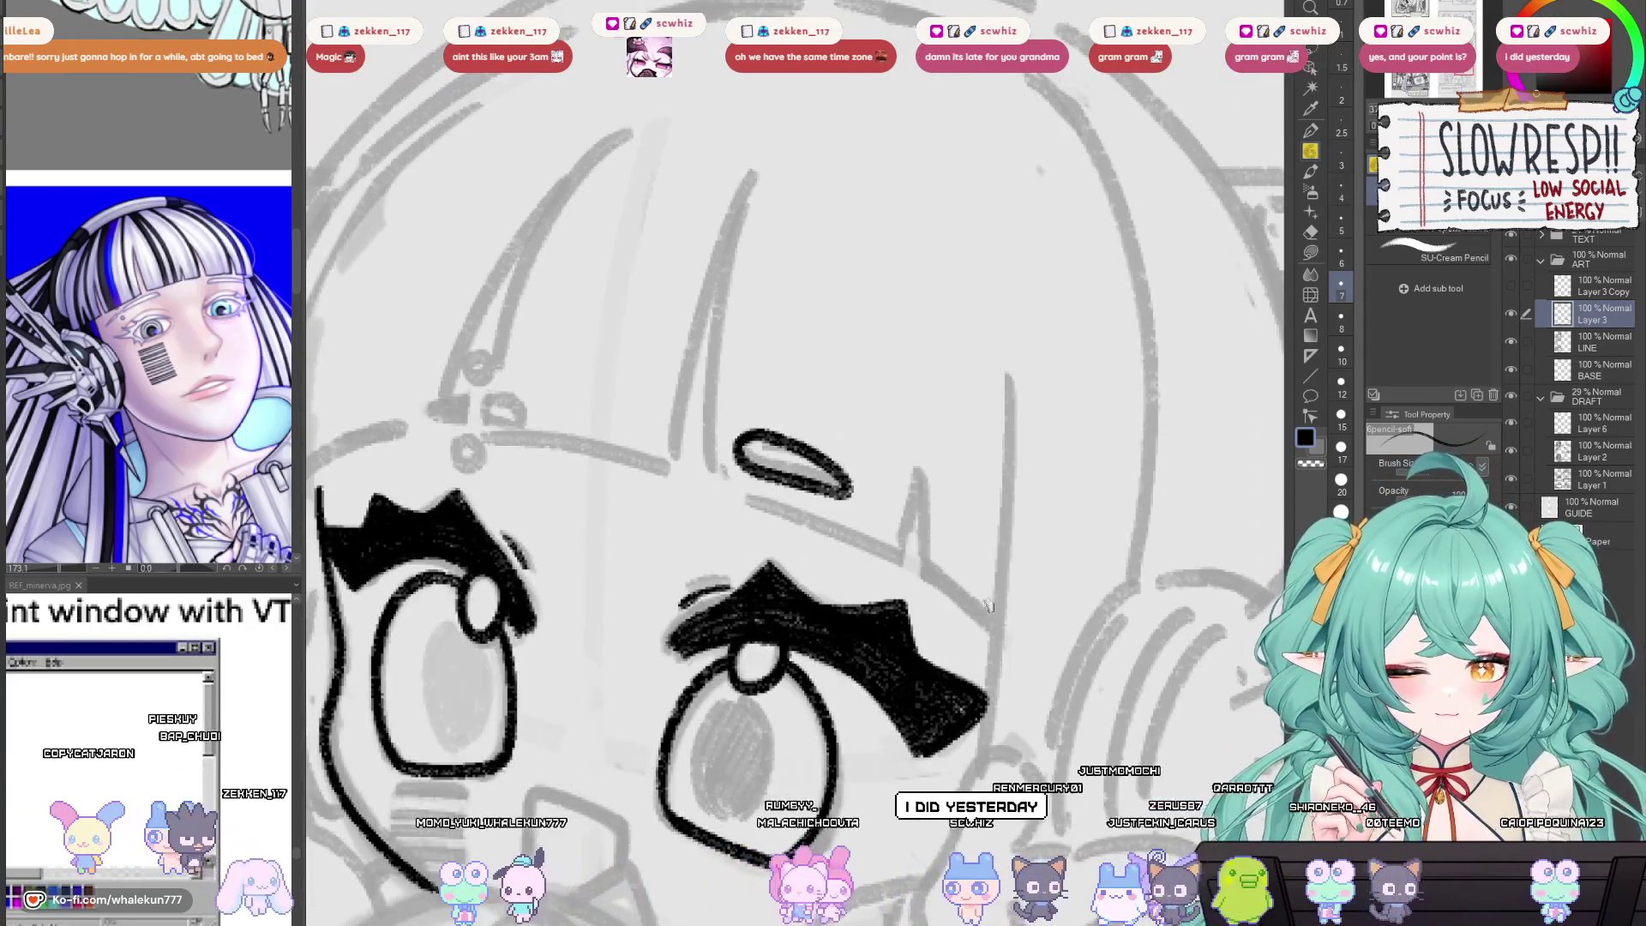
drag(989, 605, 1082, 584)
Zoom in on the small oval above the brow and close its left side.
key(h)
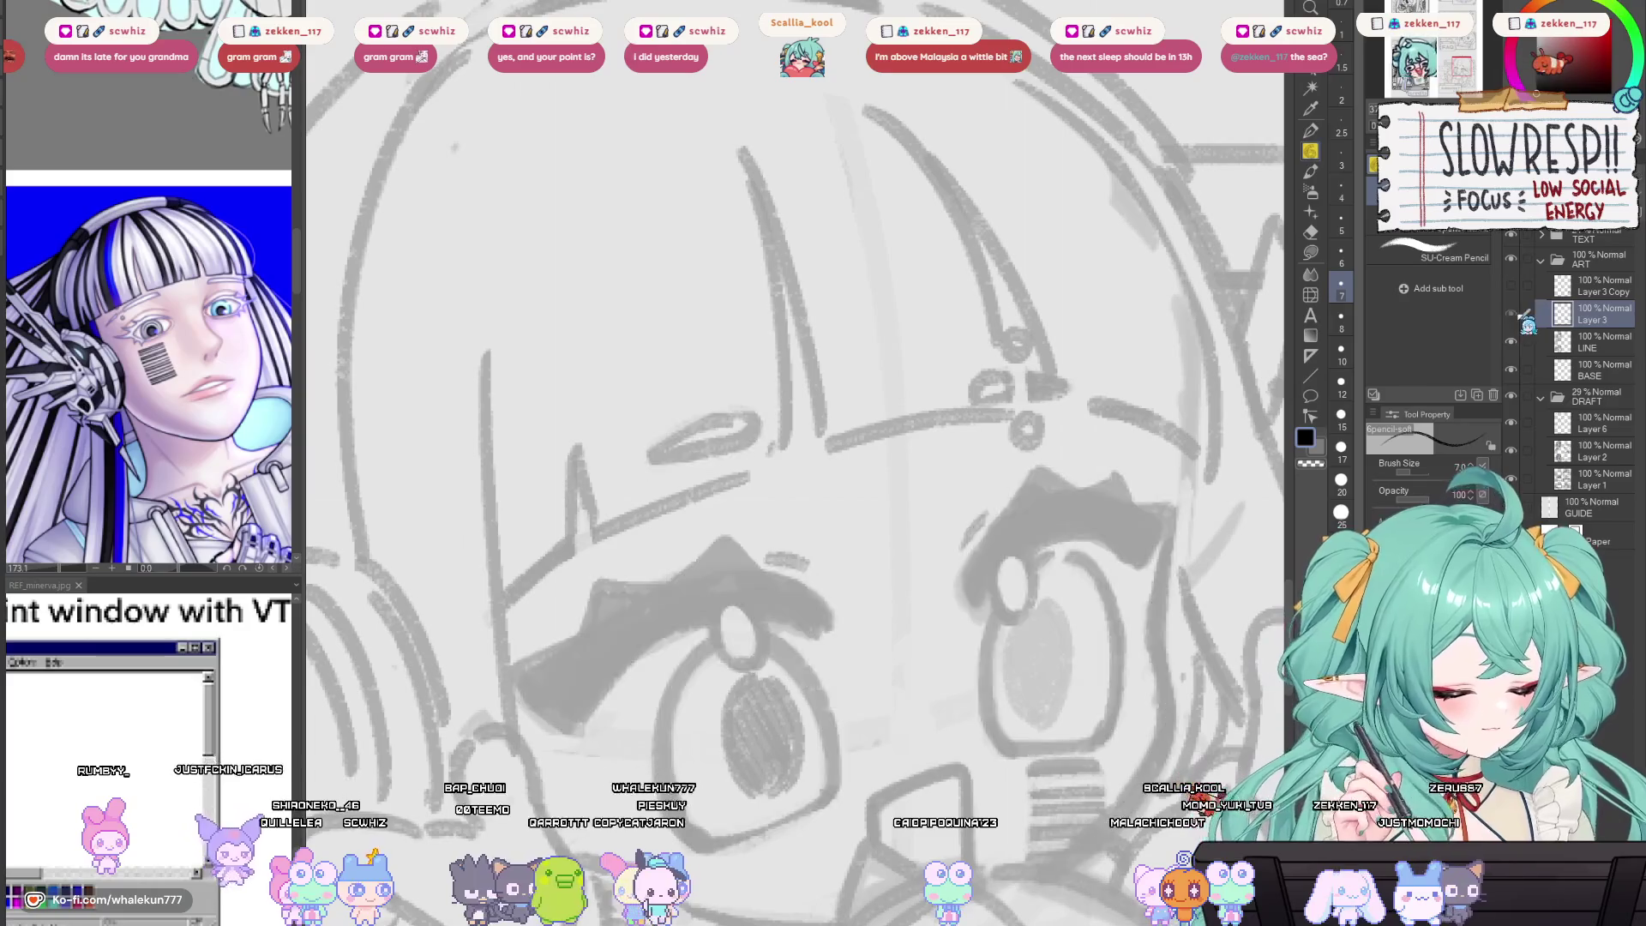
mouse_move(943, 463)
mouse_down()
mouse_move(941, 434)
mouse_move(1020, 432)
mouse_up()
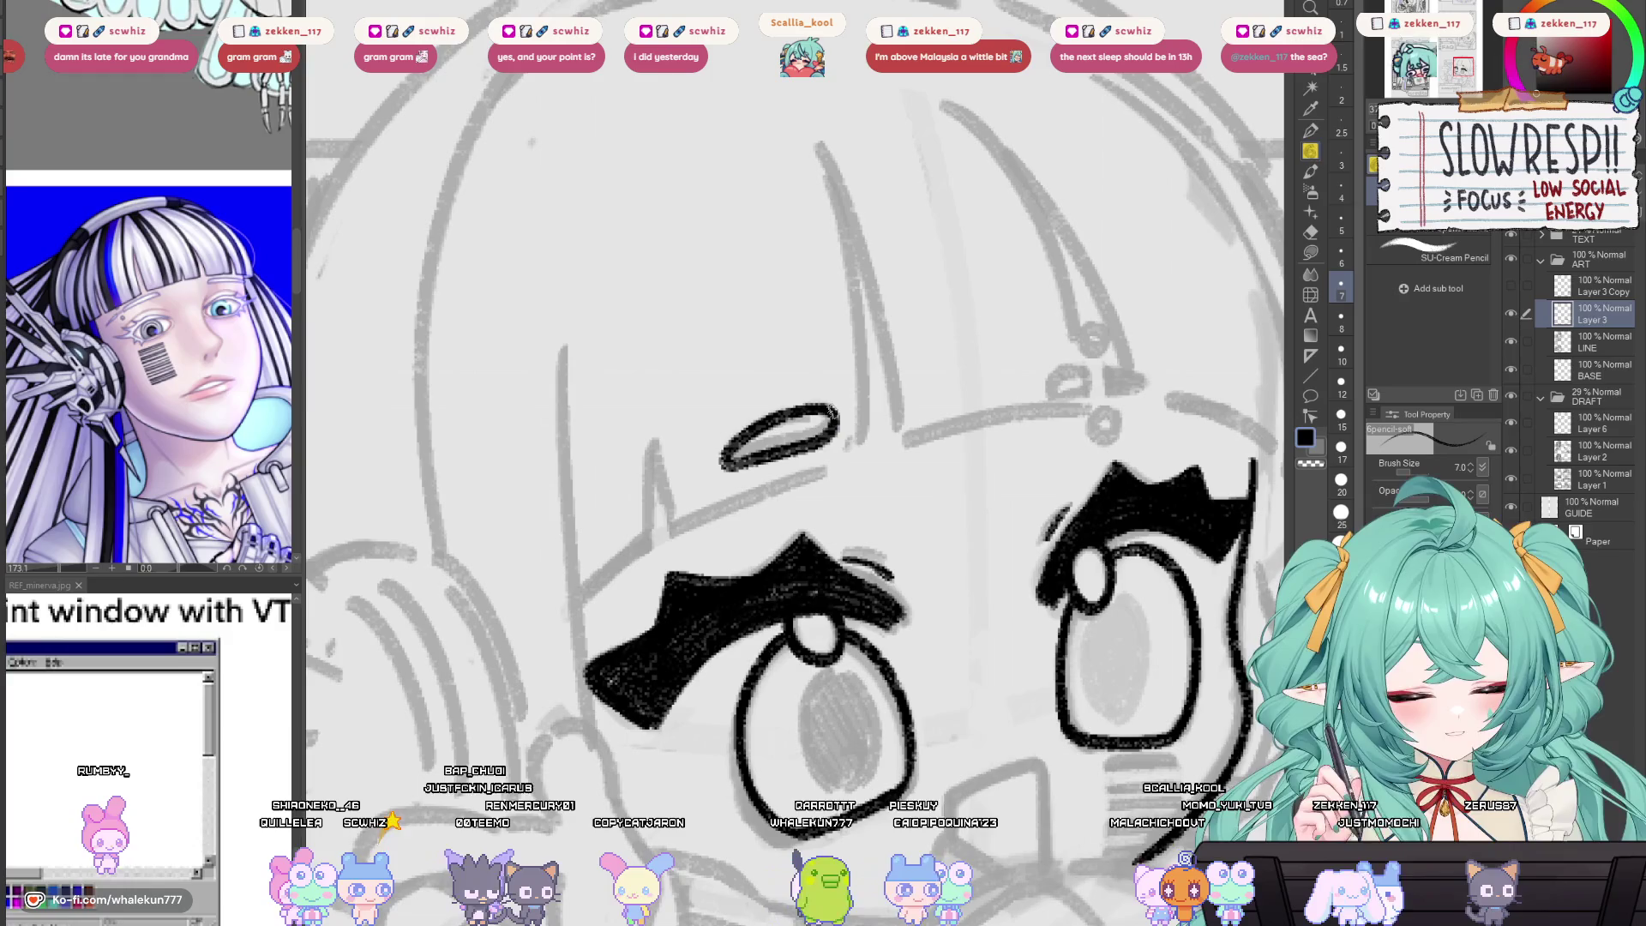
mouse_move(830, 413)
mouse_down()
mouse_move(1047, 412)
mouse_move(1037, 433)
mouse_move(1100, 489)
mouse_move(1049, 552)
mouse_move(1077, 520)
mouse_move(1091, 533)
mouse_up()
mouse_move(1071, 437)
mouse_down()
mouse_move(1140, 459)
mouse_move(895, 374)
mouse_move(934, 415)
mouse_up()
key(ctrl+z)
key(h)
drag(843, 515, 961, 504)
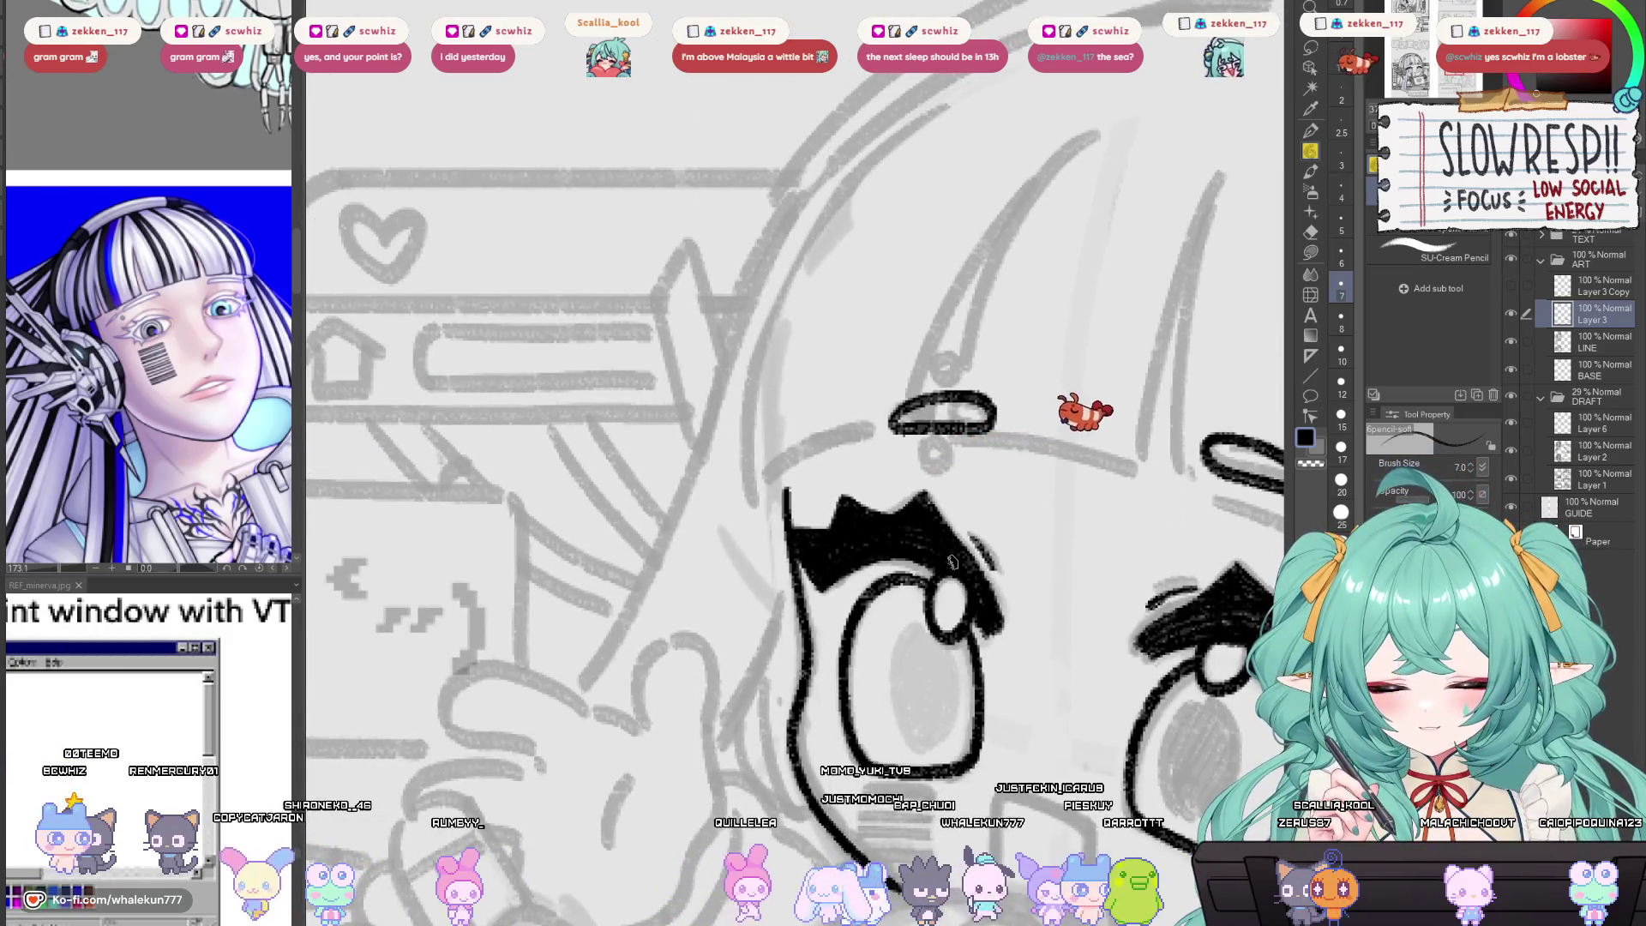
drag(952, 561, 928, 606)
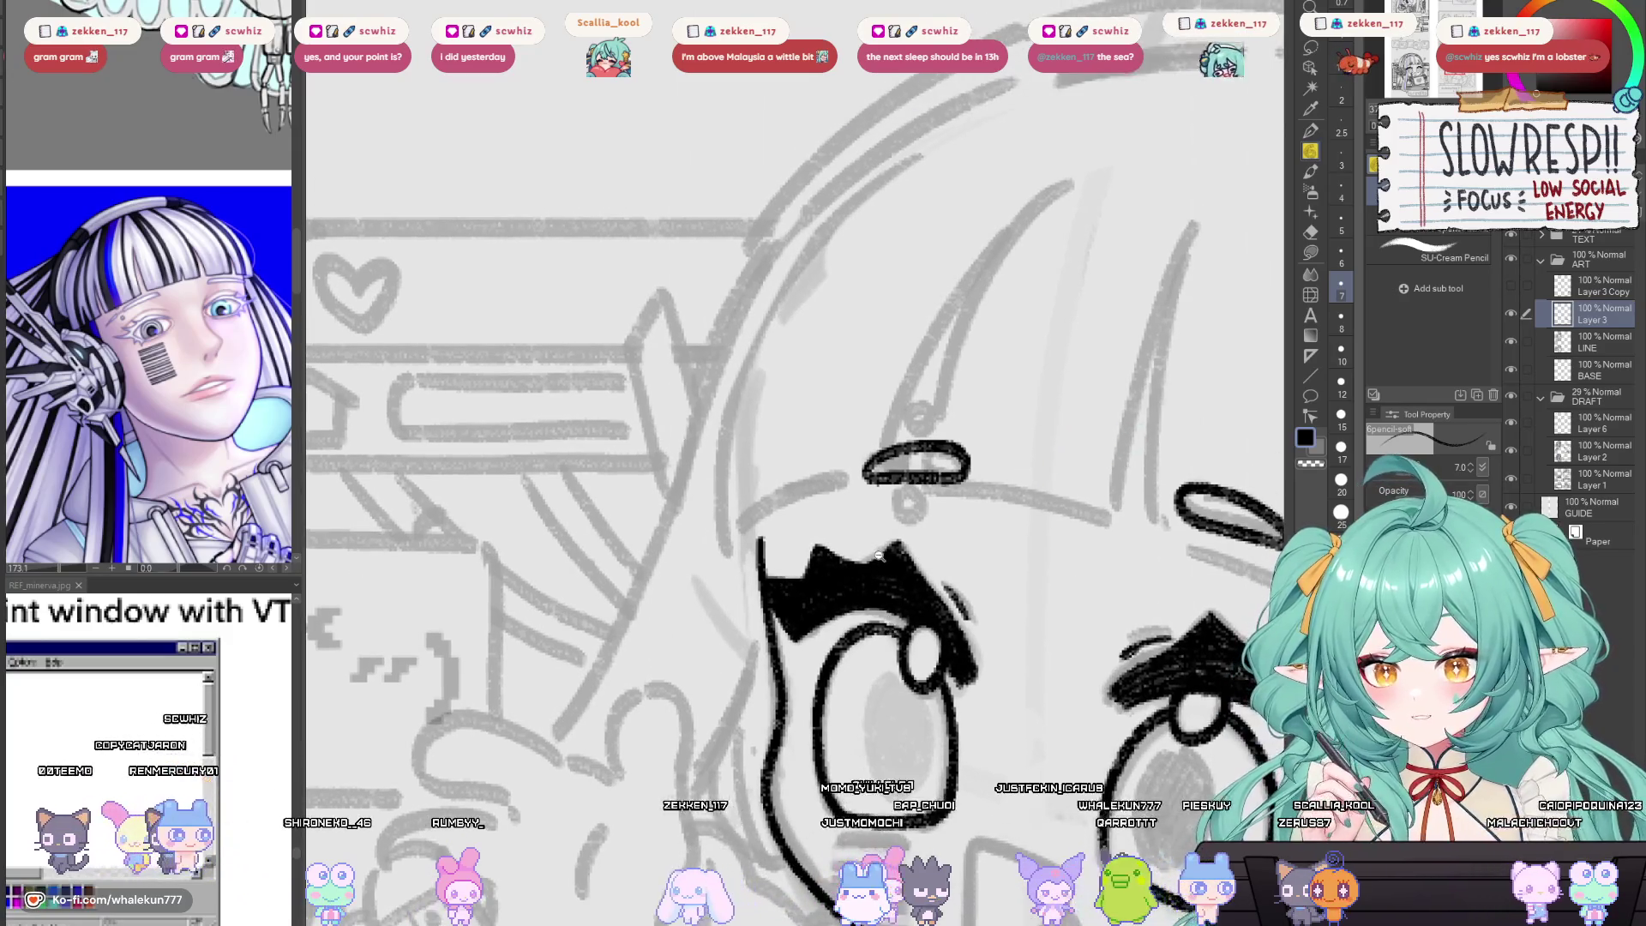
scroll(901, 549, up, 2)
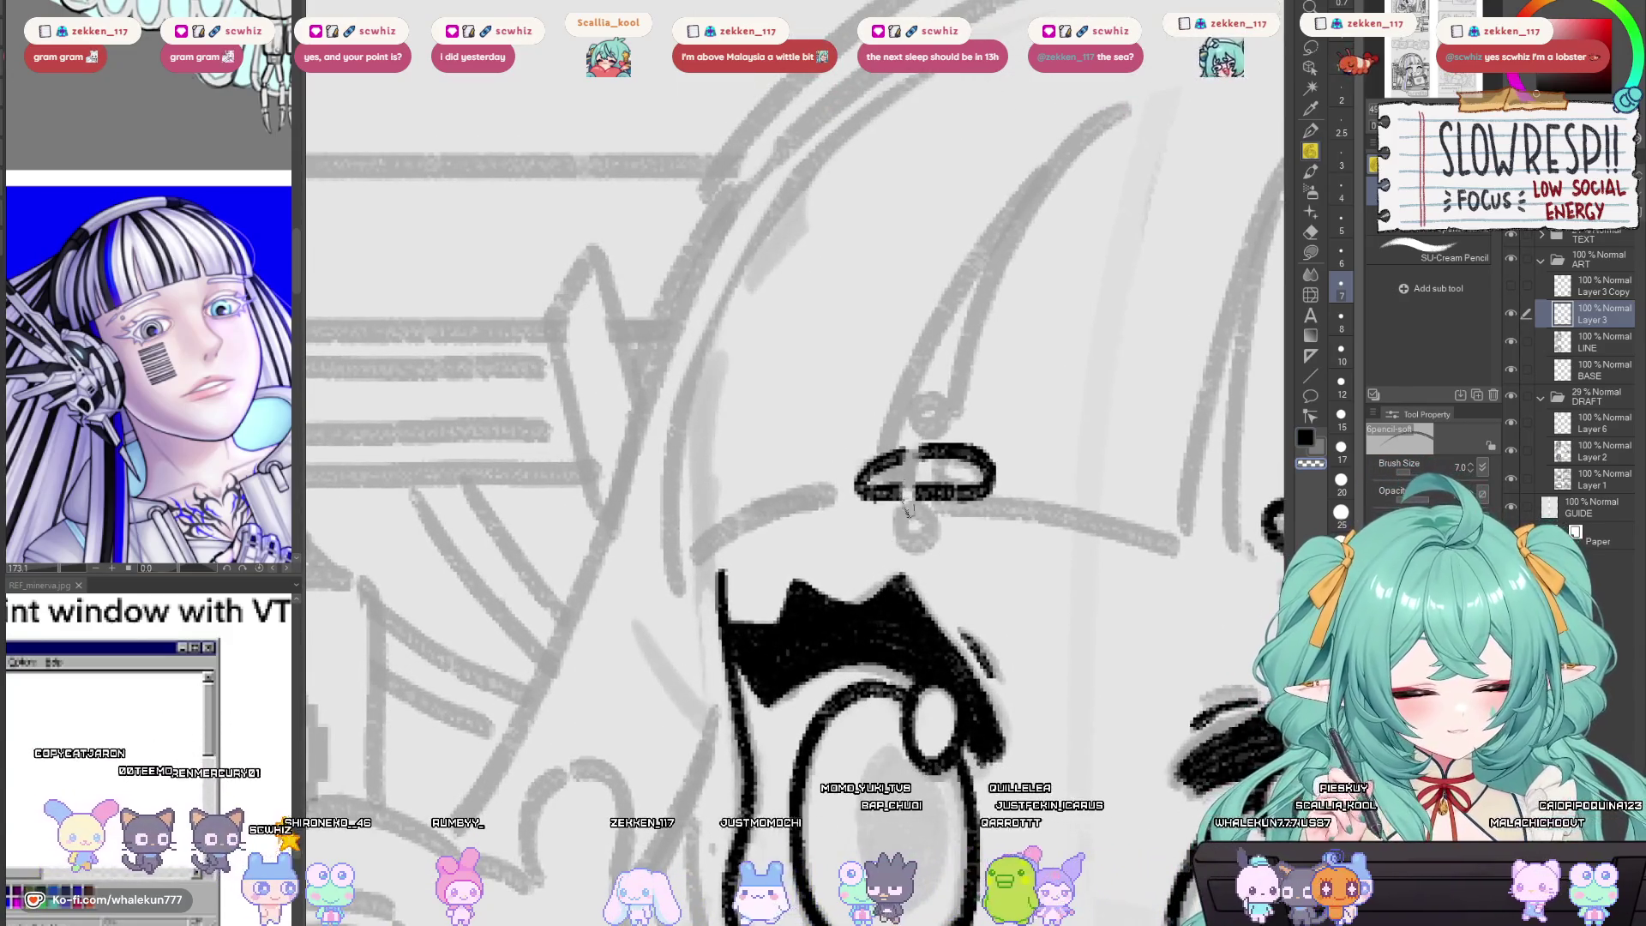
drag(933, 449, 922, 486)
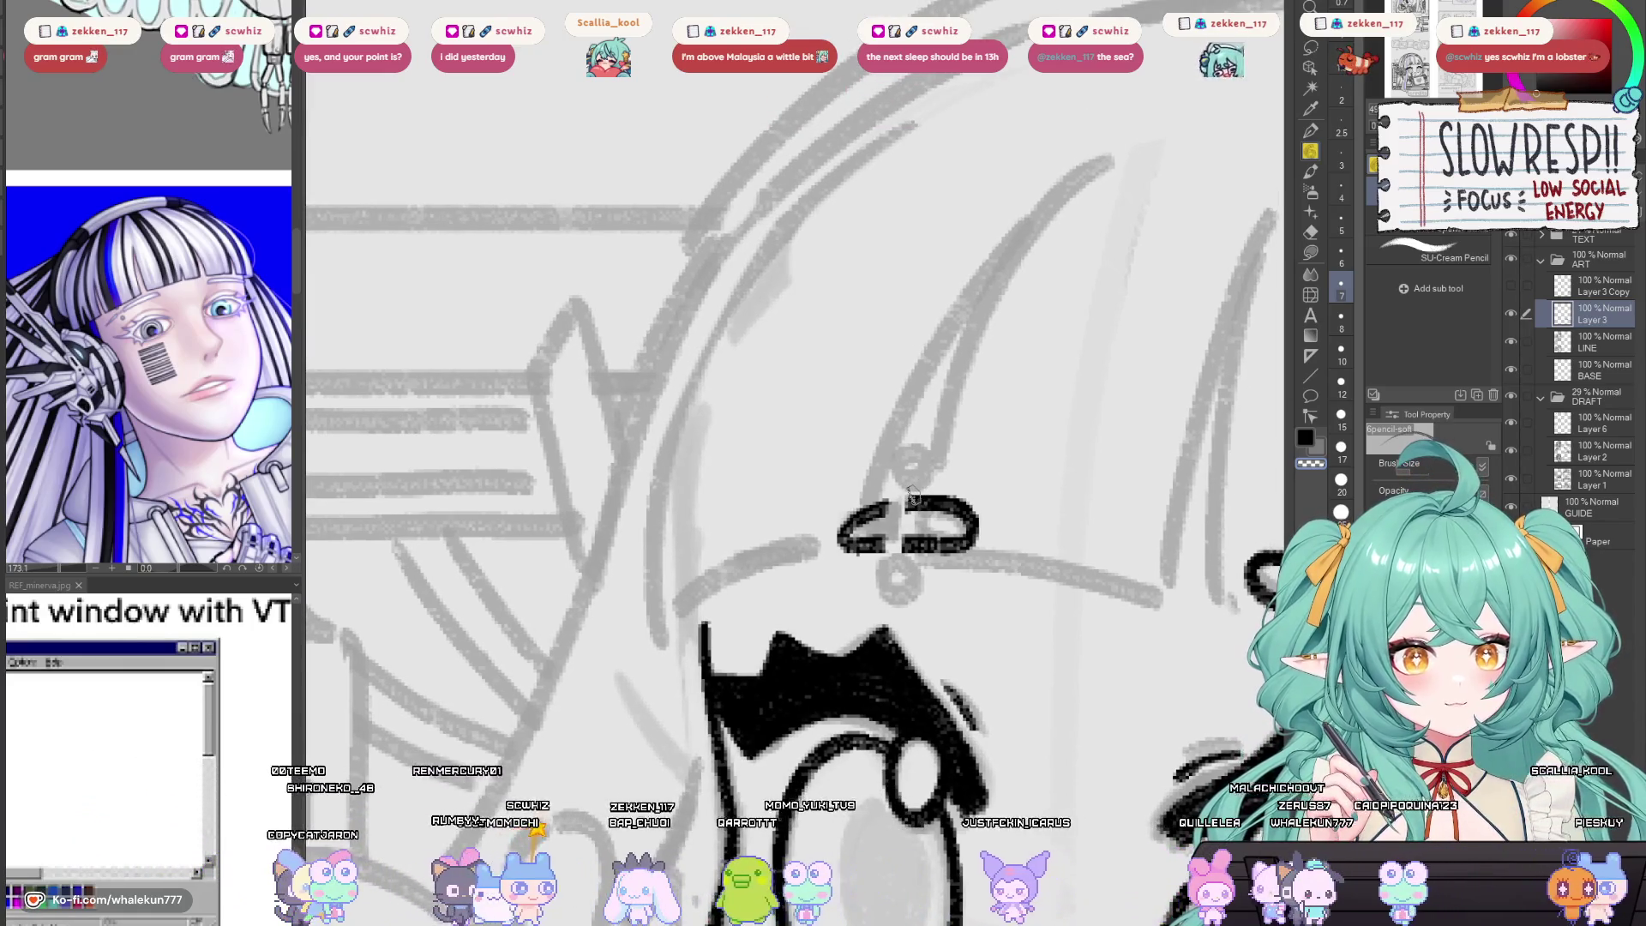
drag(934, 663, 918, 647)
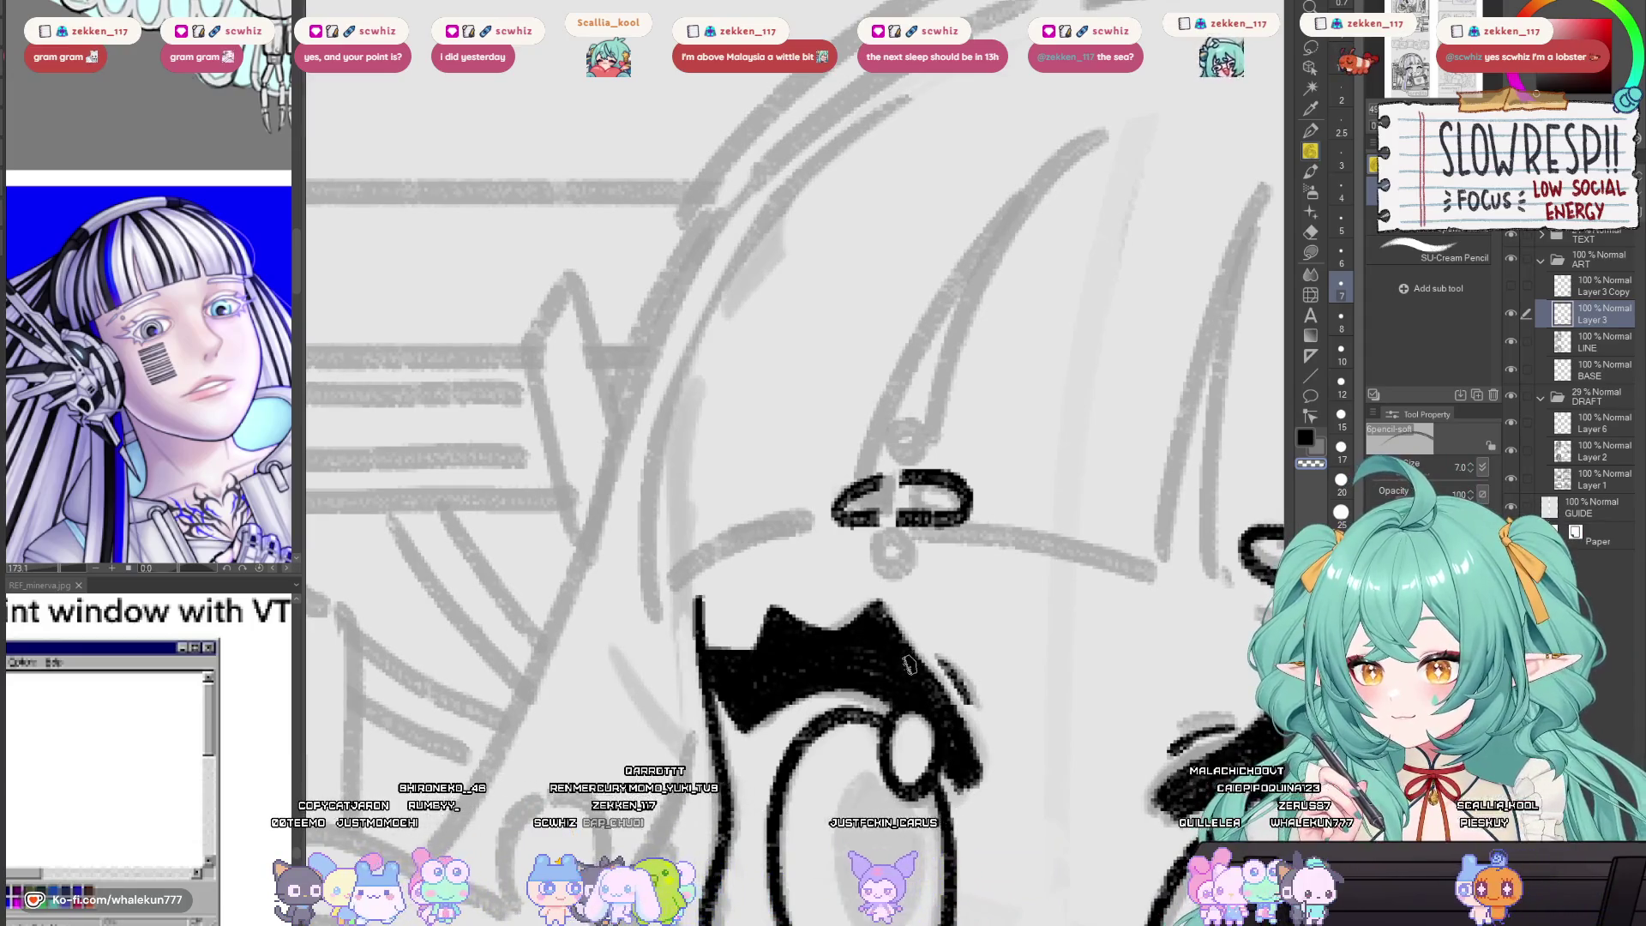
scroll(923, 647, up, 2)
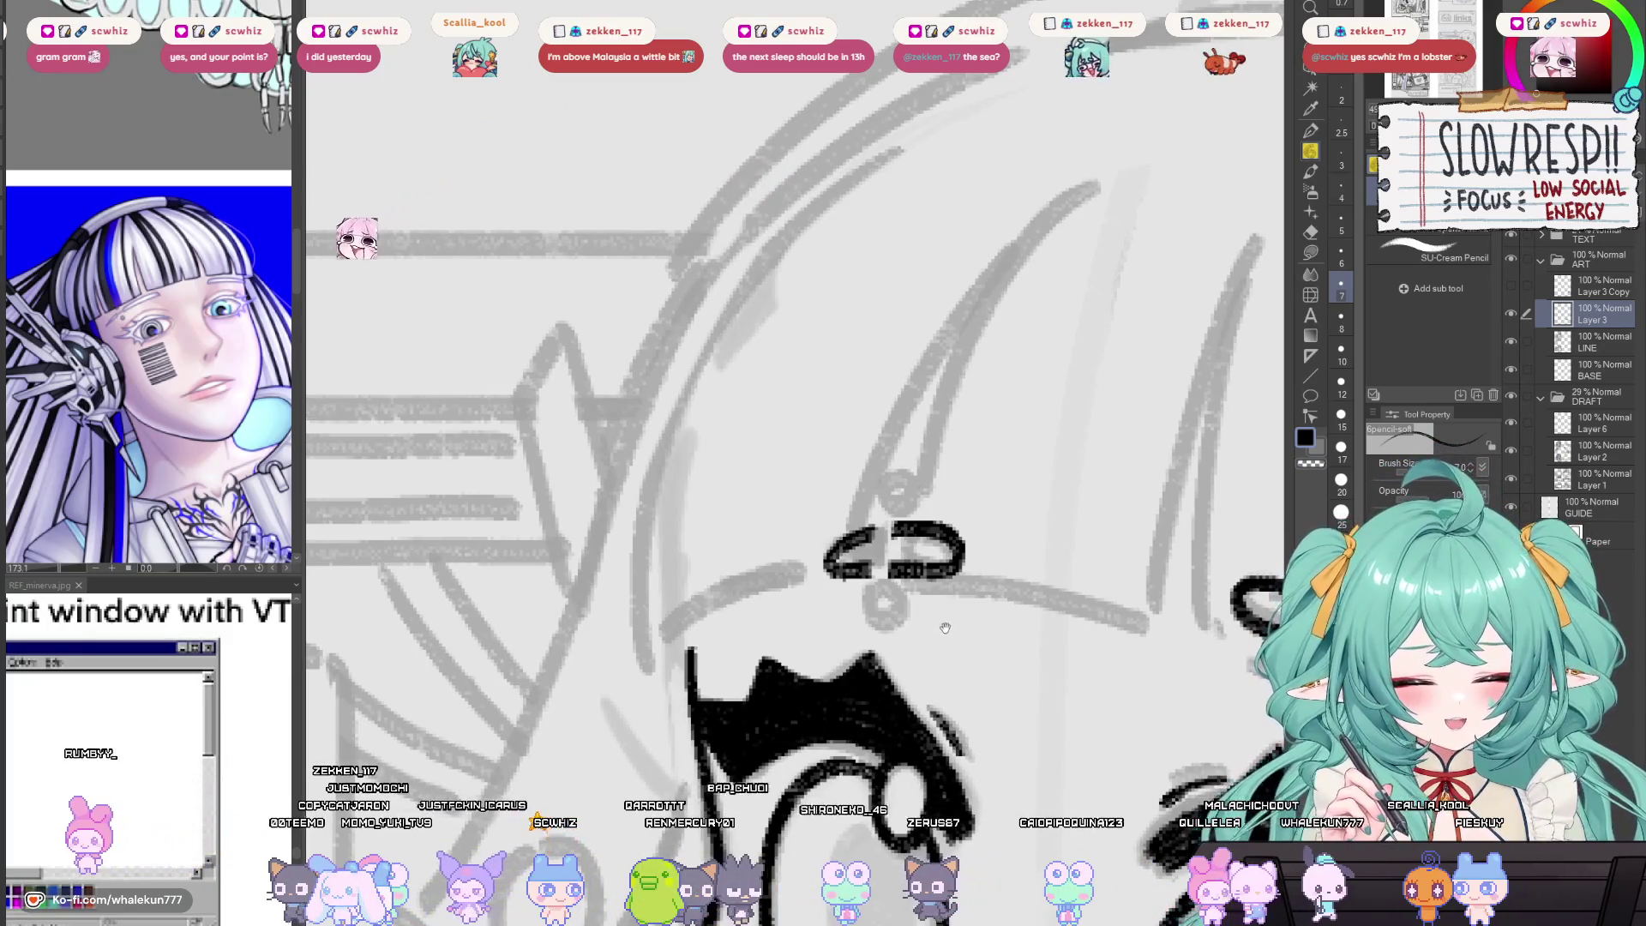
scroll(930, 650, left, 1)
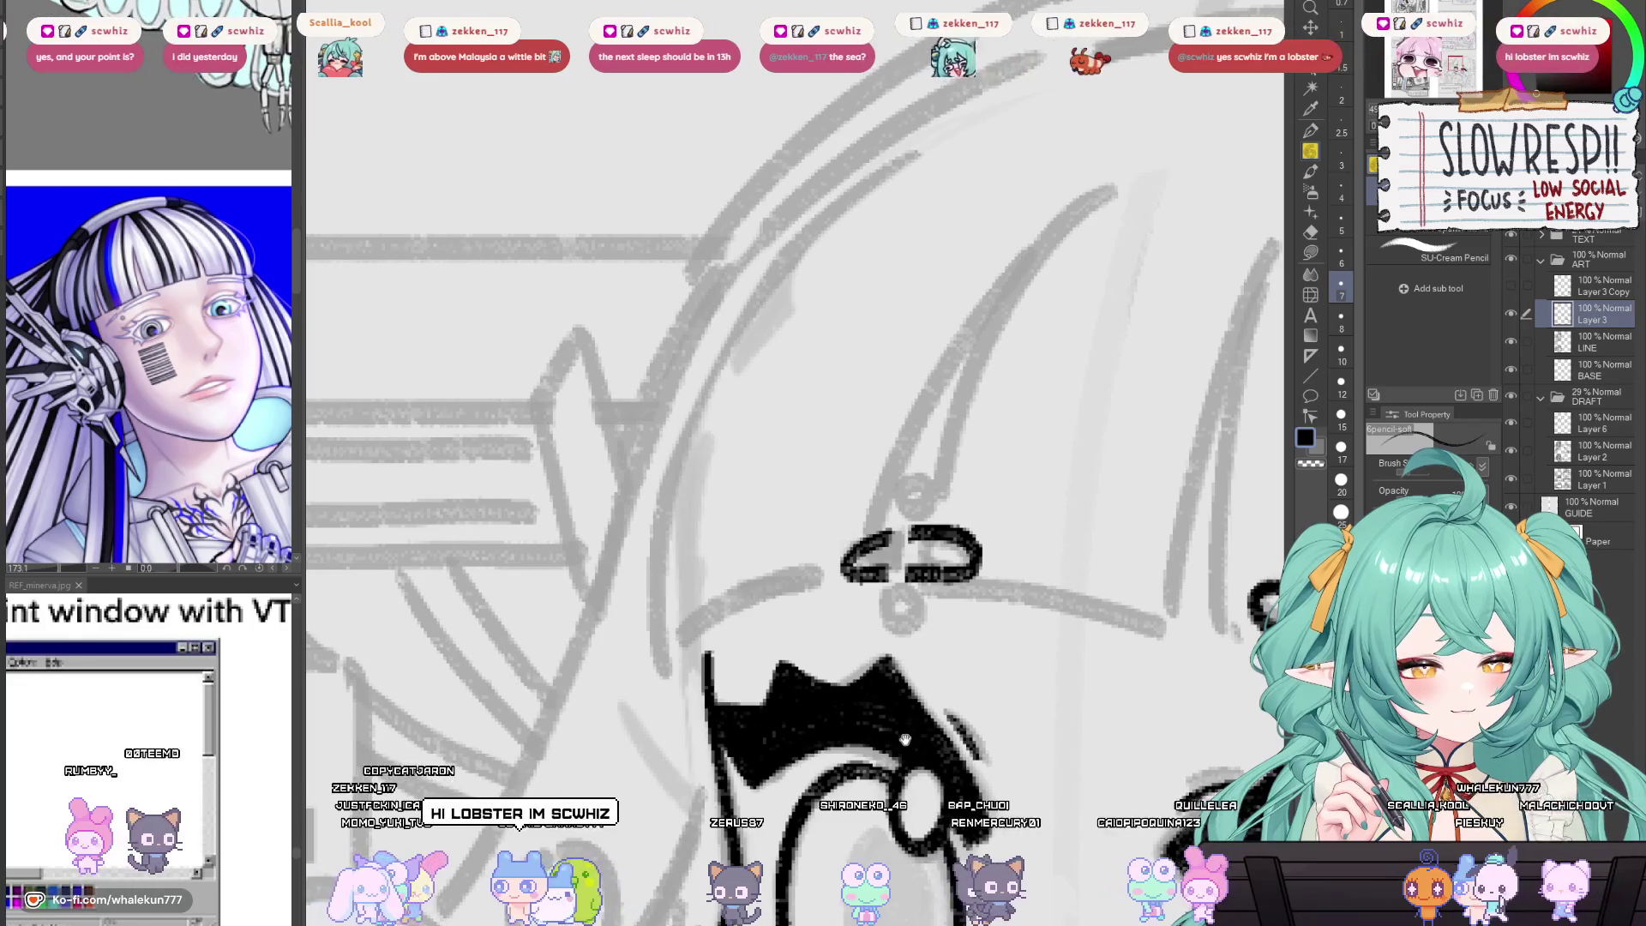
drag(906, 739, 916, 646)
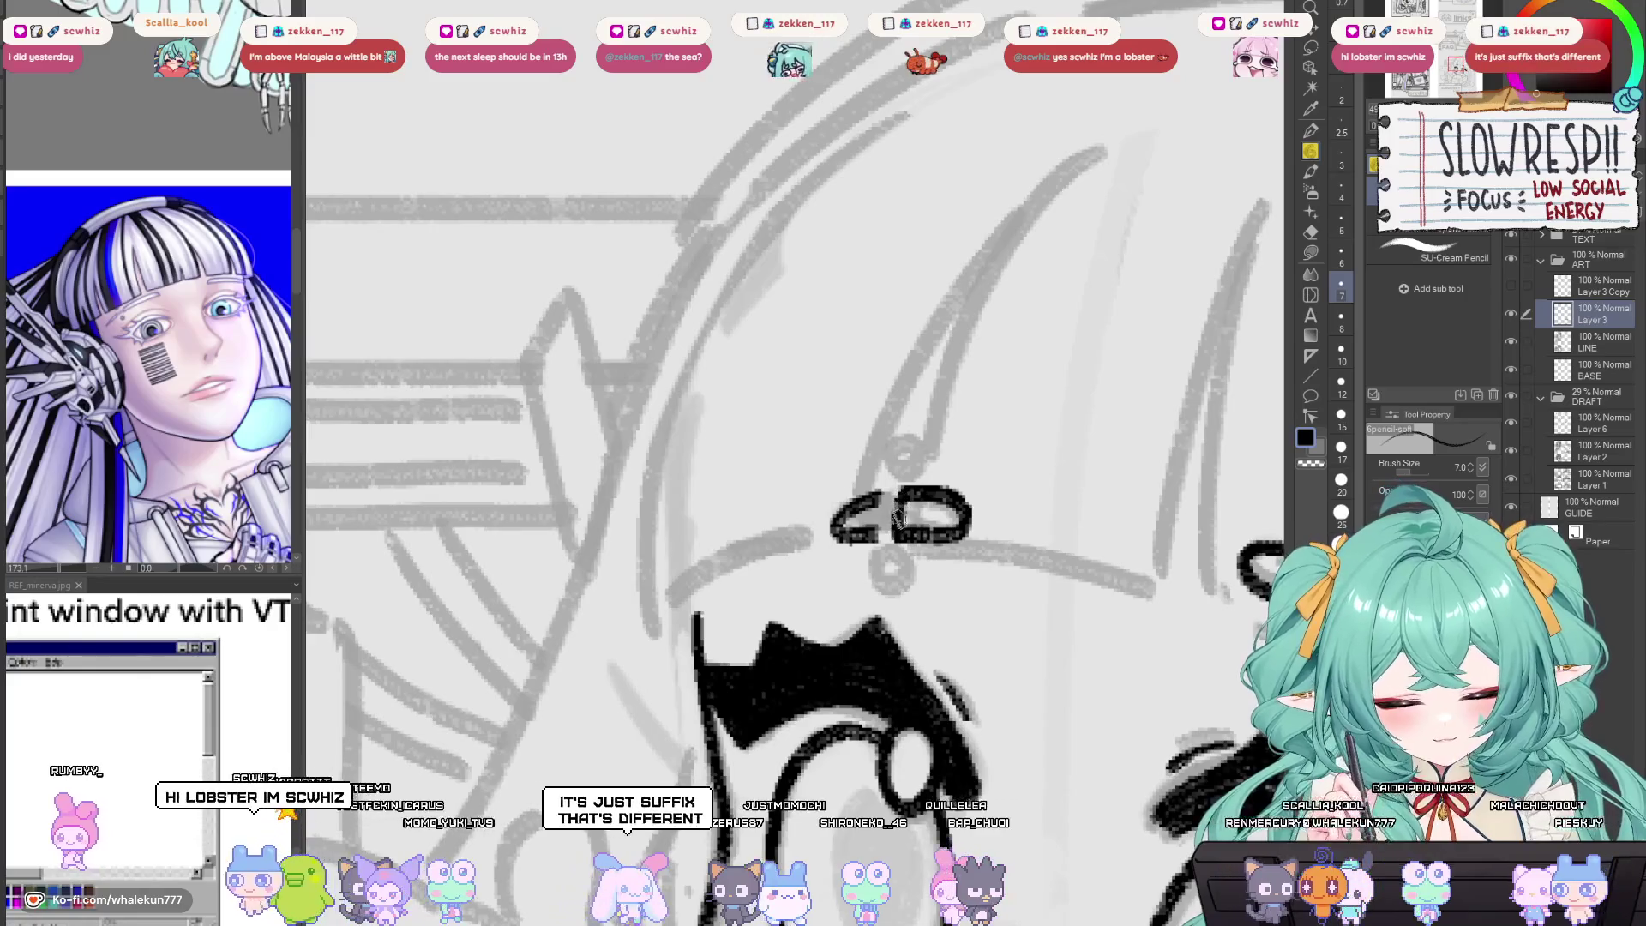
drag(883, 492, 872, 536)
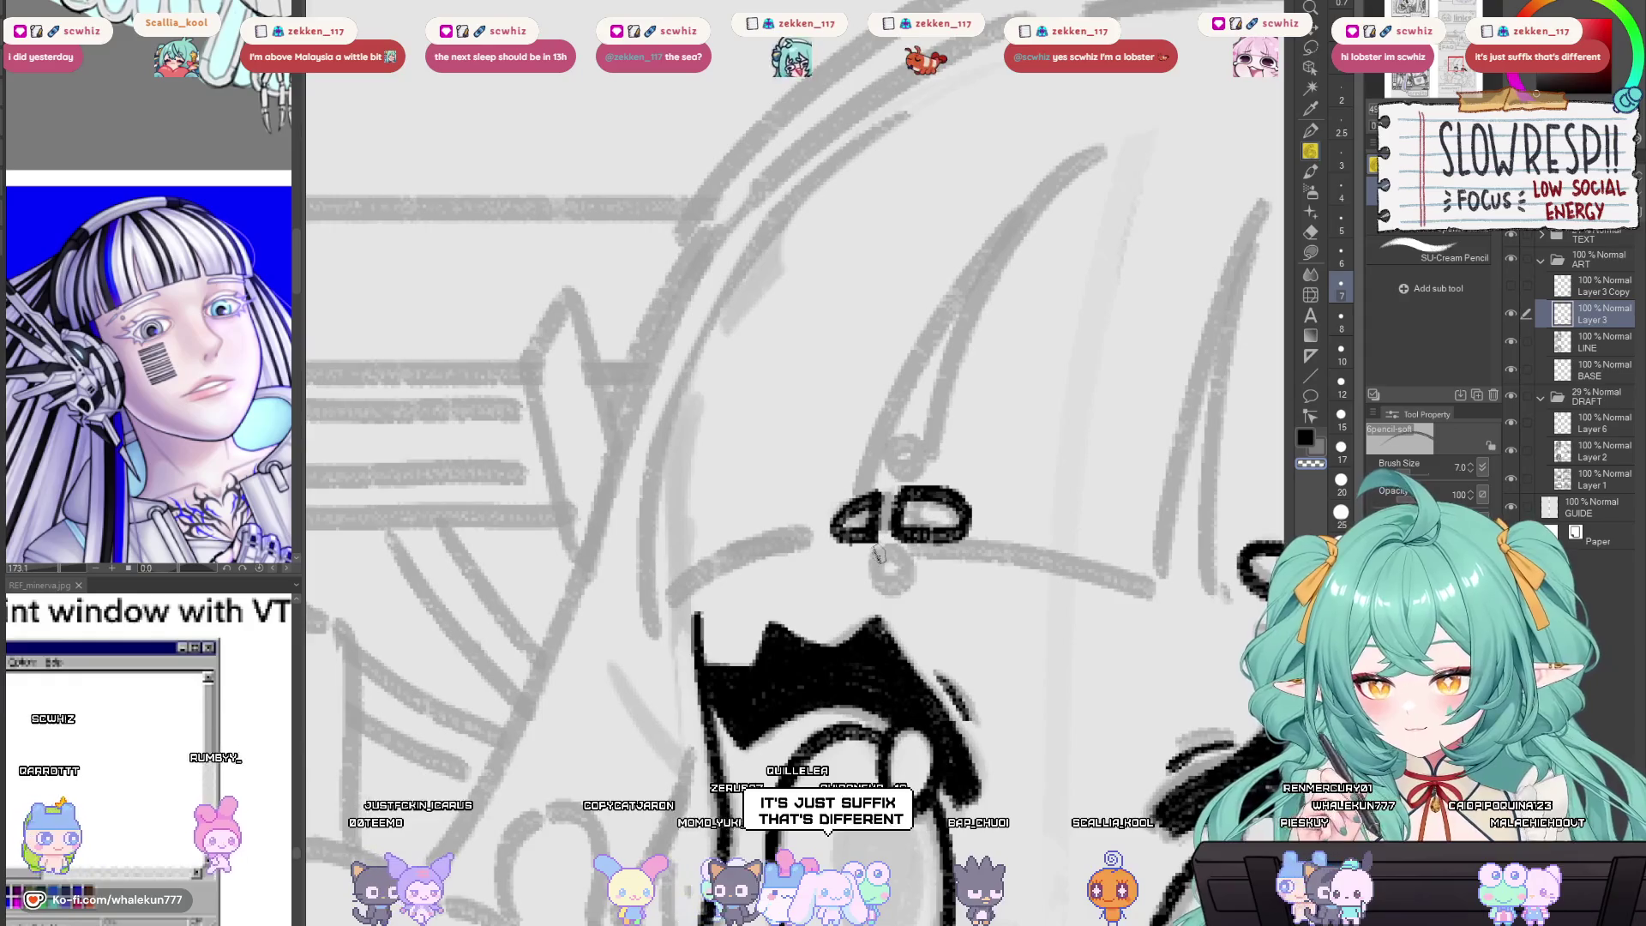
Ink the forehead ornament's small ring, filled dot and lower ring.
drag(885, 547, 876, 581)
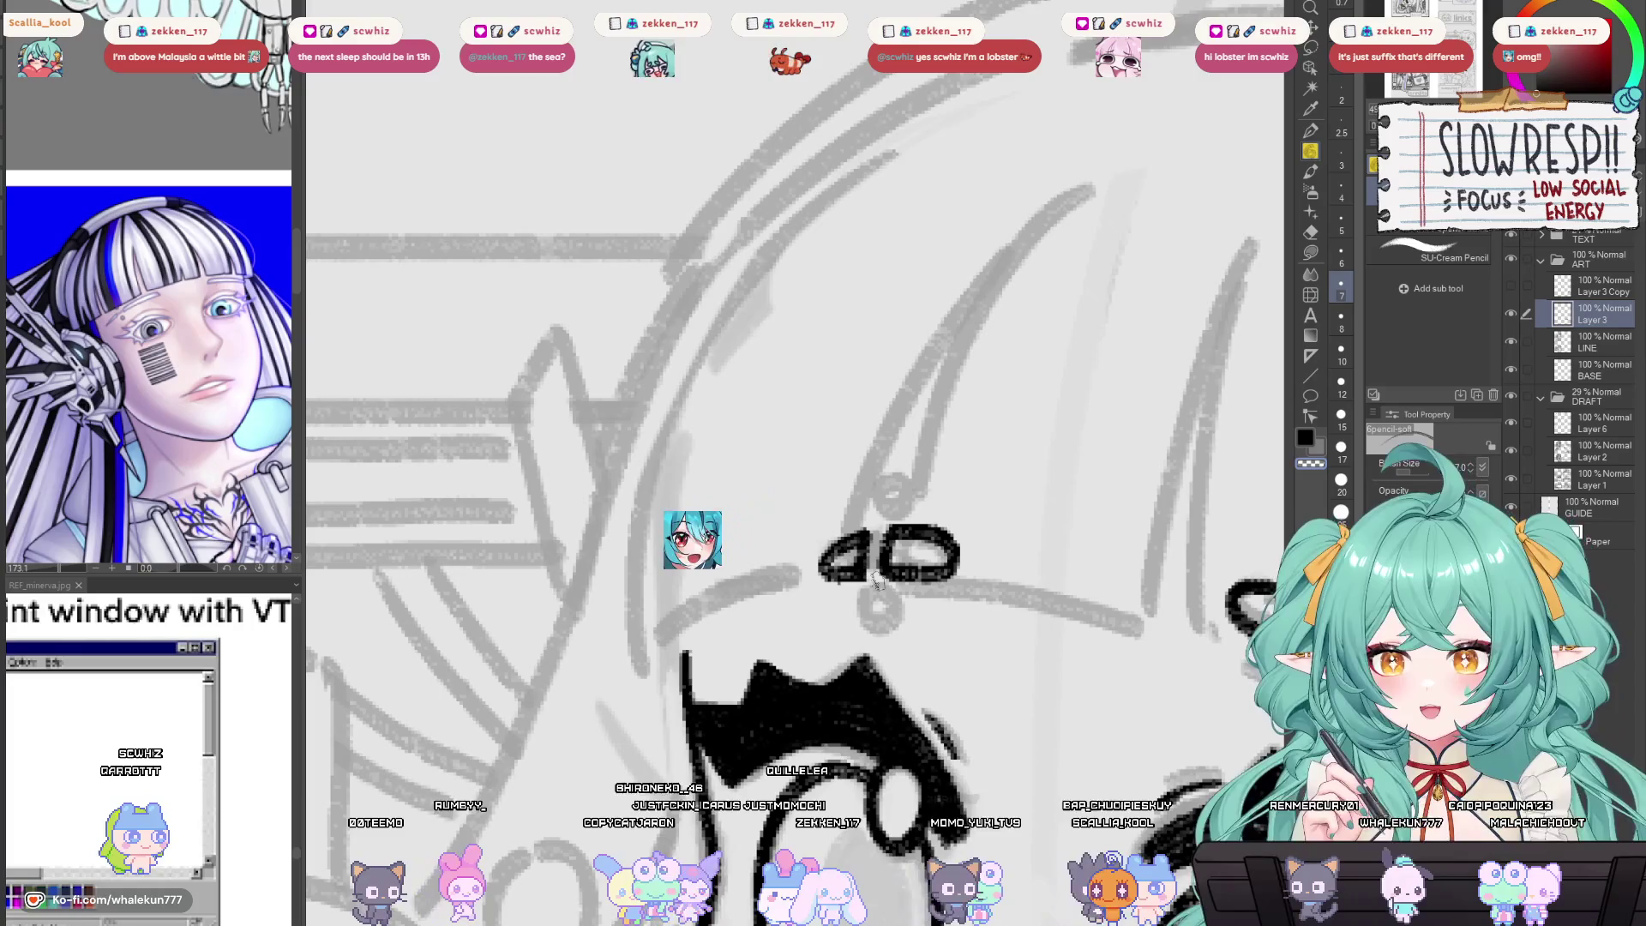
drag(941, 544, 970, 548)
mouse_move(911, 476)
mouse_down()
mouse_move(918, 514)
mouse_move(910, 499)
mouse_up()
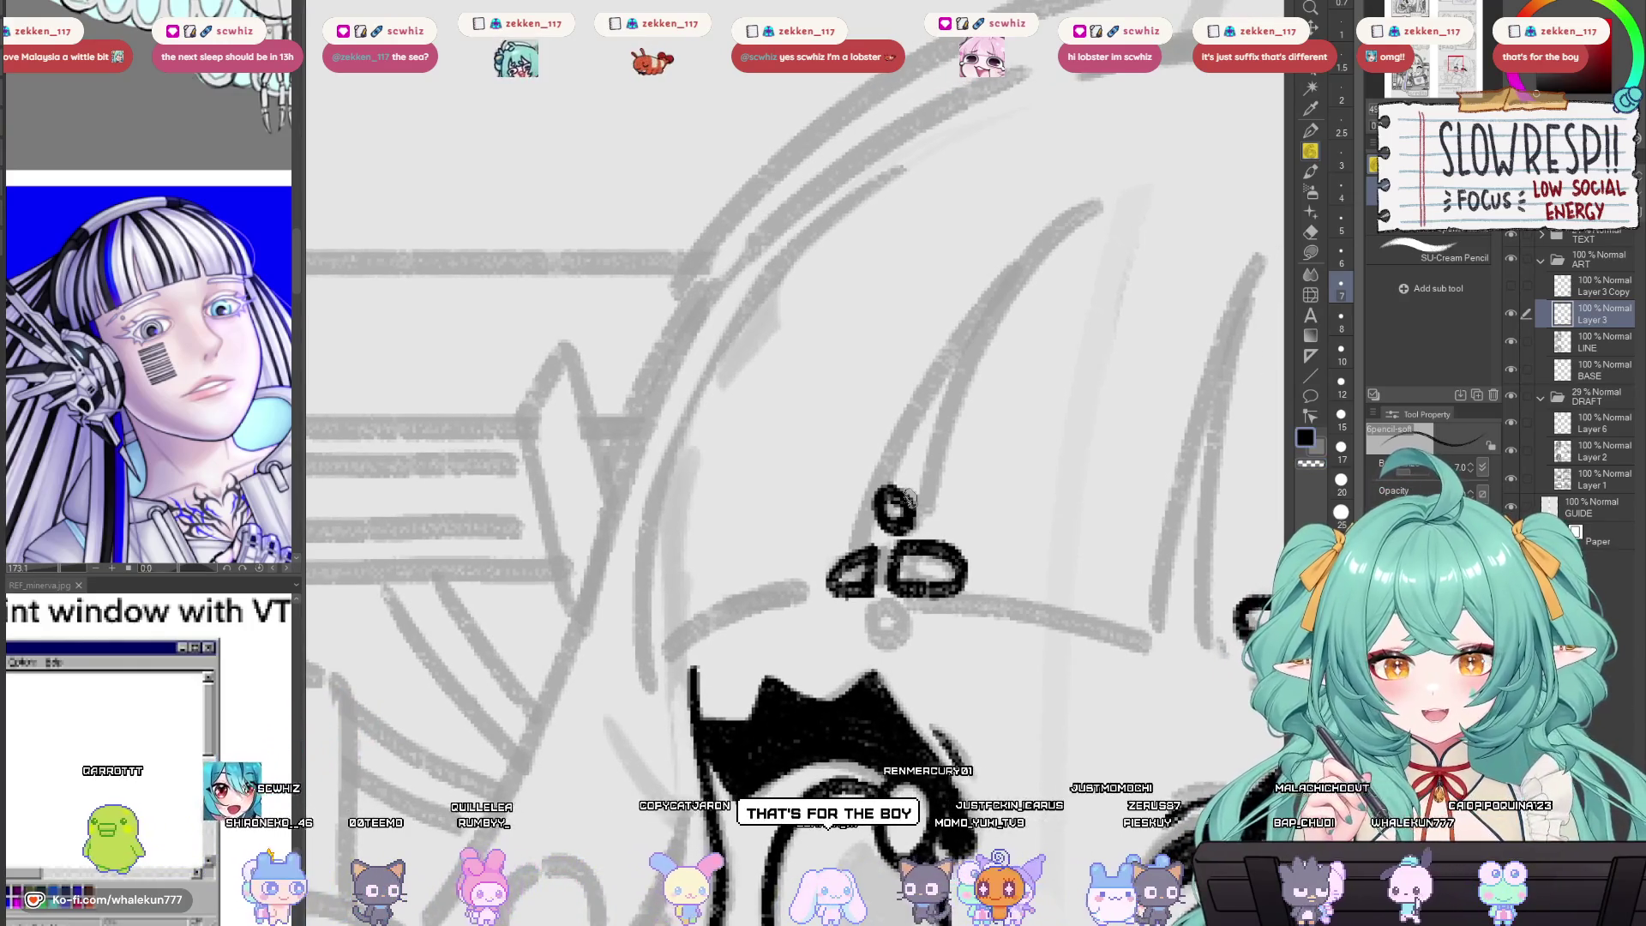
mouse_move(877, 578)
mouse_down()
mouse_move(892, 542)
mouse_move(660, 535)
mouse_move(870, 544)
mouse_move(908, 512)
mouse_up()
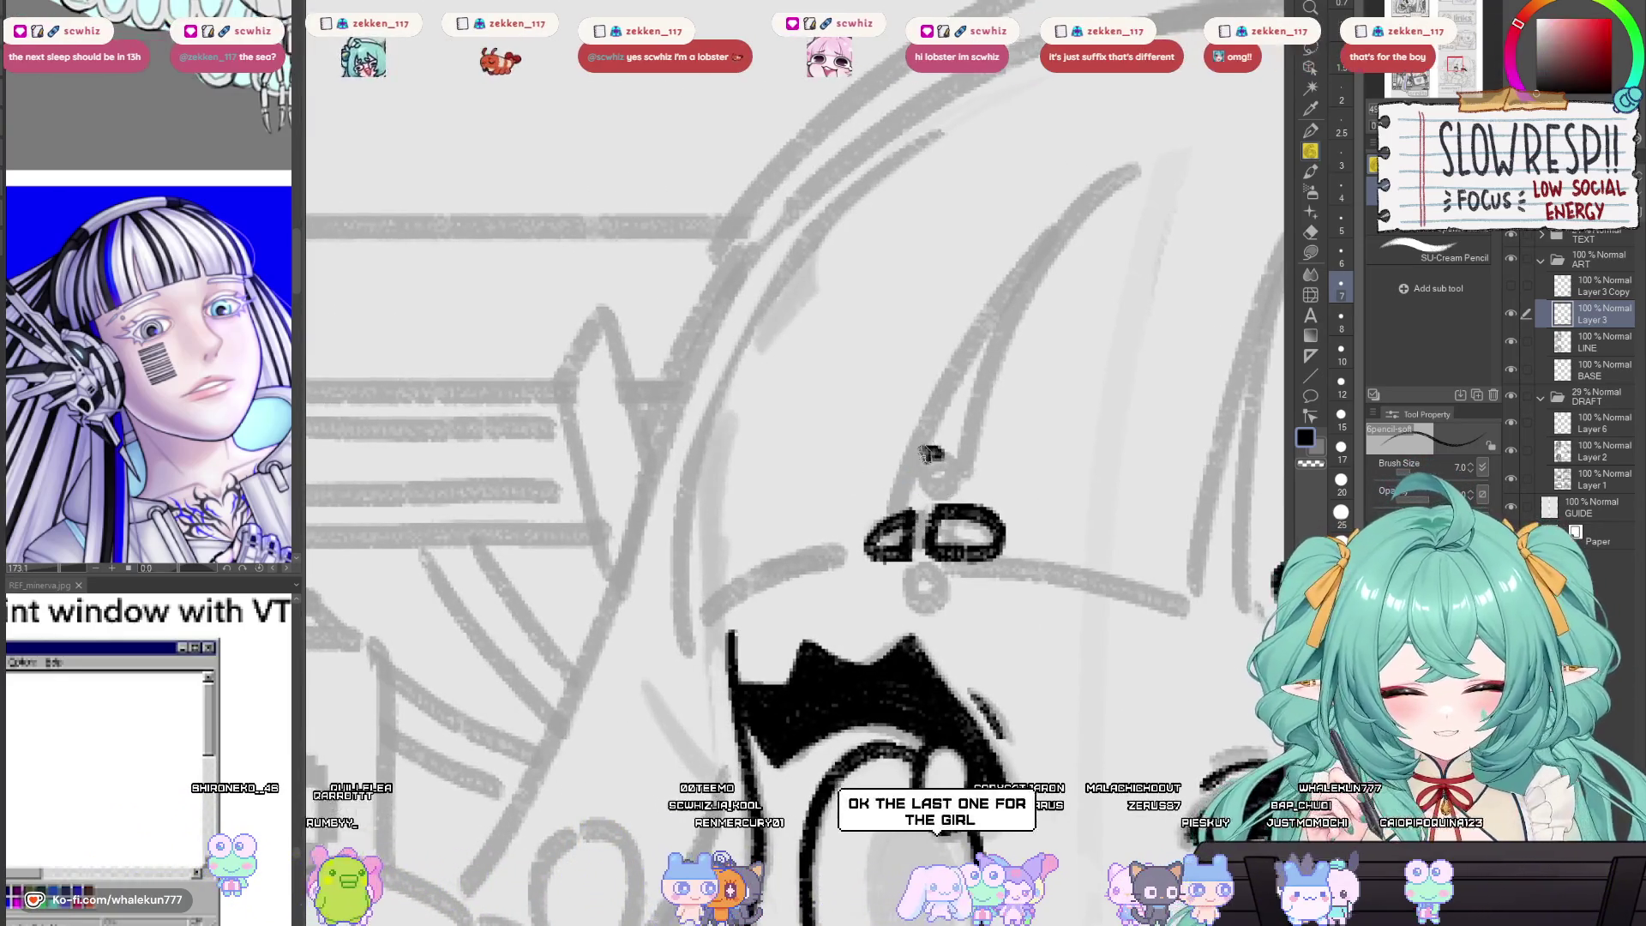
mouse_move(930, 455)
mouse_down()
mouse_move(901, 468)
mouse_move(940, 454)
mouse_up()
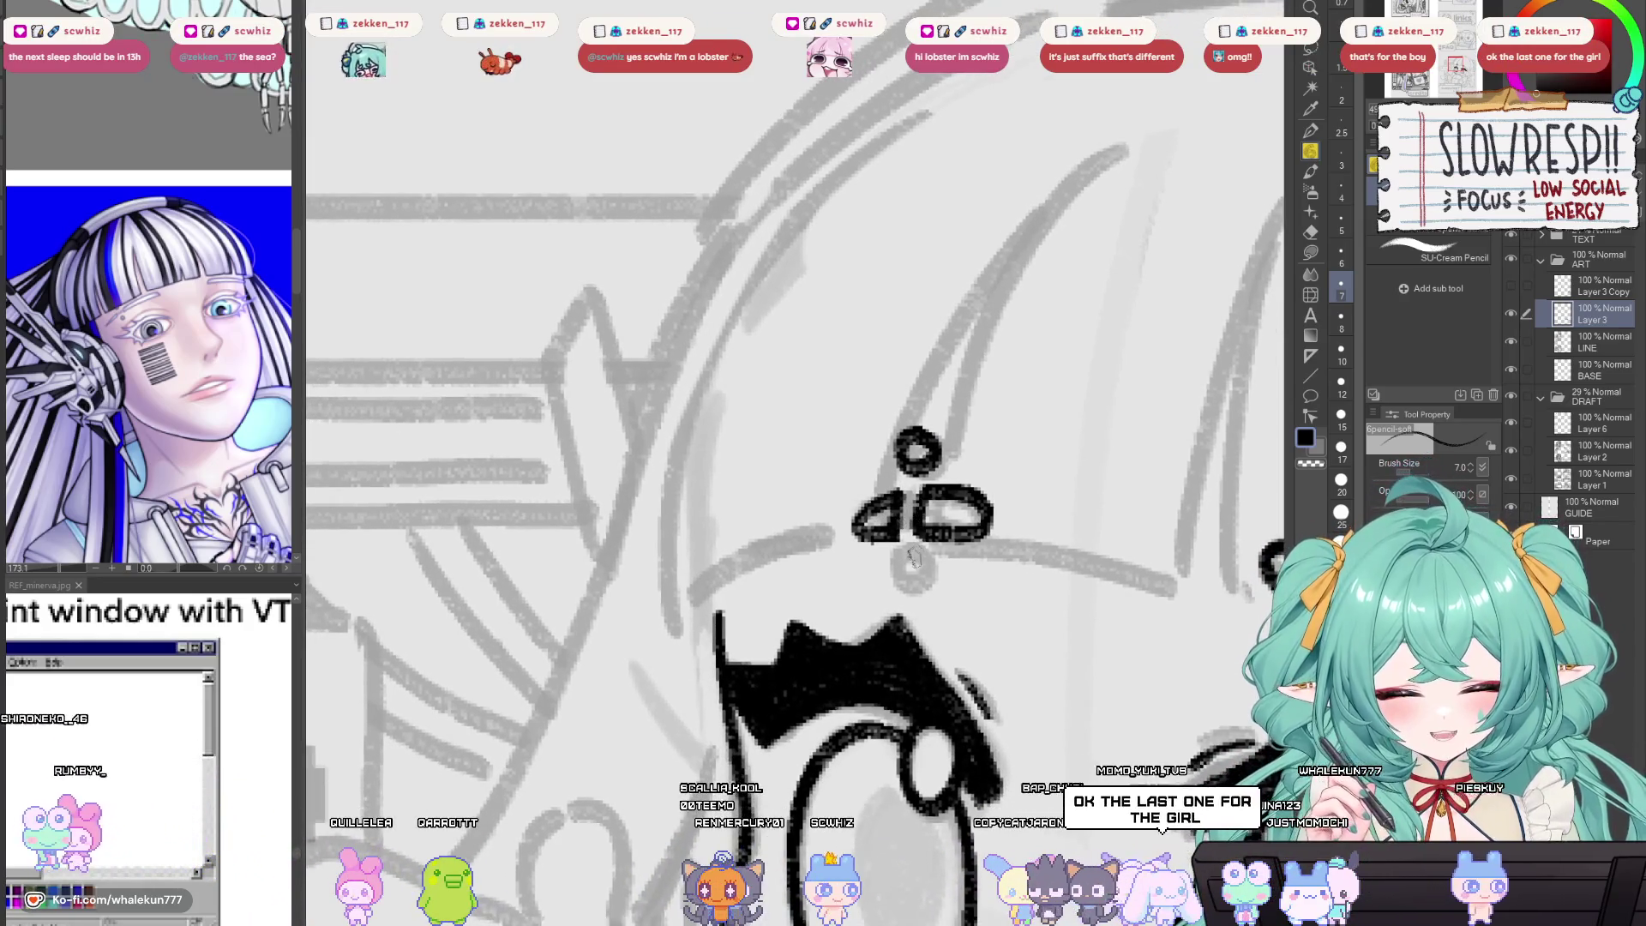
key(ctrl+z)
mouse_move(911, 548)
mouse_down()
mouse_move(893, 583)
mouse_move(912, 551)
mouse_up()
key(h)
scroll(784, 637, down, 3)
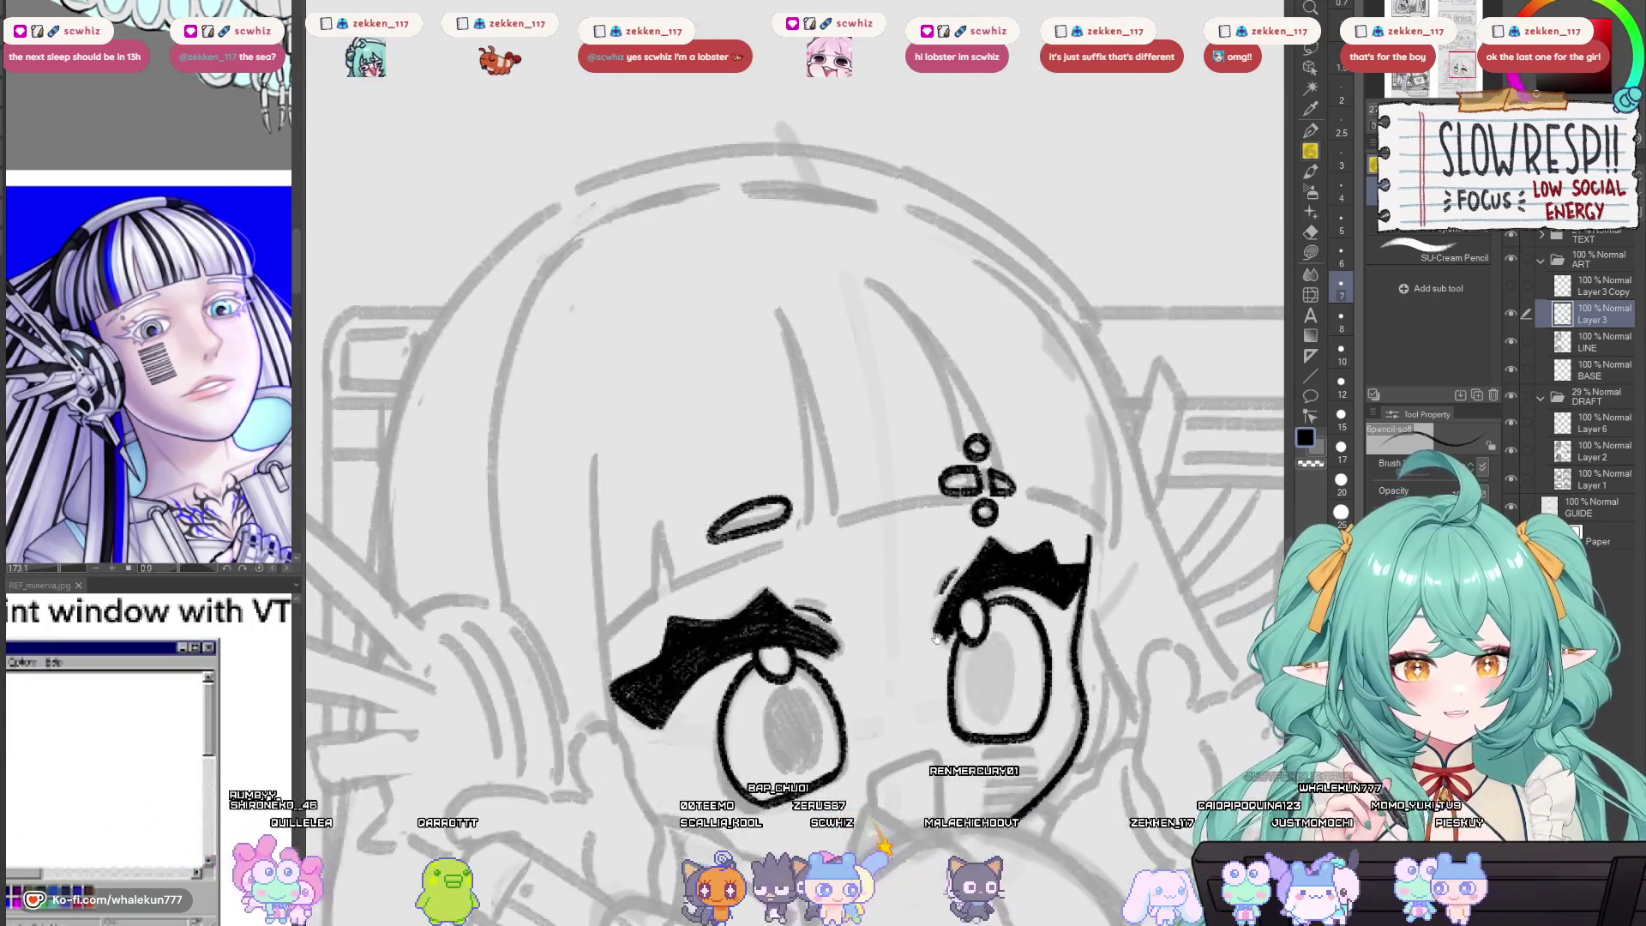
key(h)
scroll(1013, 590, down, 4)
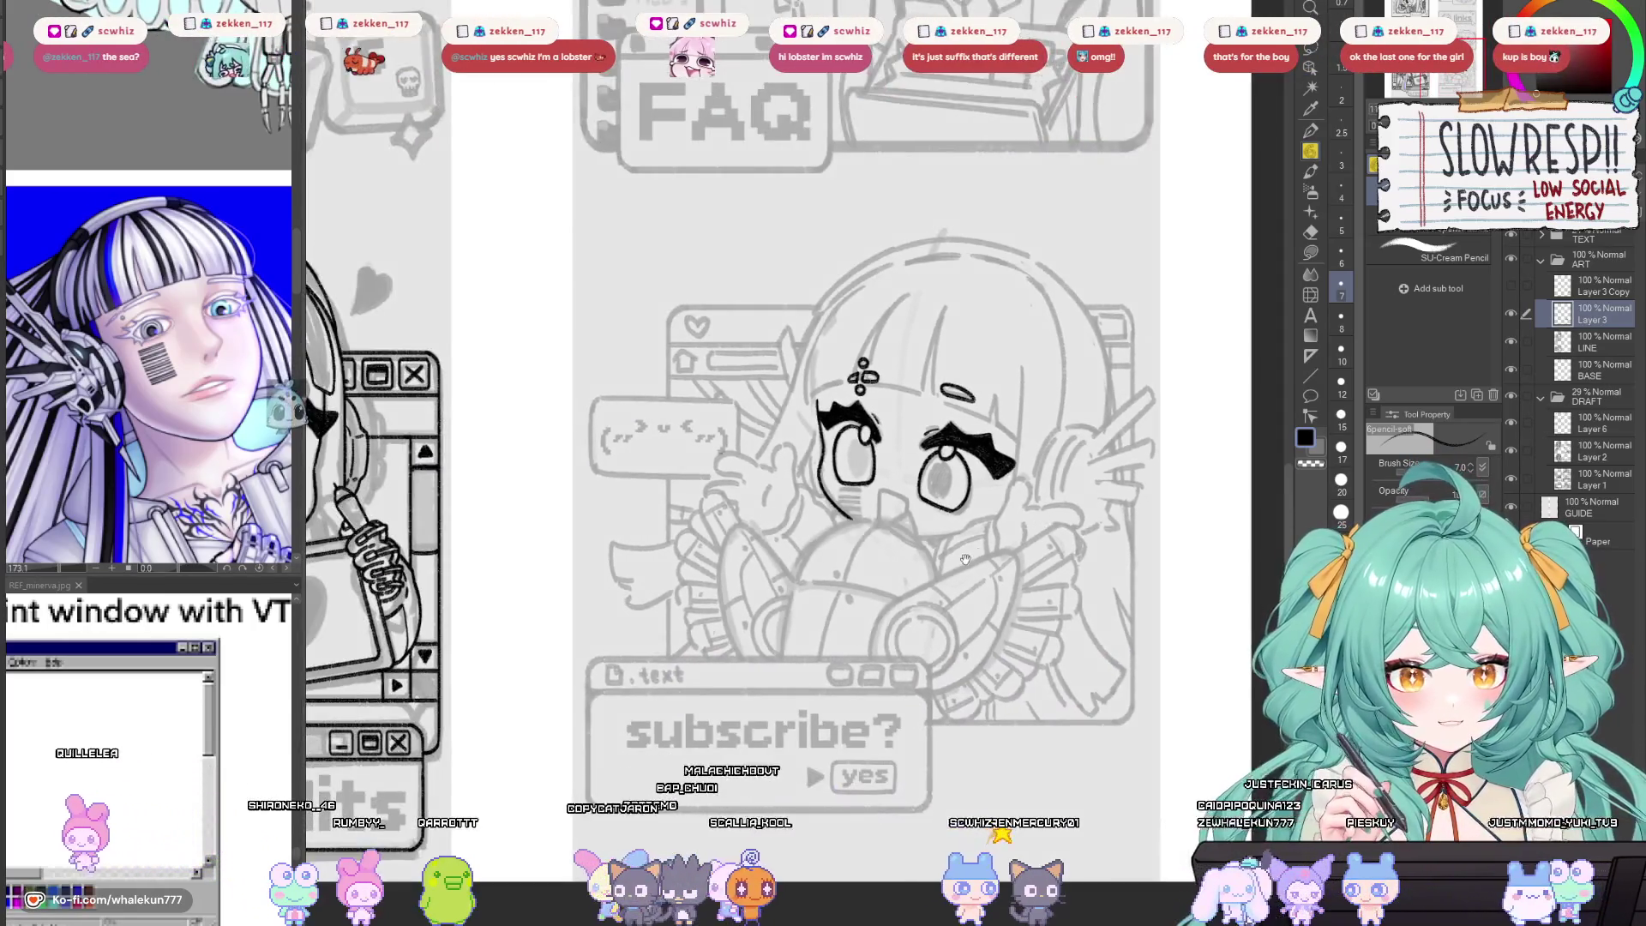
drag(965, 559, 1045, 546)
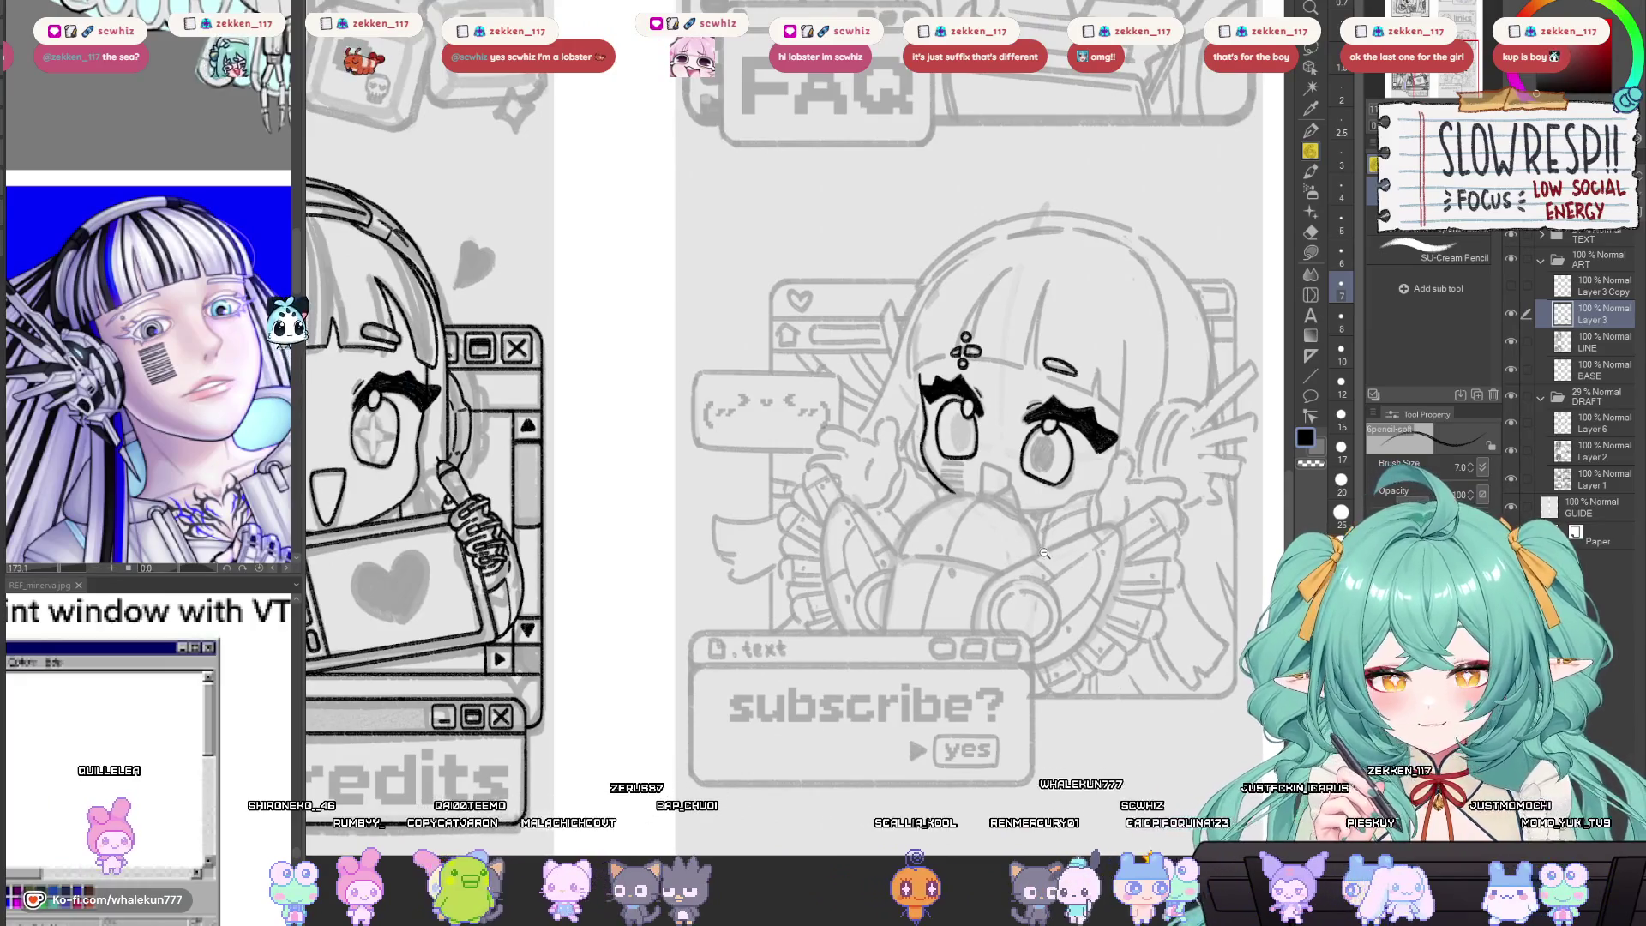
scroll(1015, 558, up, 4)
scroll(1015, 558, down, 2)
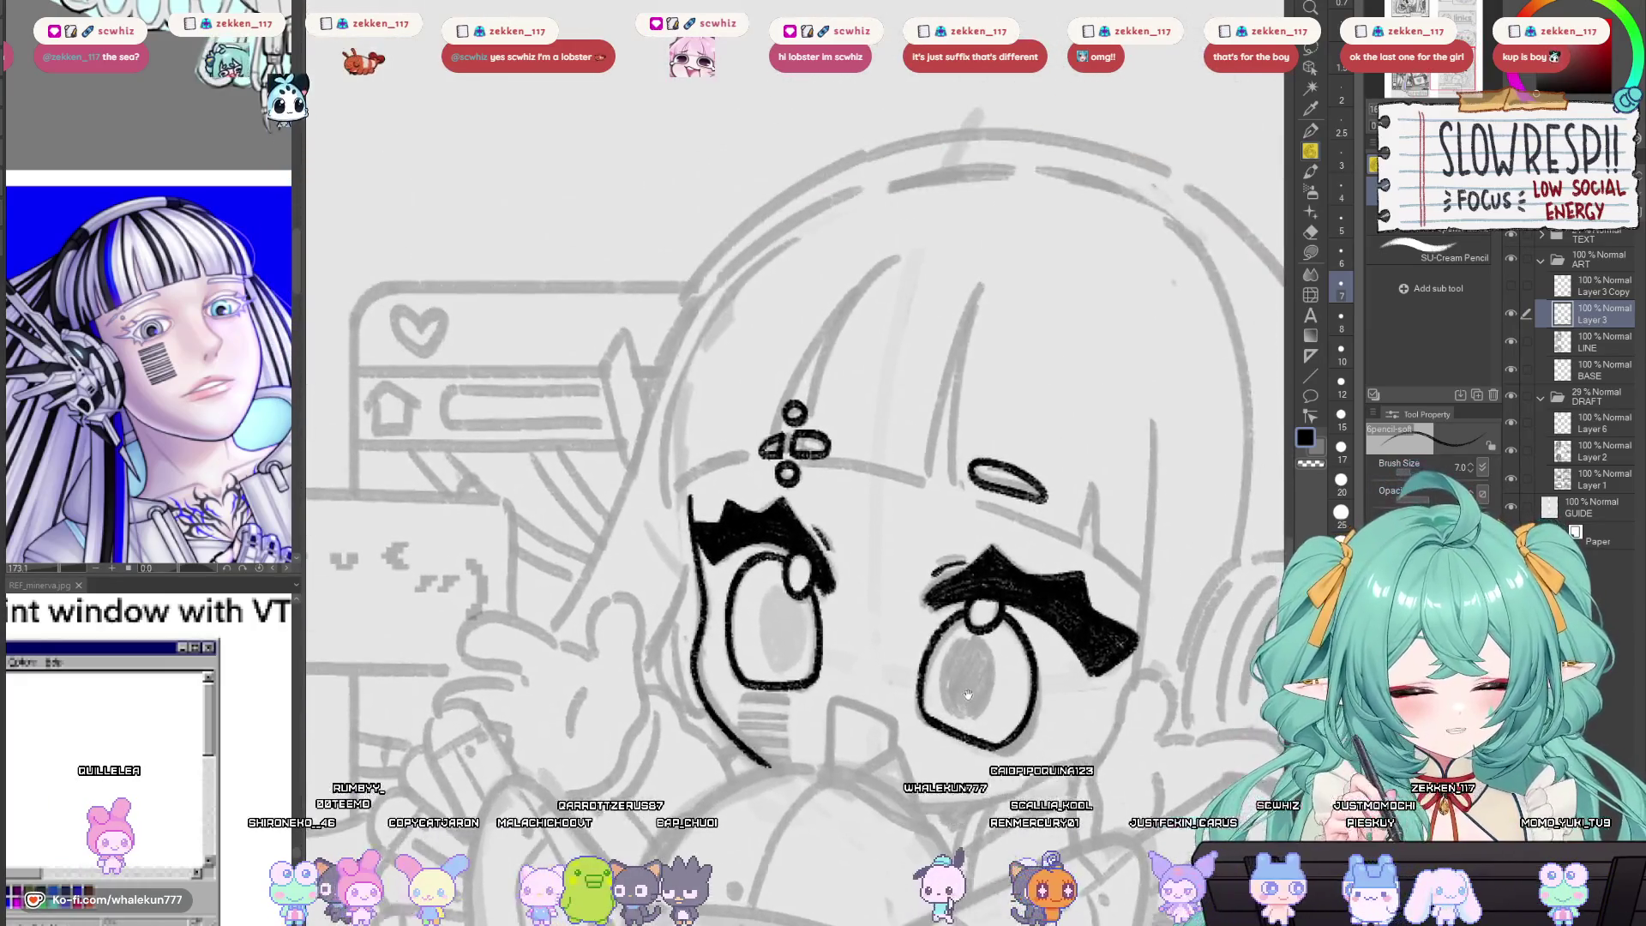
scroll(912, 581, down, 5)
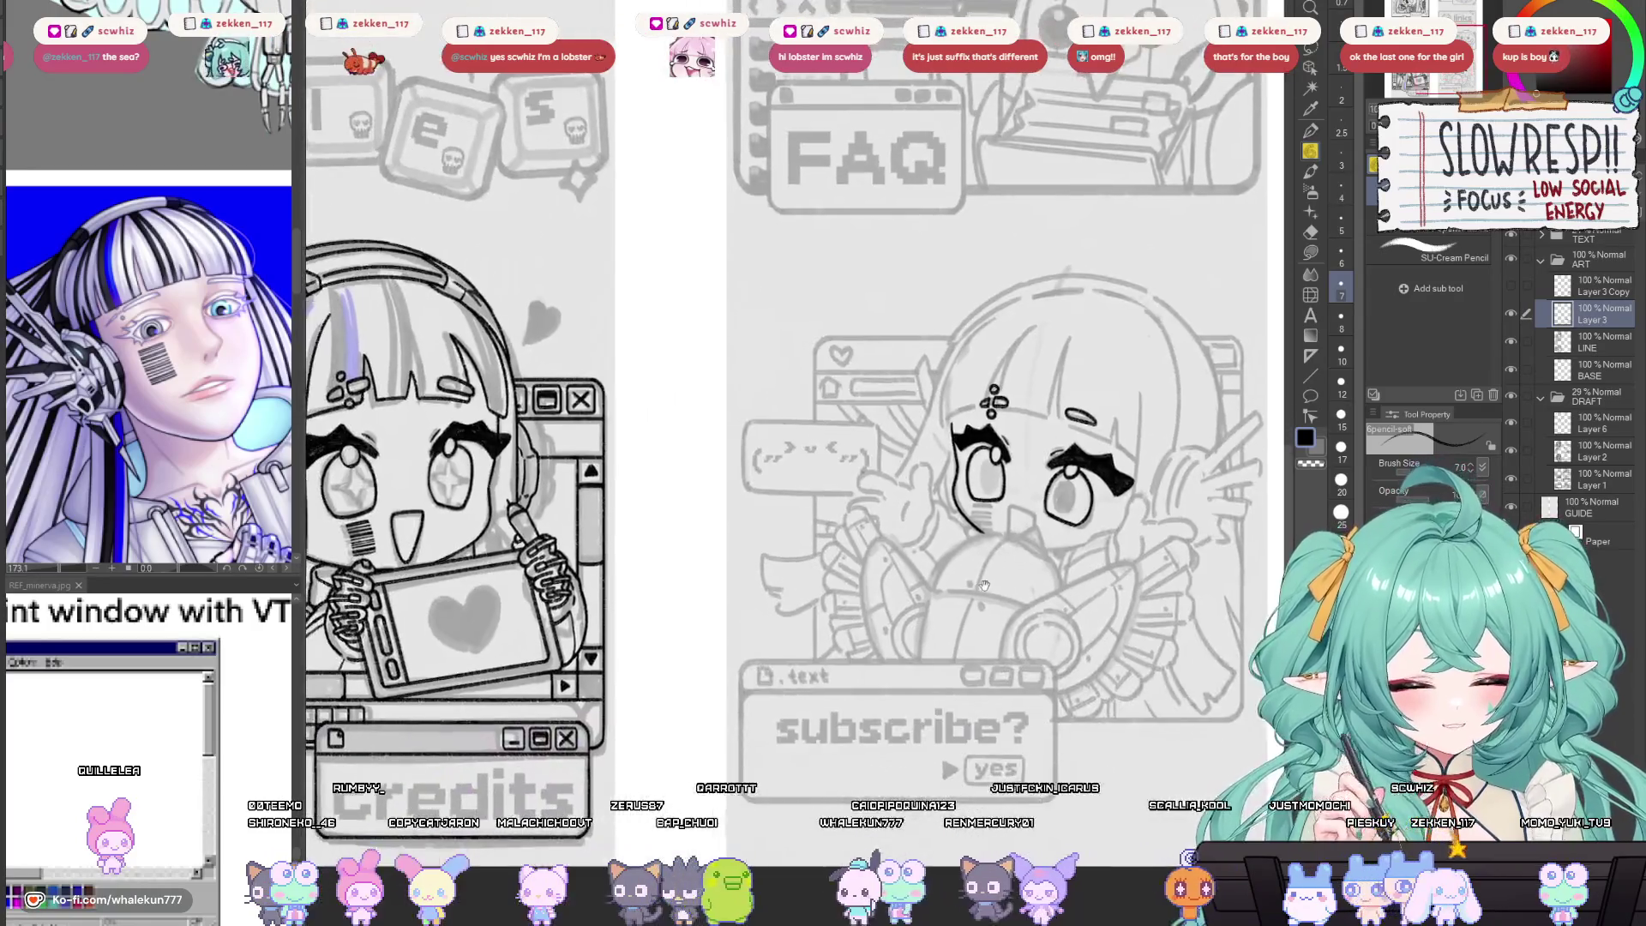
scroll(969, 590, up, 3)
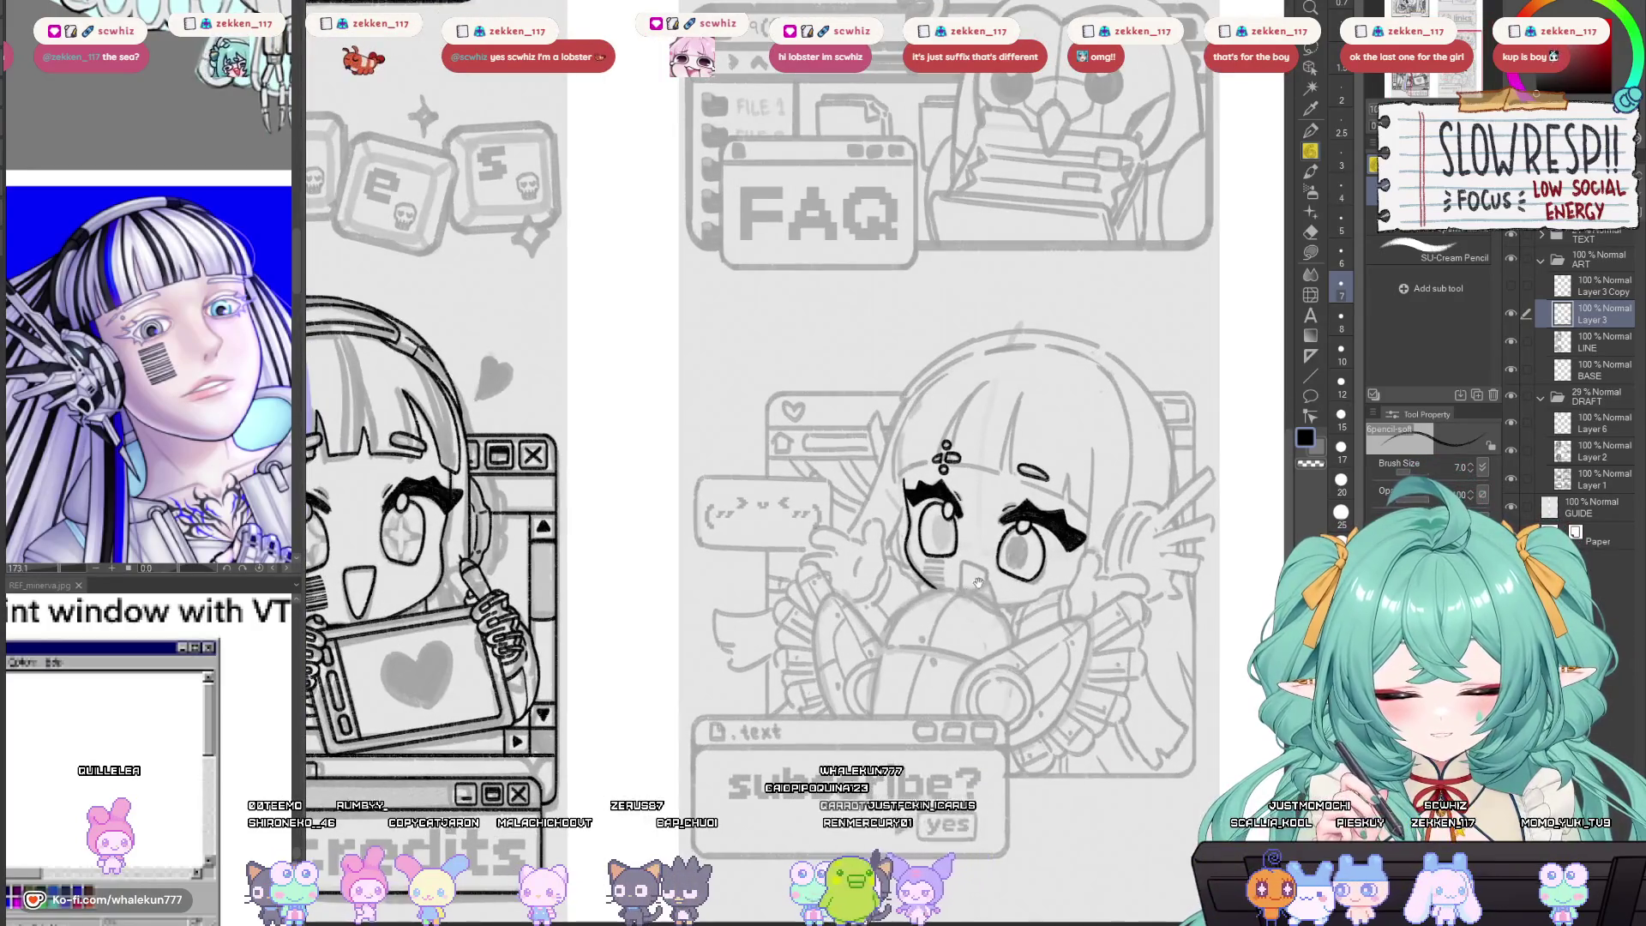
scroll(978, 583, up, 2)
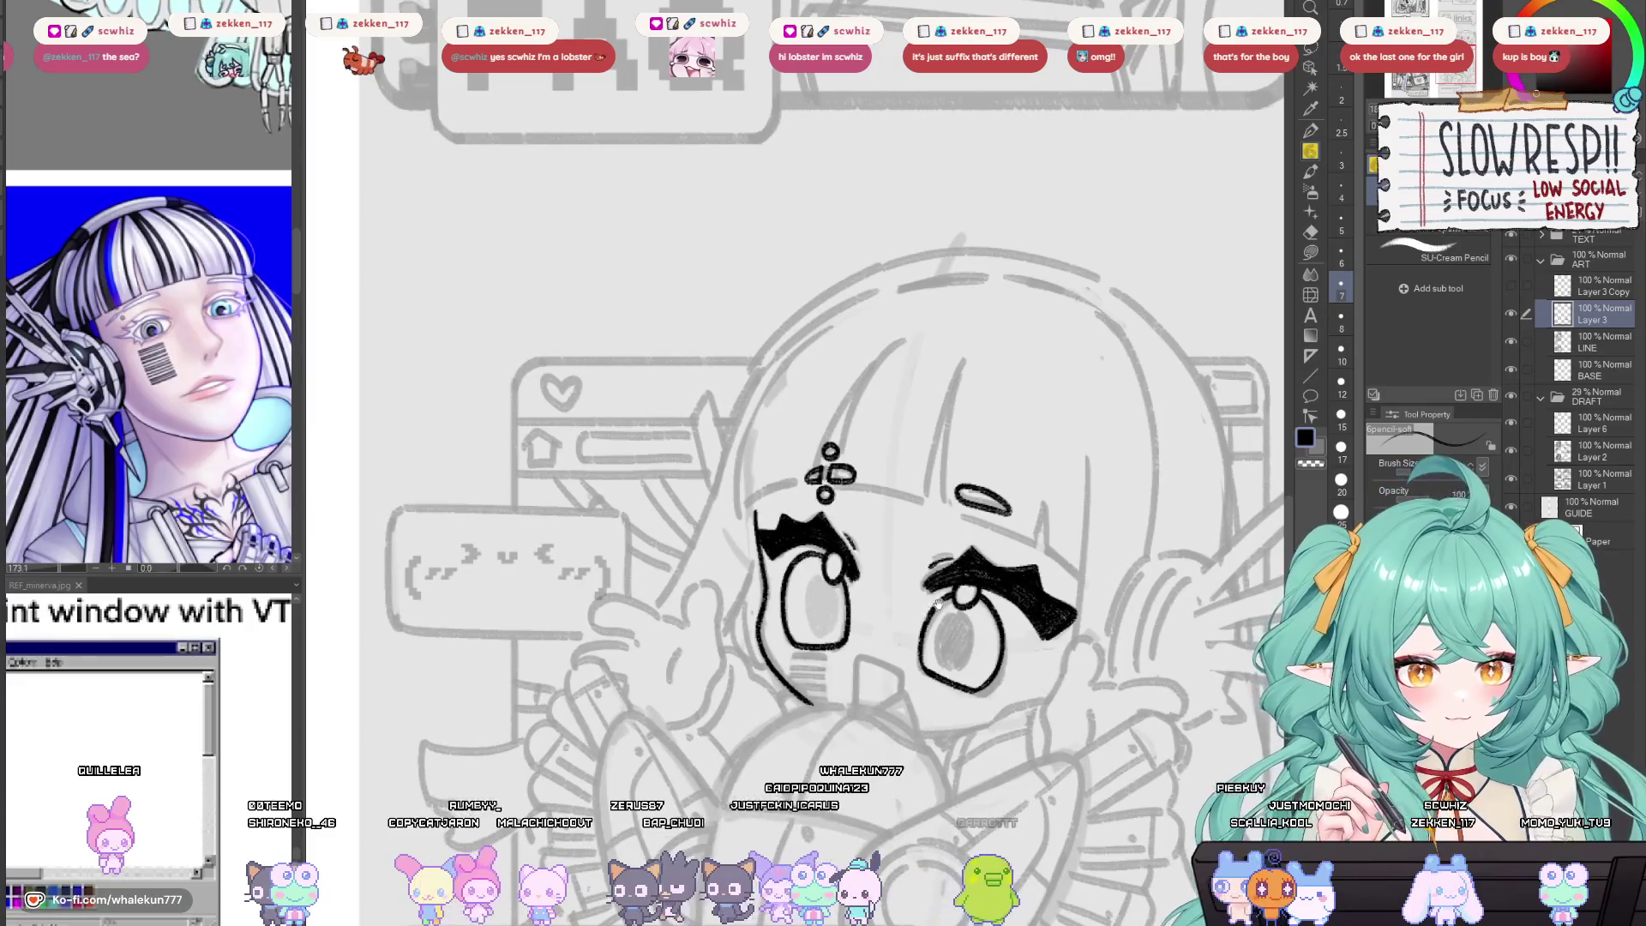
scroll(937, 603, down, 1)
scroll(938, 603, up, 3)
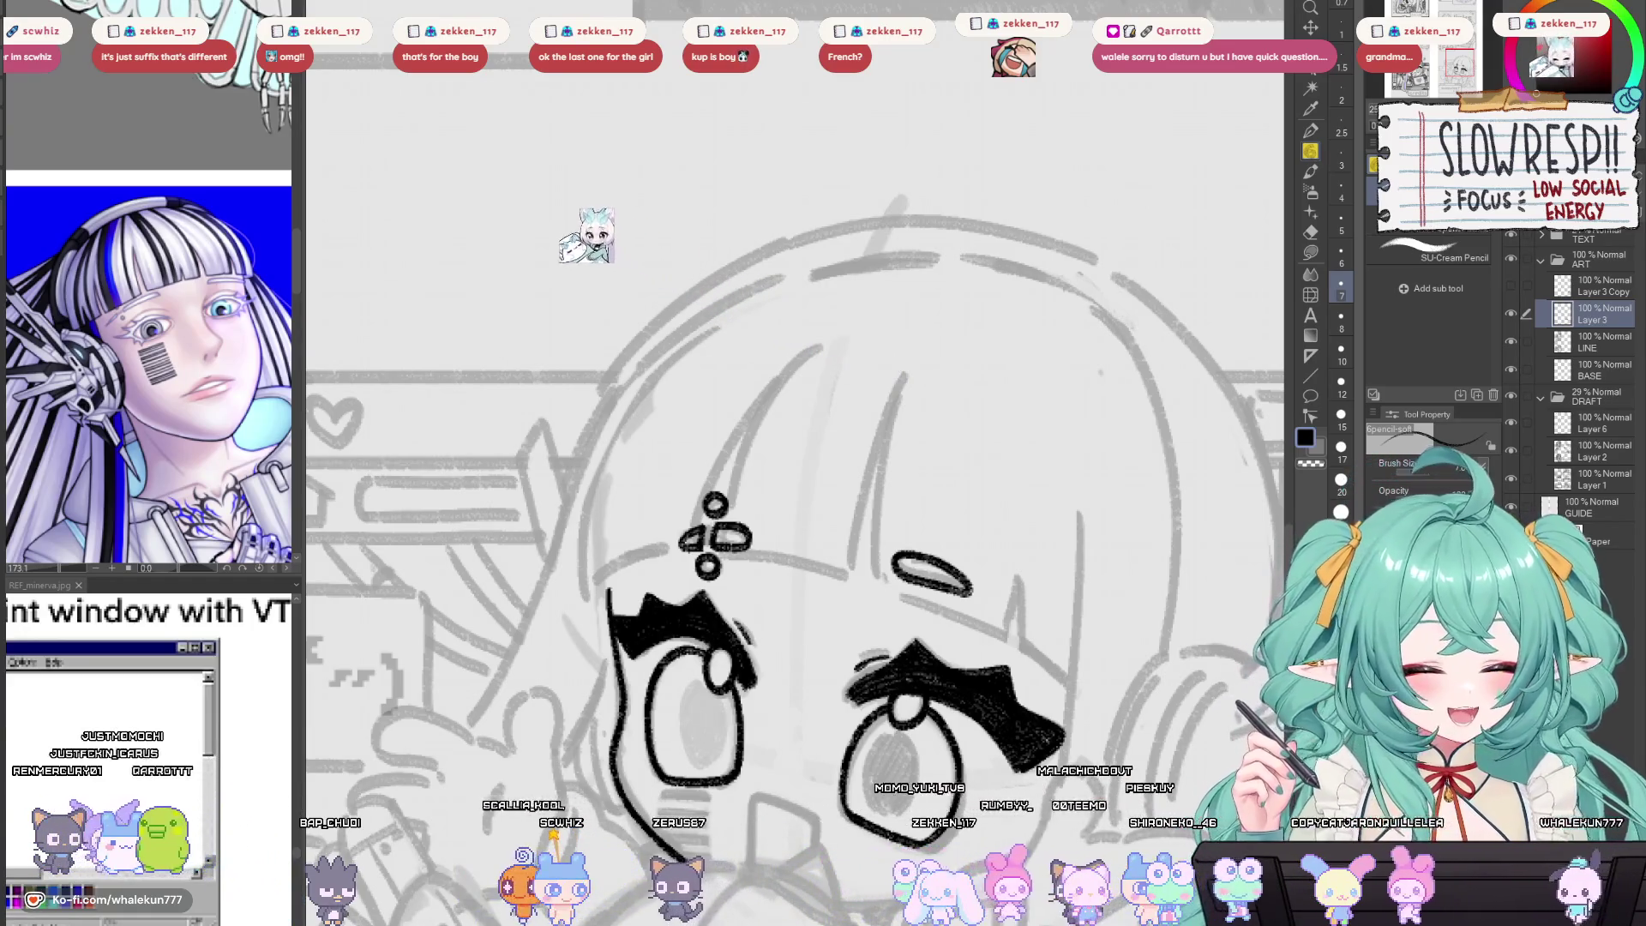
drag(1002, 582, 1022, 489)
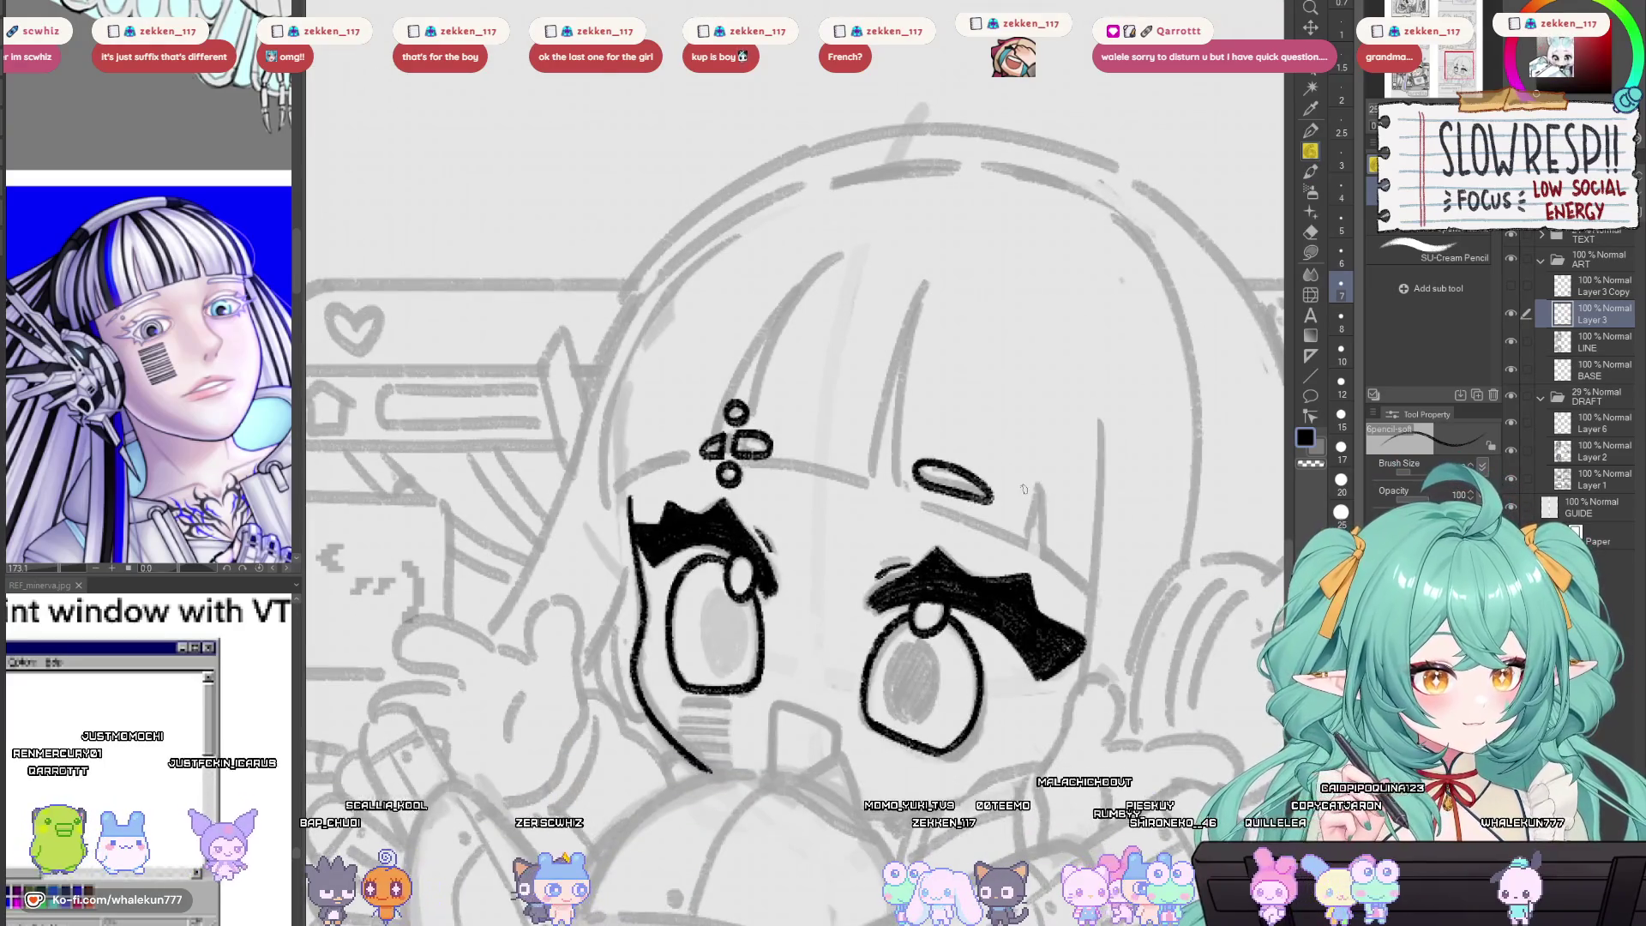
drag(1106, 625, 1070, 582)
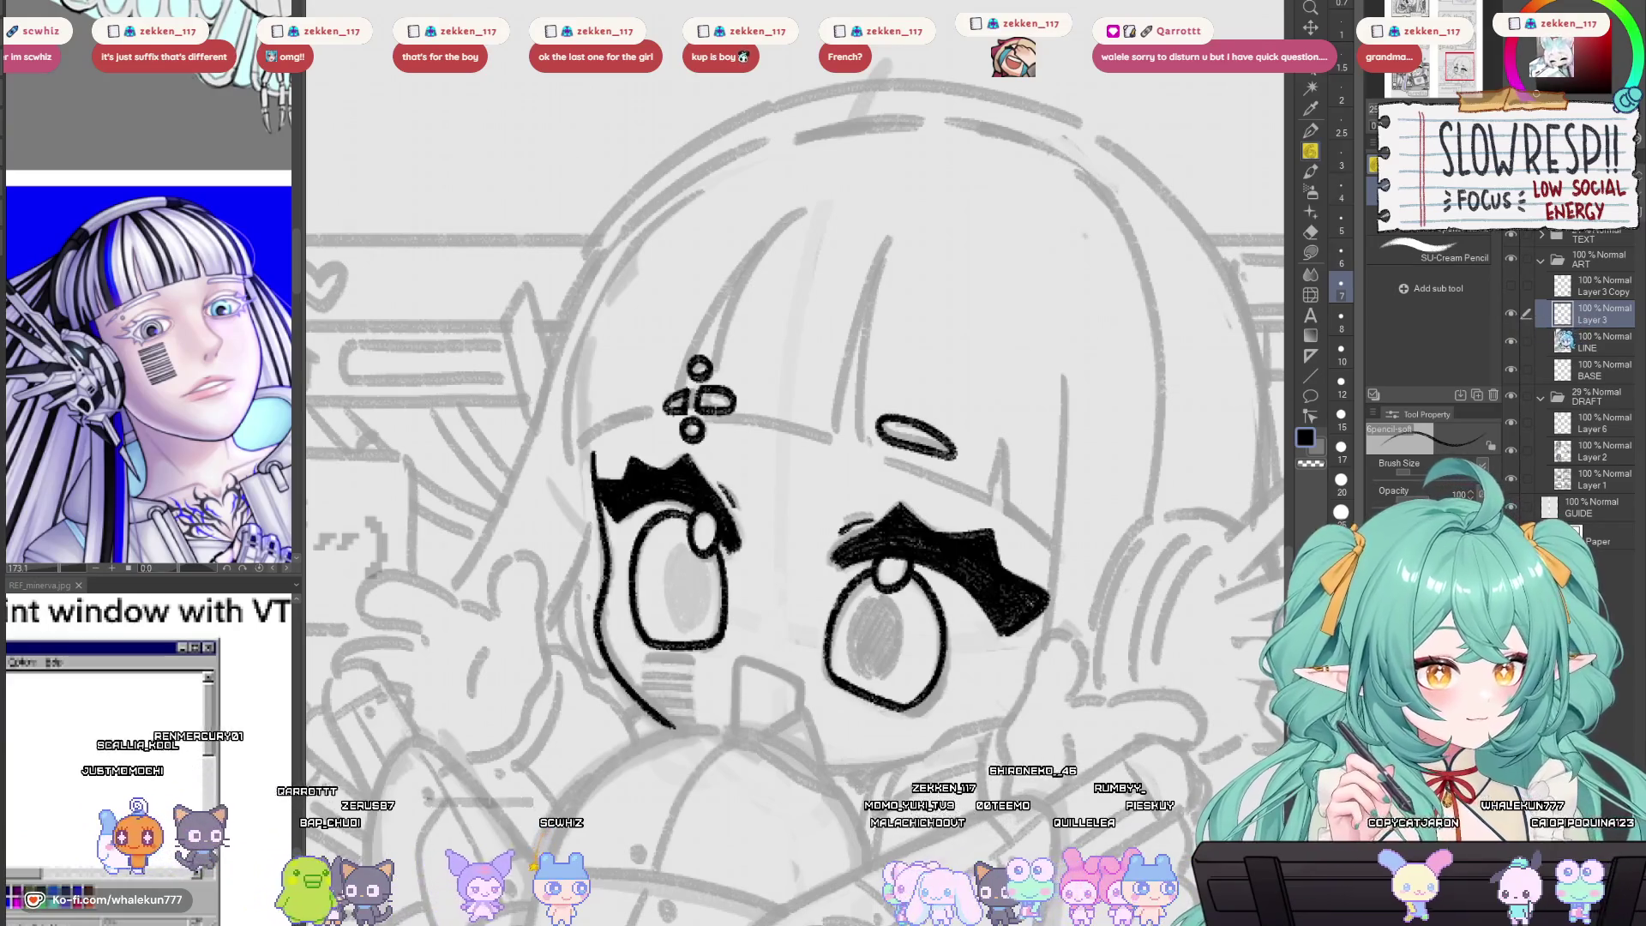
Redraw the broad dome arc below the chin with a shorter lower-left curve.
drag(1094, 630, 1097, 473)
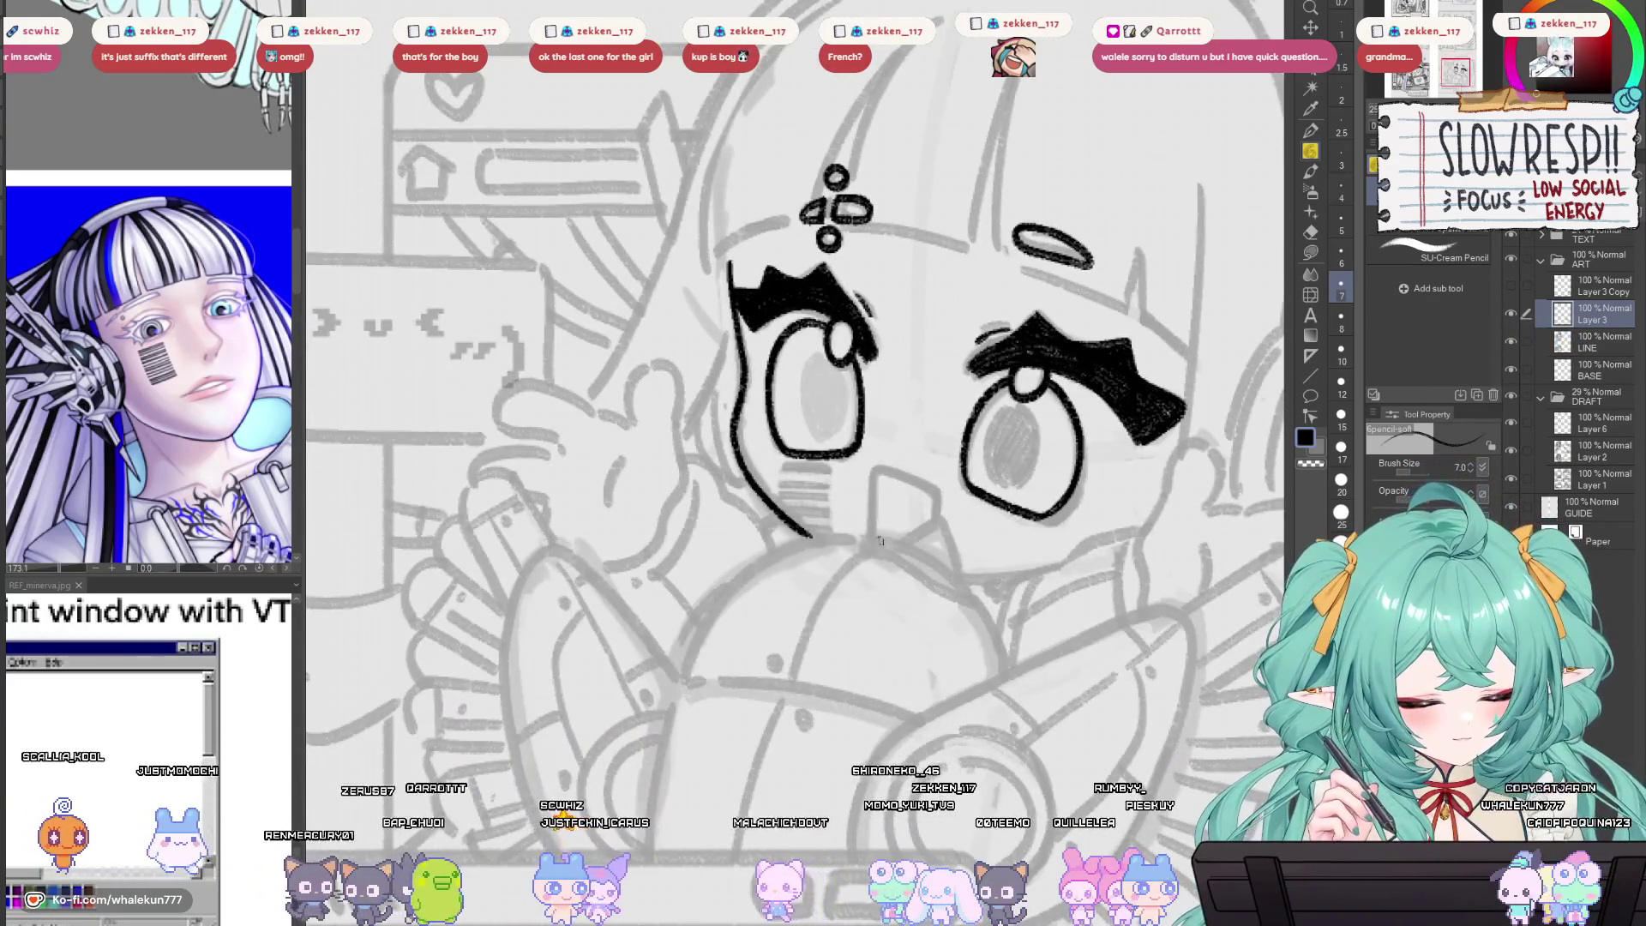
scroll(879, 540, up, 3)
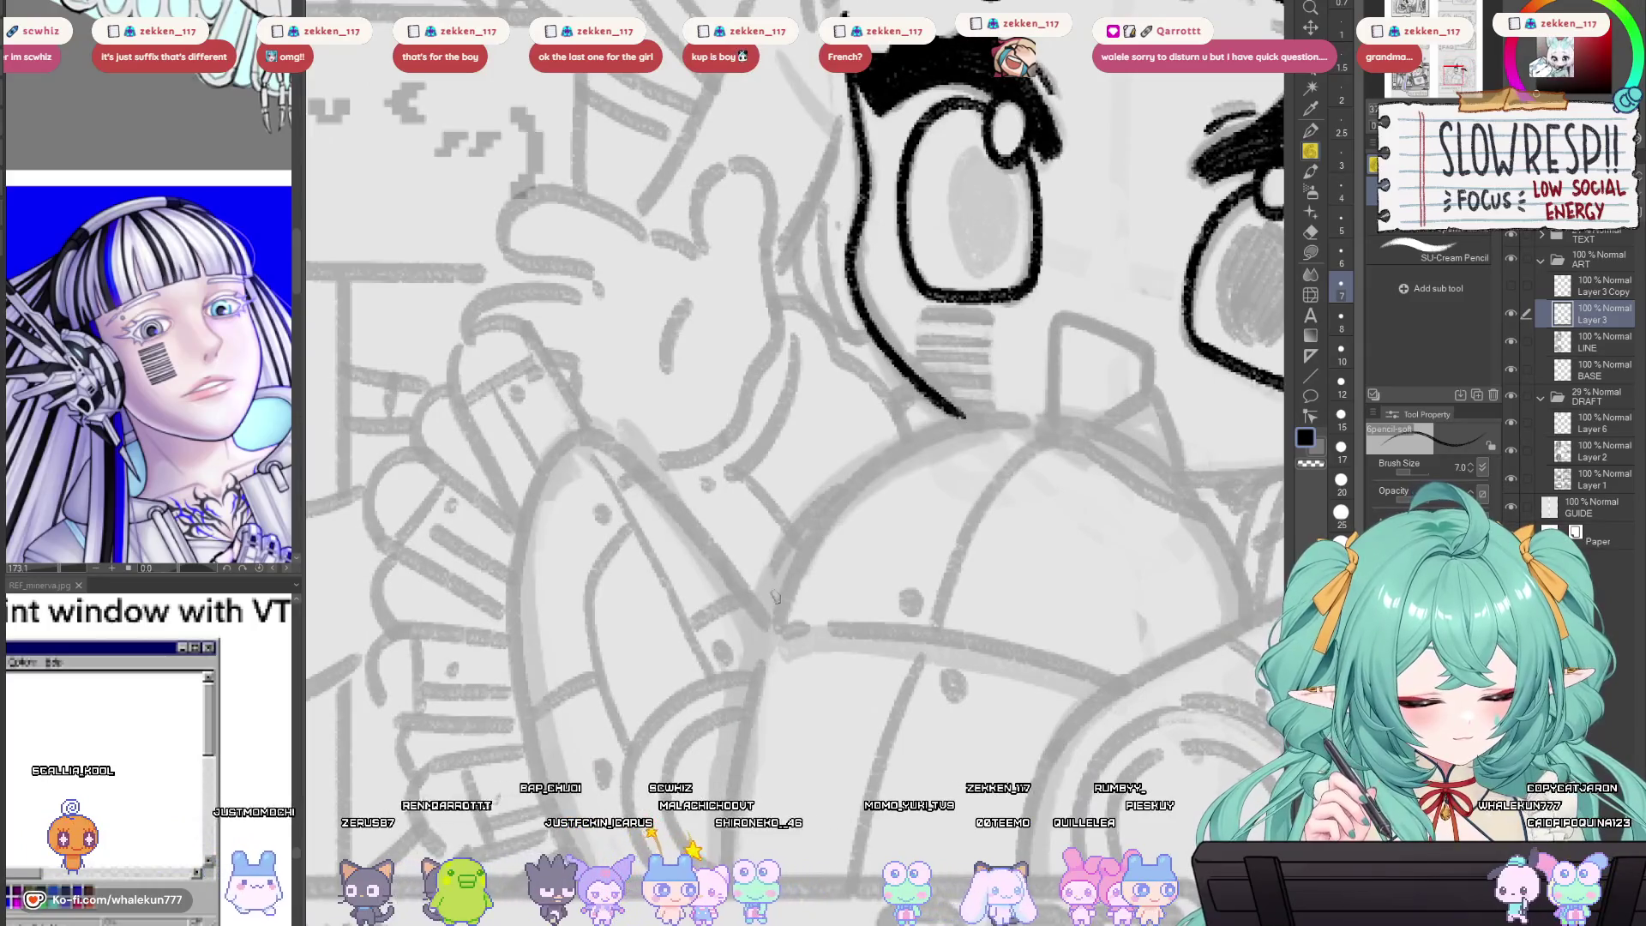
key(ctrl+z)
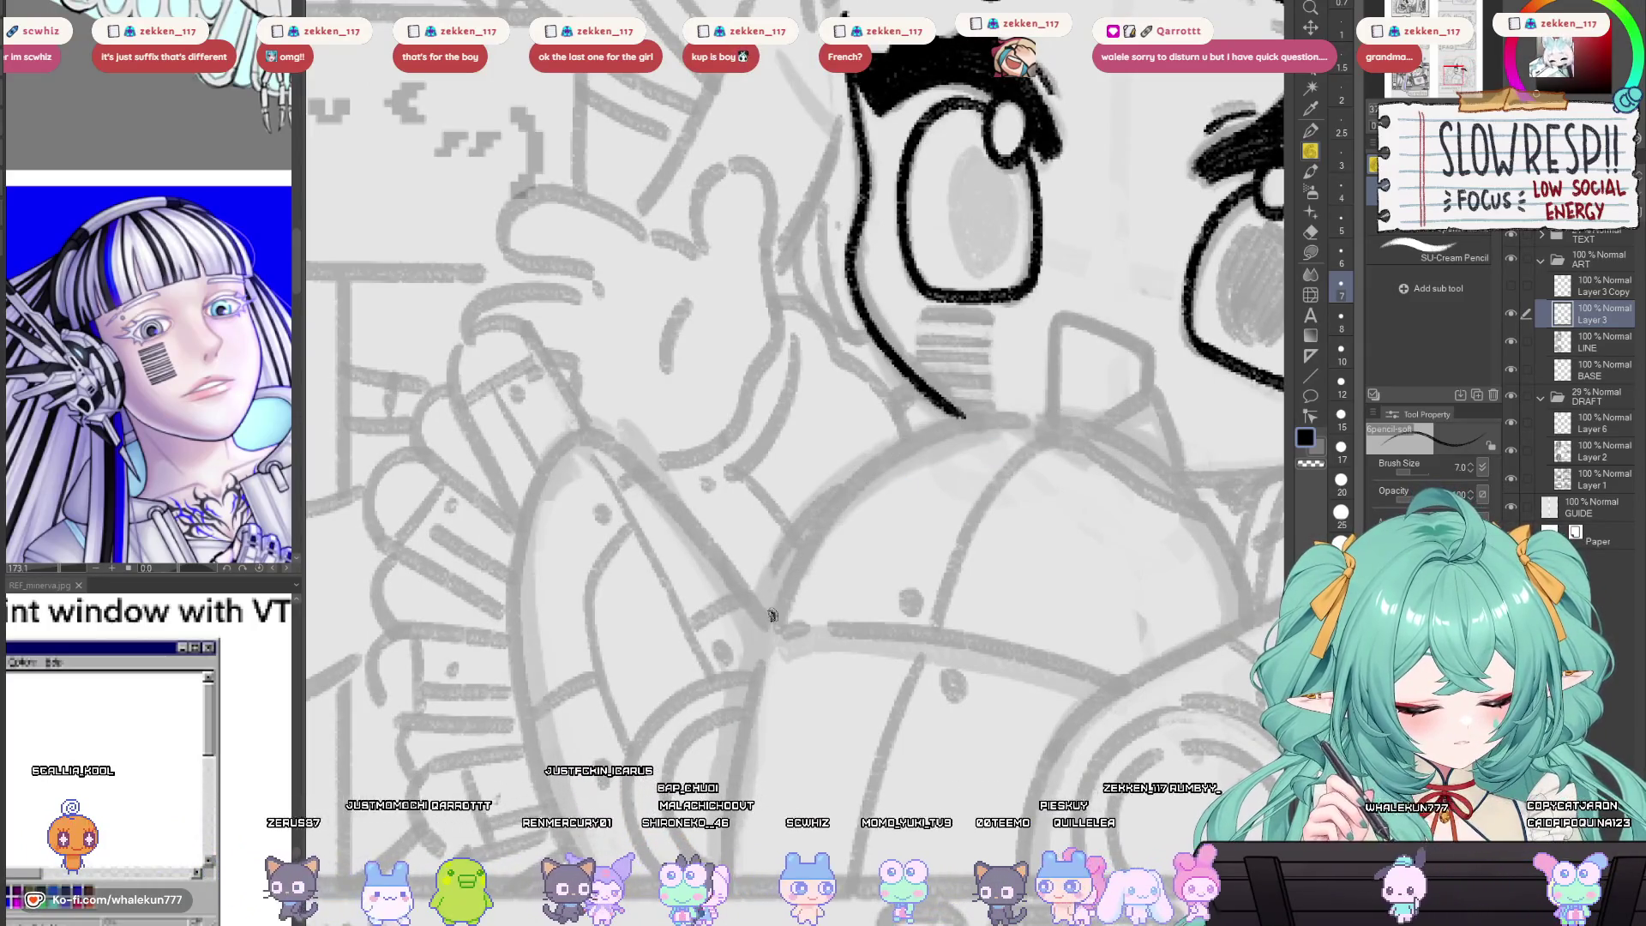
key(h)
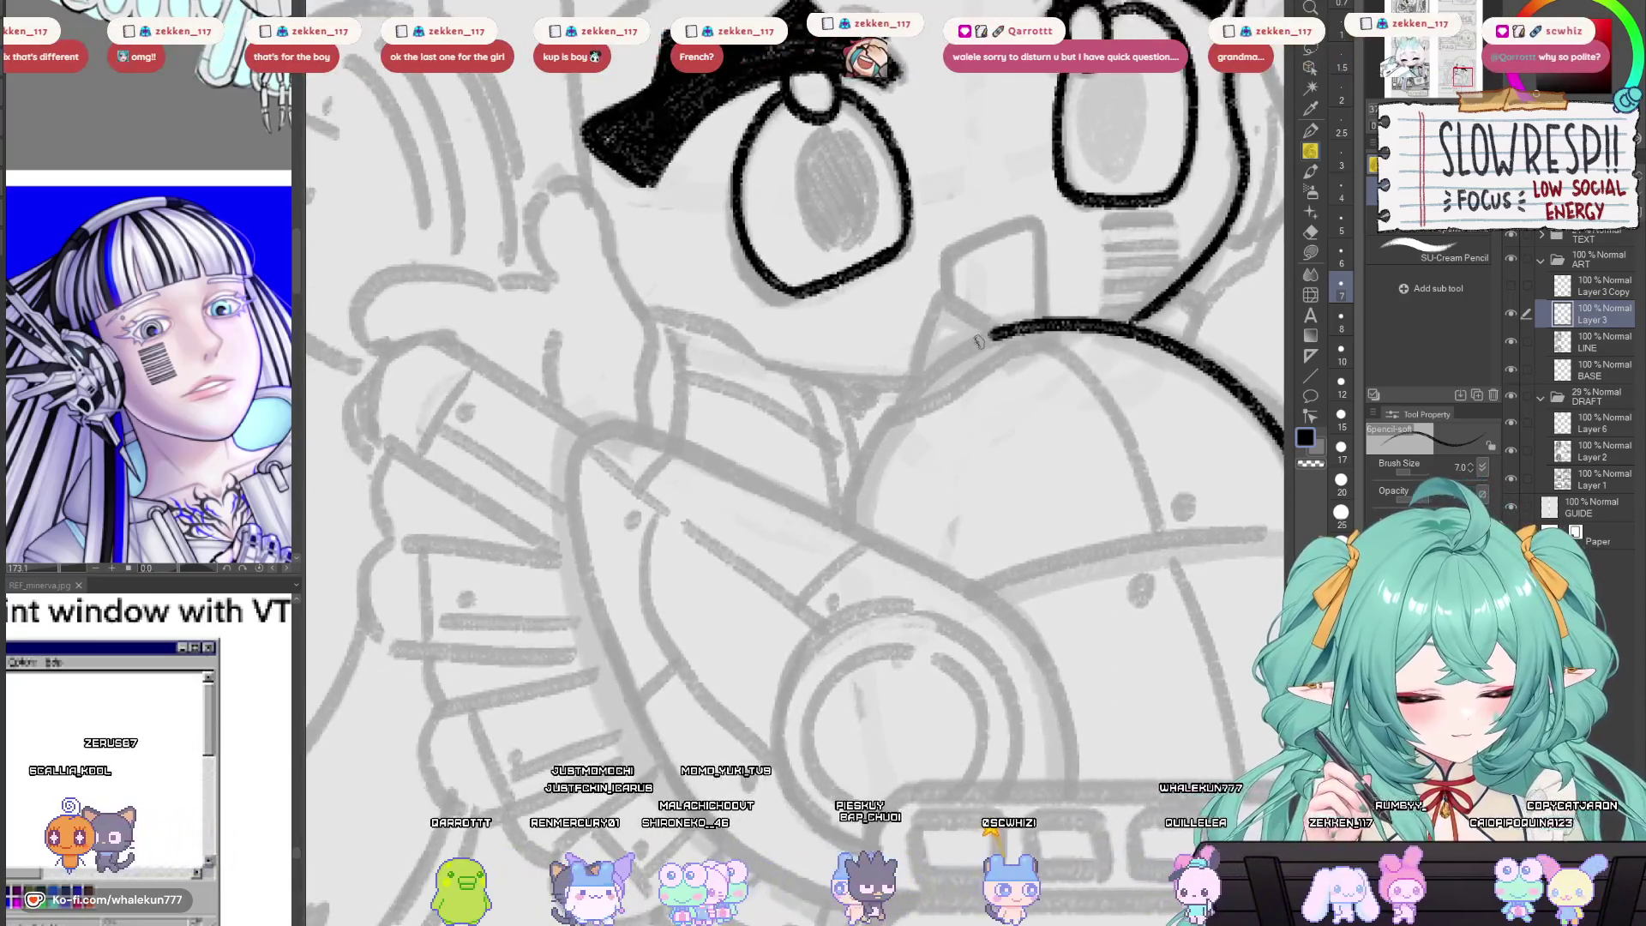
drag(978, 342, 883, 412)
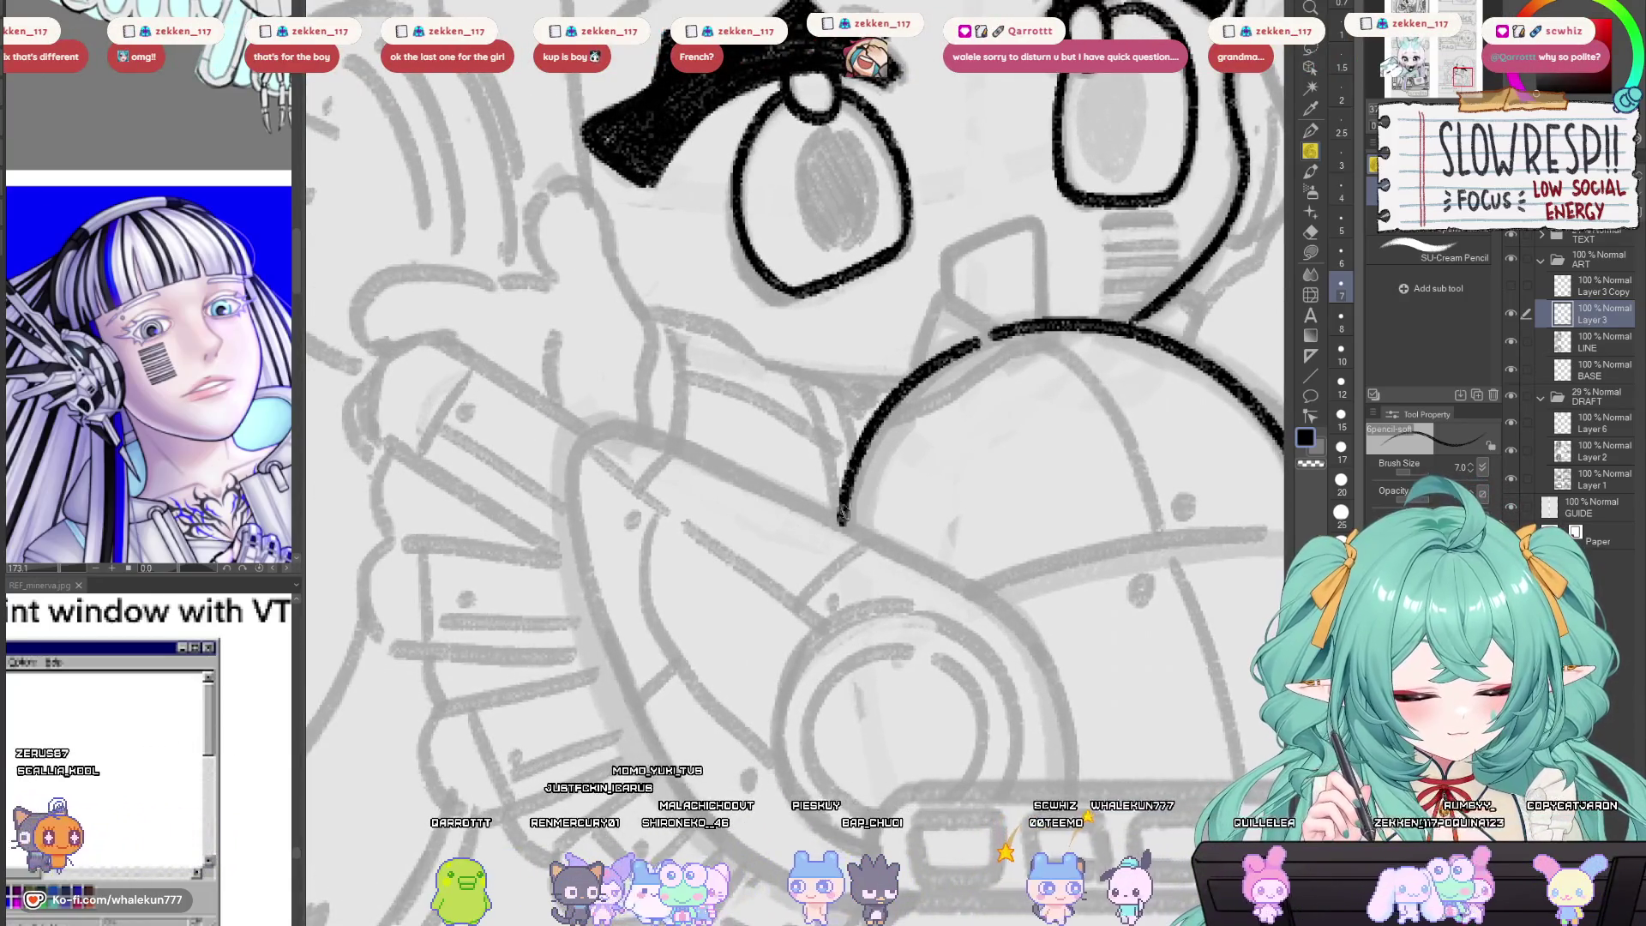
key(ctrl+z)
drag(984, 337, 857, 457)
drag(911, 398, 997, 621)
key(h)
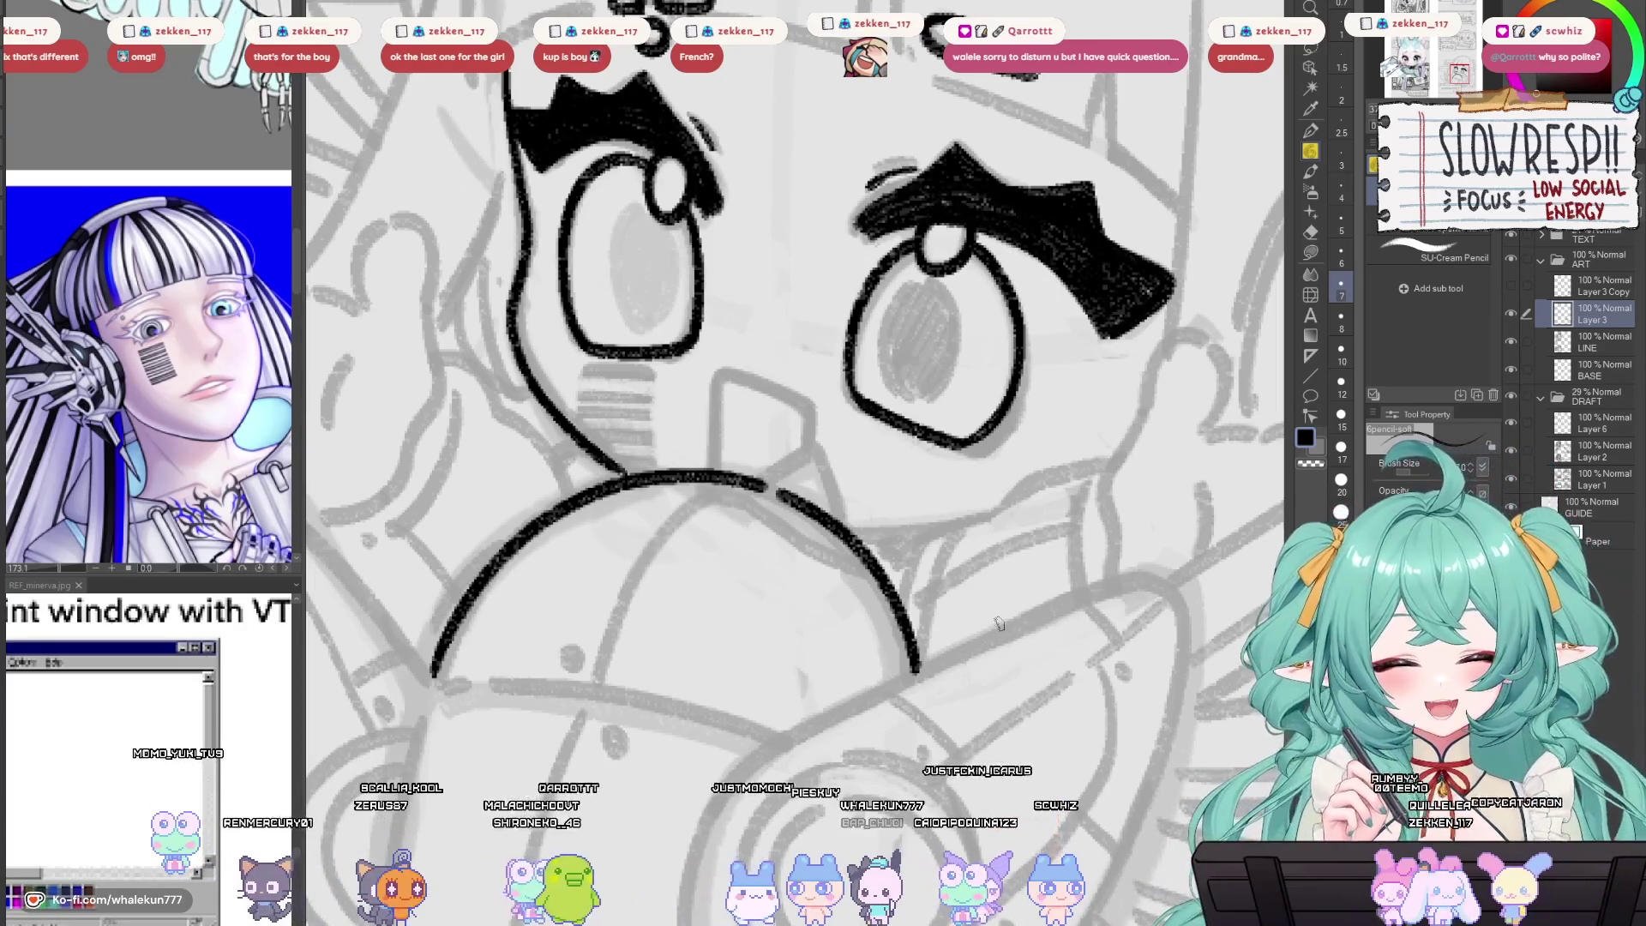
mouse_move(994, 502)
mouse_down()
mouse_move(984, 596)
mouse_move(960, 589)
mouse_up()
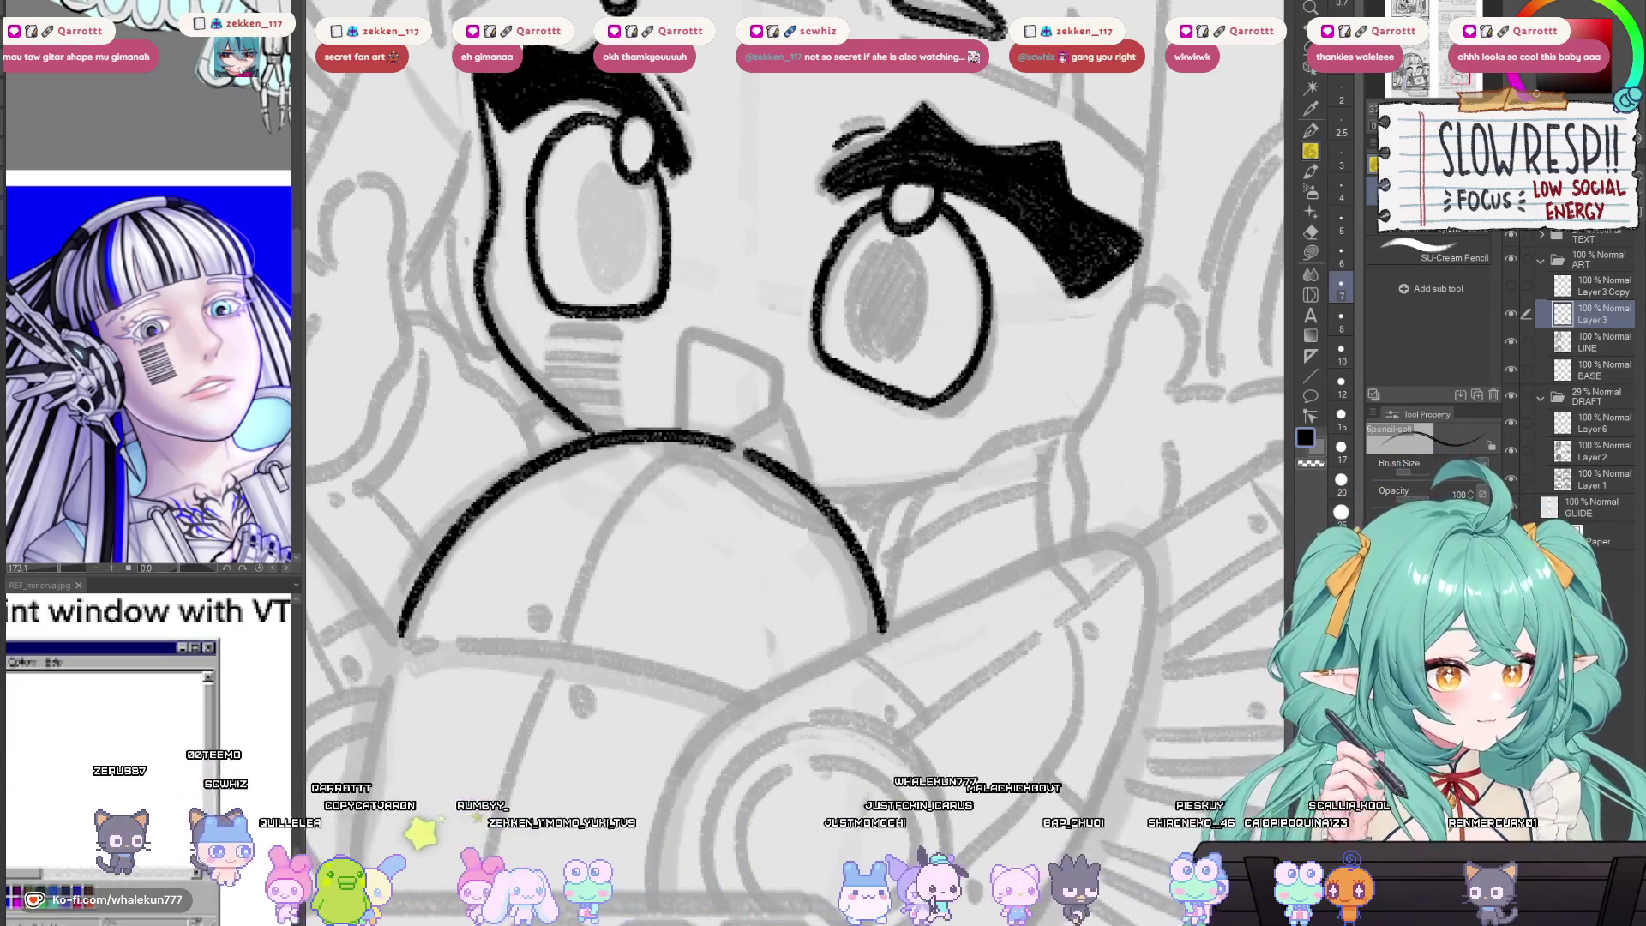
Draw the pointed tip on top of the rounded dome curve.
drag(1090, 387, 1102, 409)
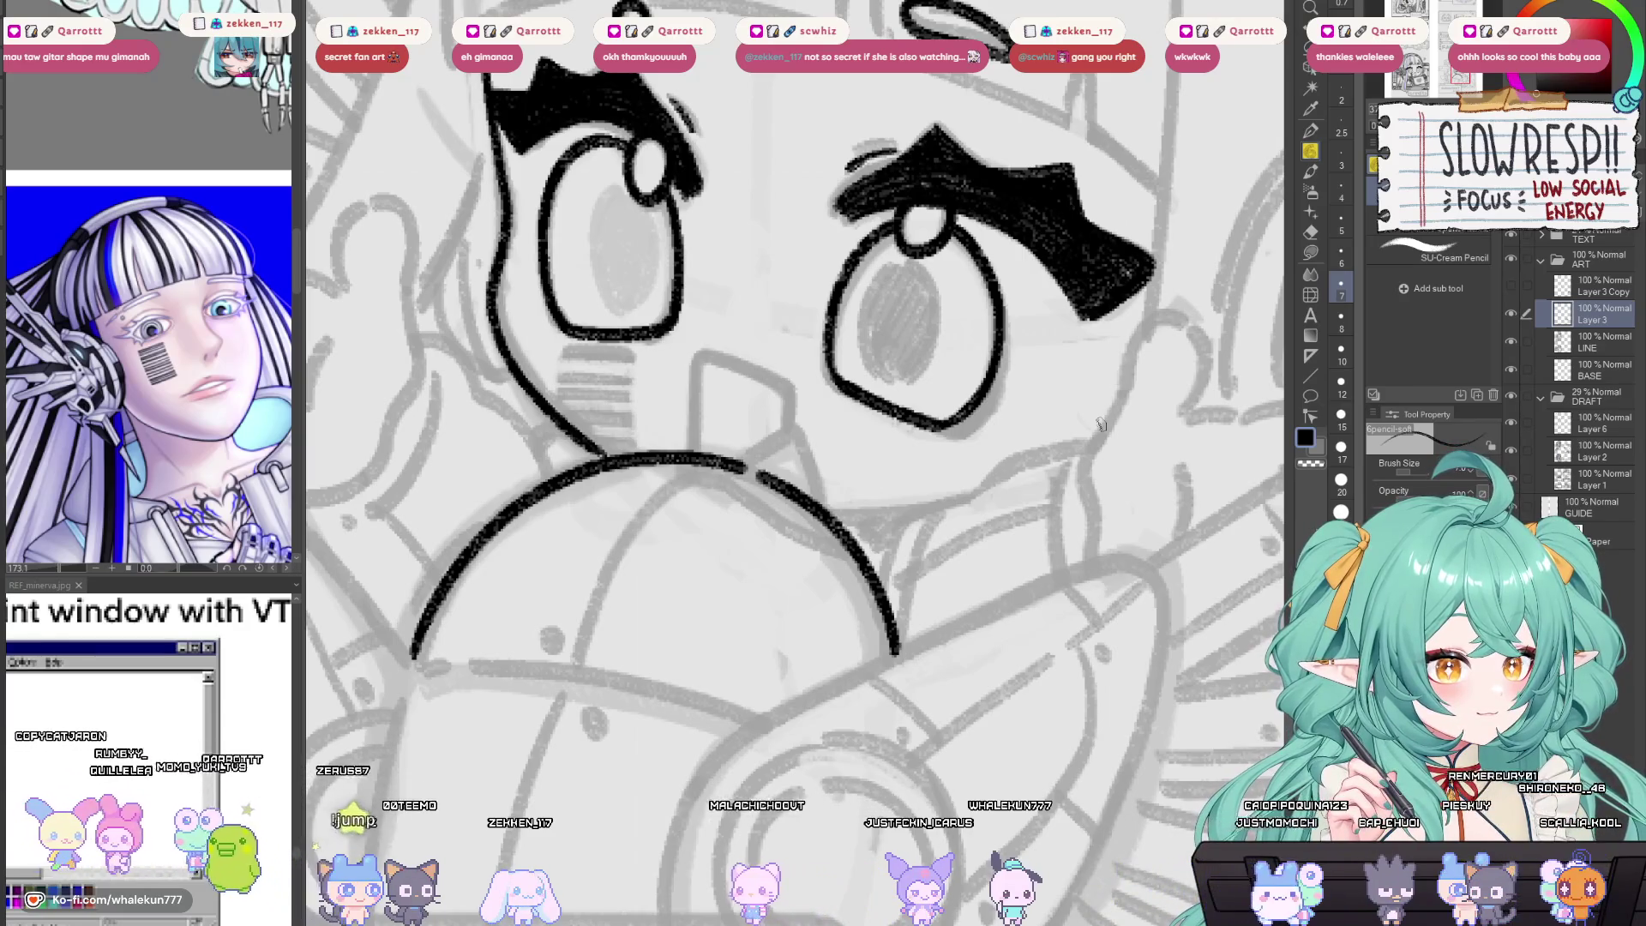
drag(1100, 424, 1086, 427)
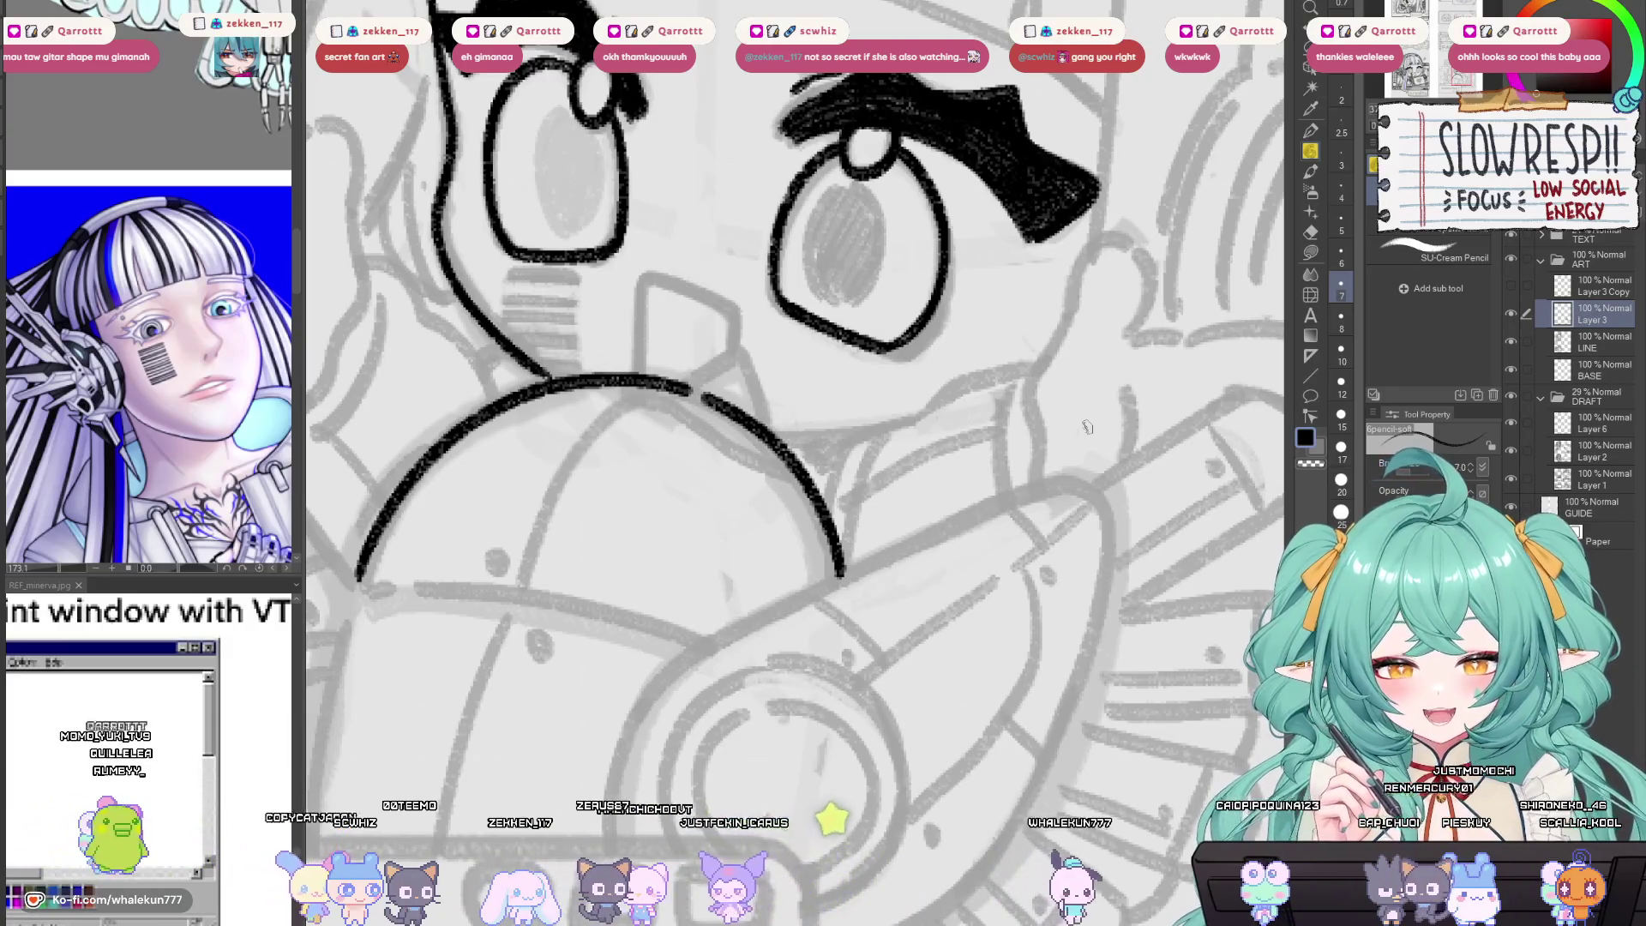
mouse_move(703, 382)
mouse_down()
mouse_move(926, 422)
mouse_move(975, 390)
mouse_move(952, 403)
mouse_move(990, 417)
mouse_move(1002, 463)
mouse_up()
key(ctrl+z)
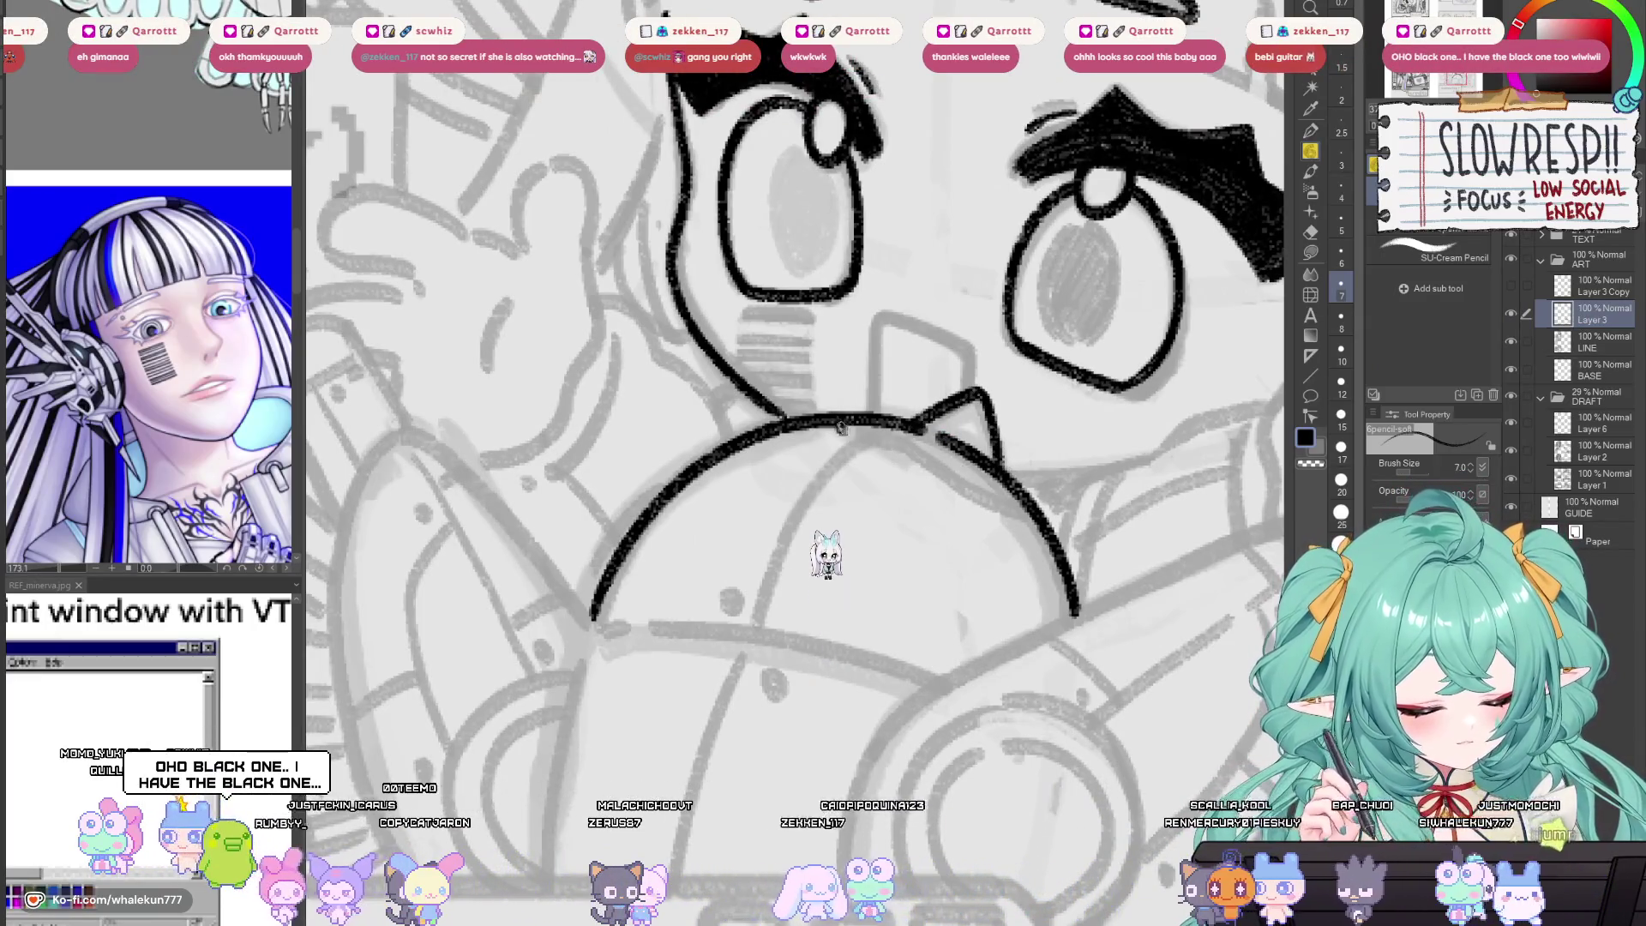
mouse_move(838, 427)
mouse_down()
mouse_move(915, 452)
mouse_move(1104, 400)
mouse_move(973, 453)
mouse_move(876, 519)
mouse_move(1029, 437)
mouse_move(1126, 410)
mouse_move(727, 461)
mouse_up()
key(h)
key(h)
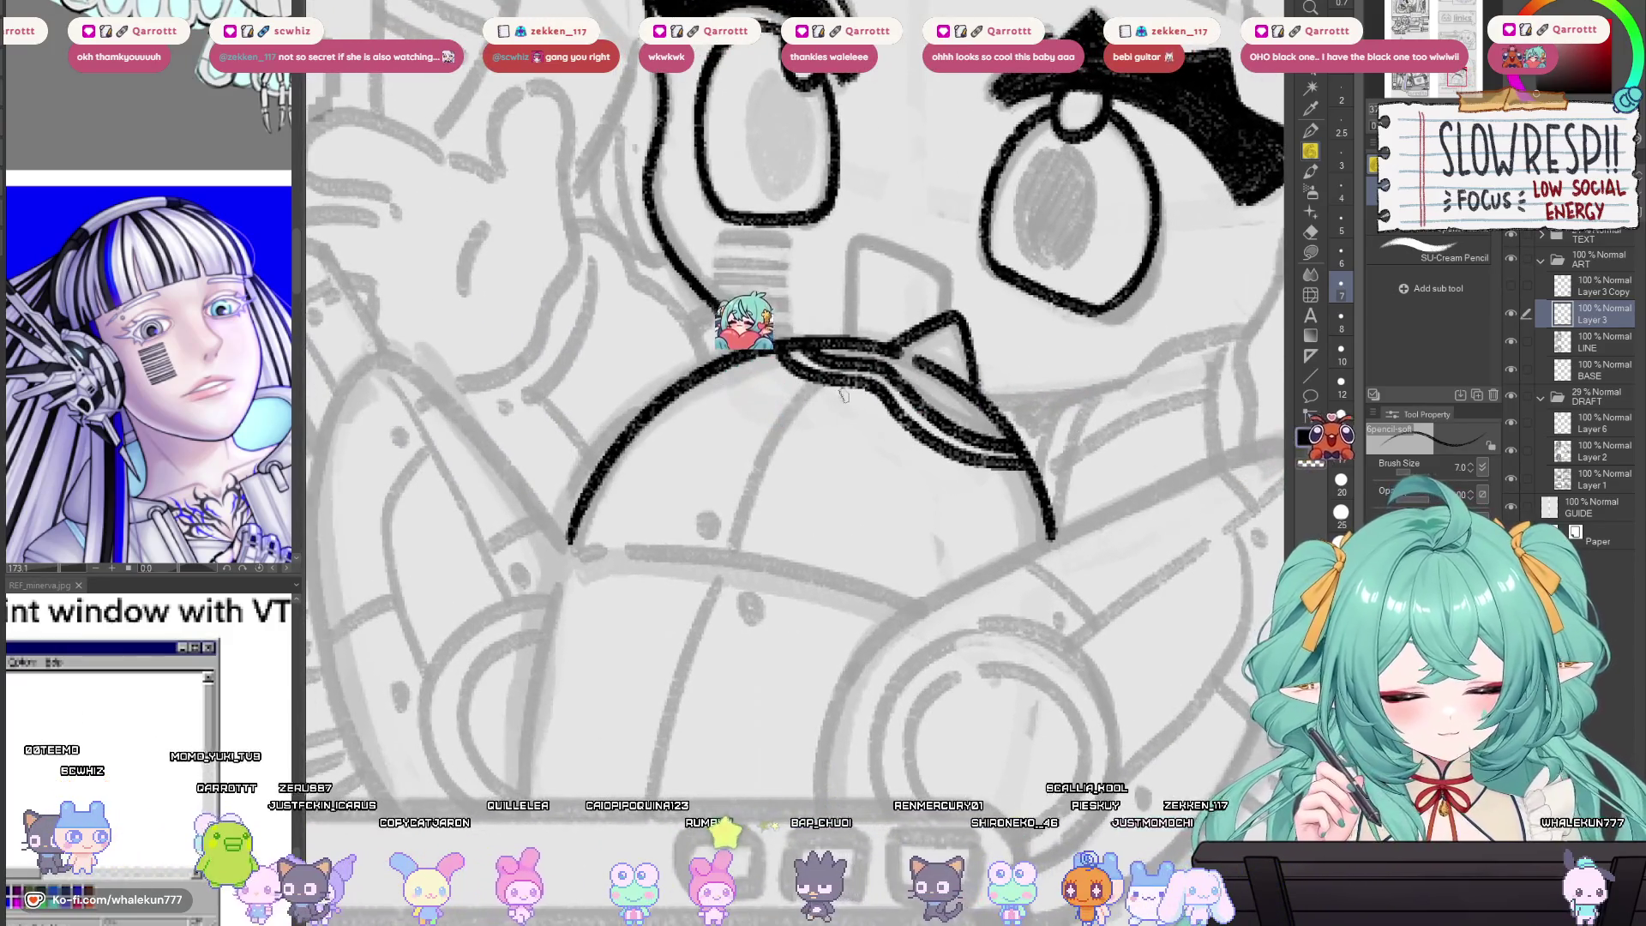
Add the inner line running down from the tip, redrawing it shorter.
drag(844, 397, 769, 480)
key(ctrl+z)
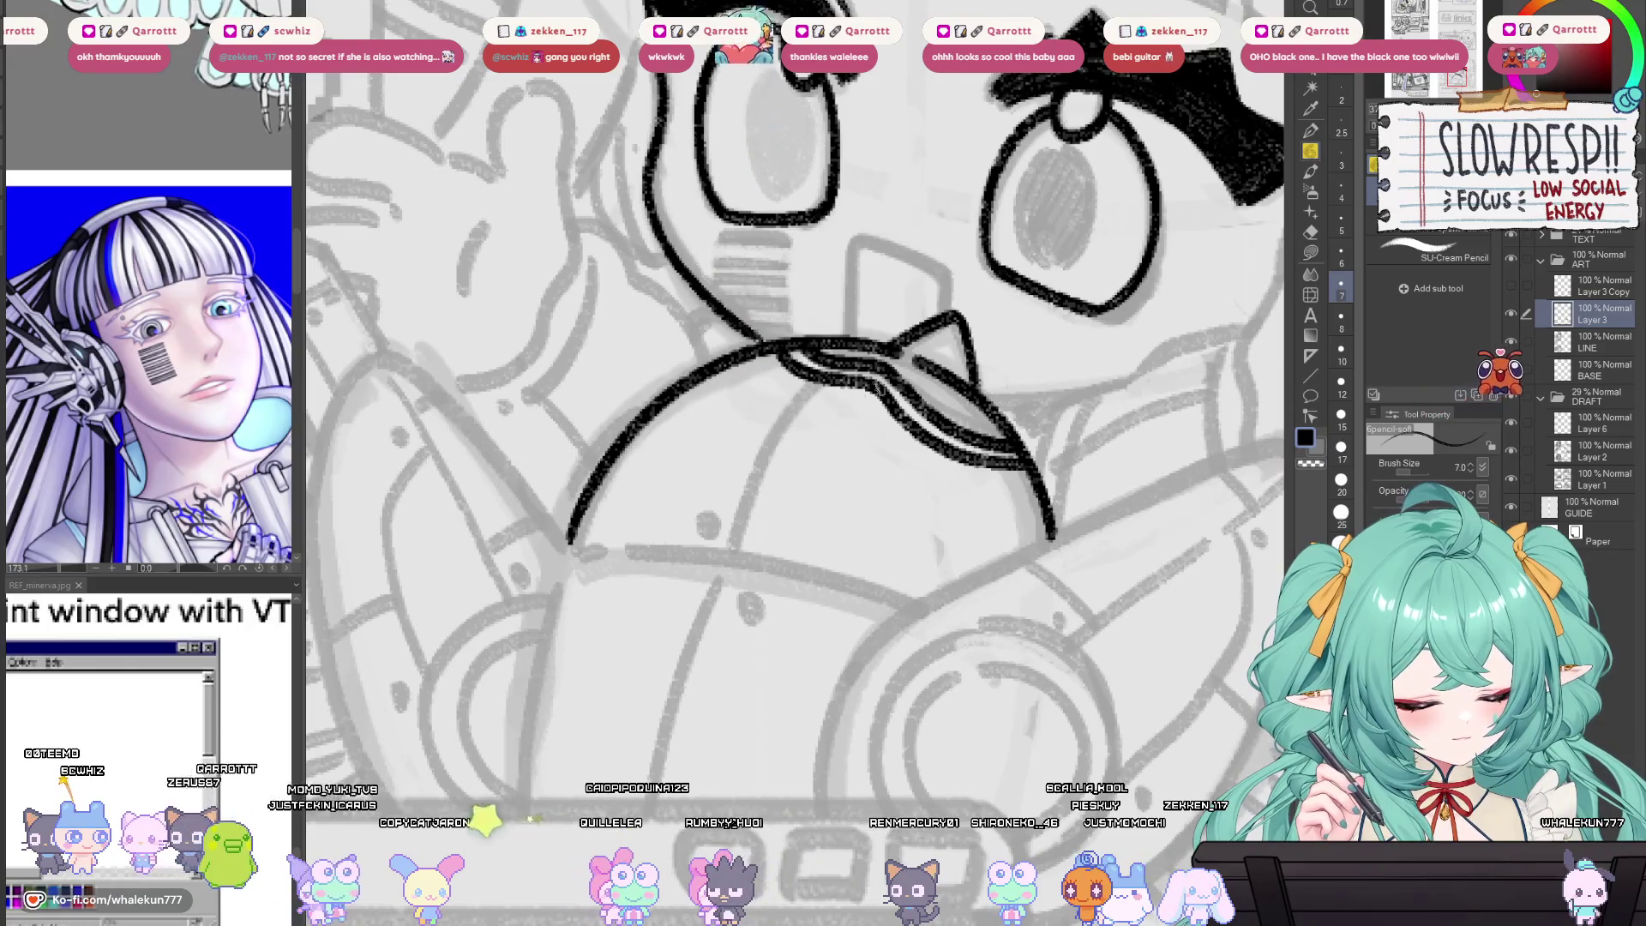
key(h)
key(h)
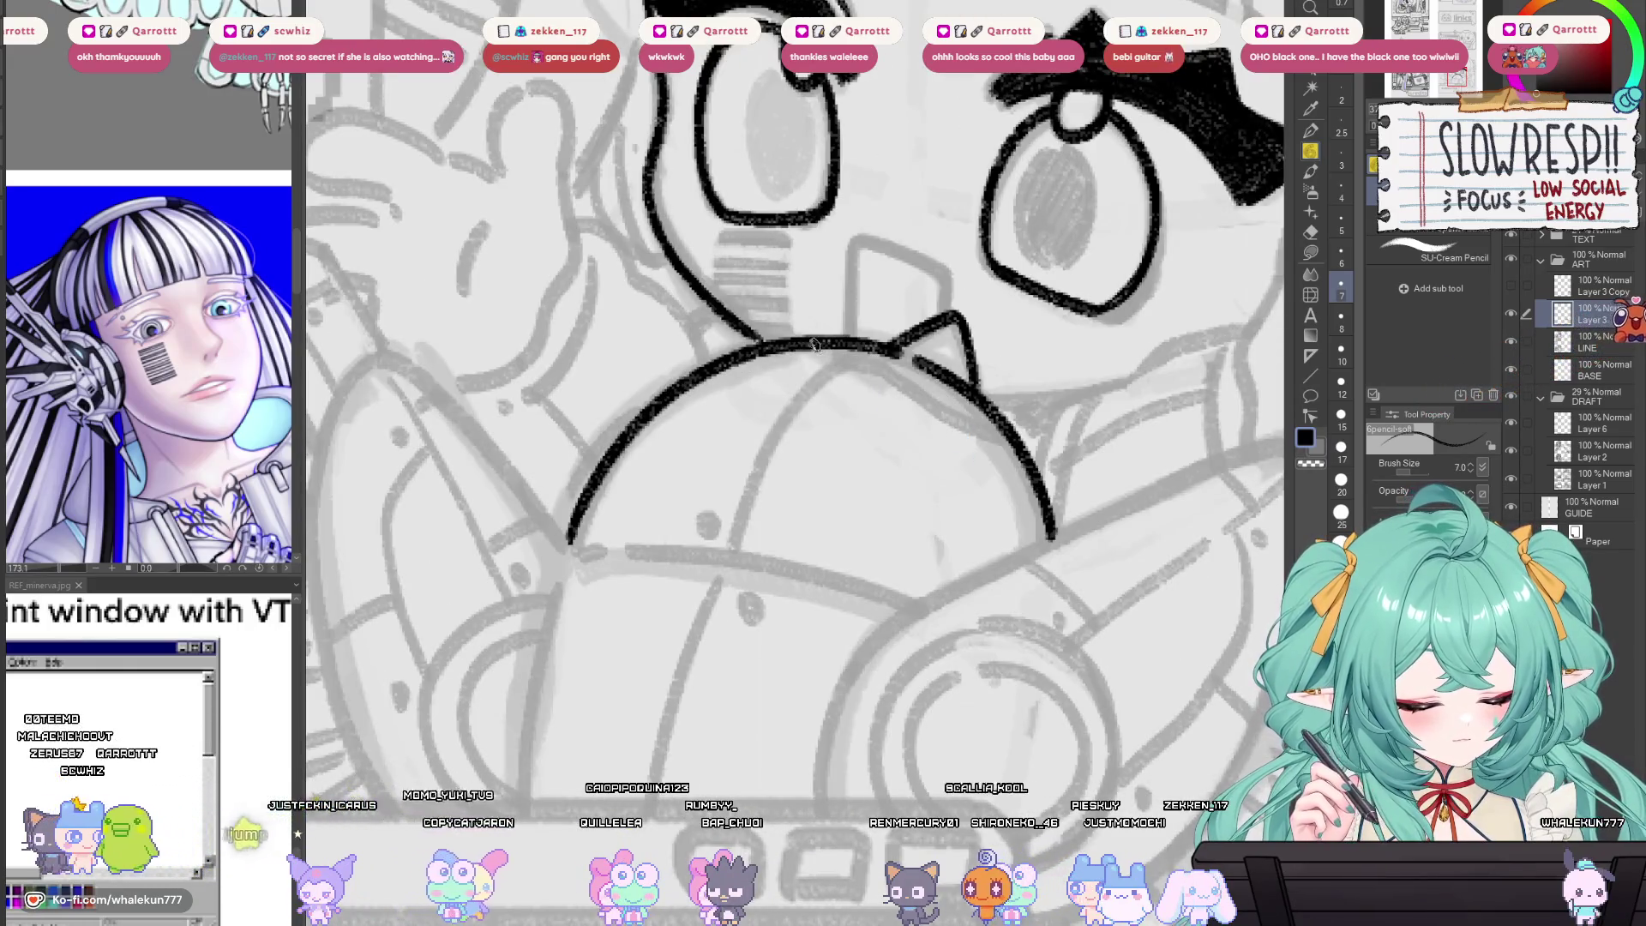
drag(813, 346, 994, 422)
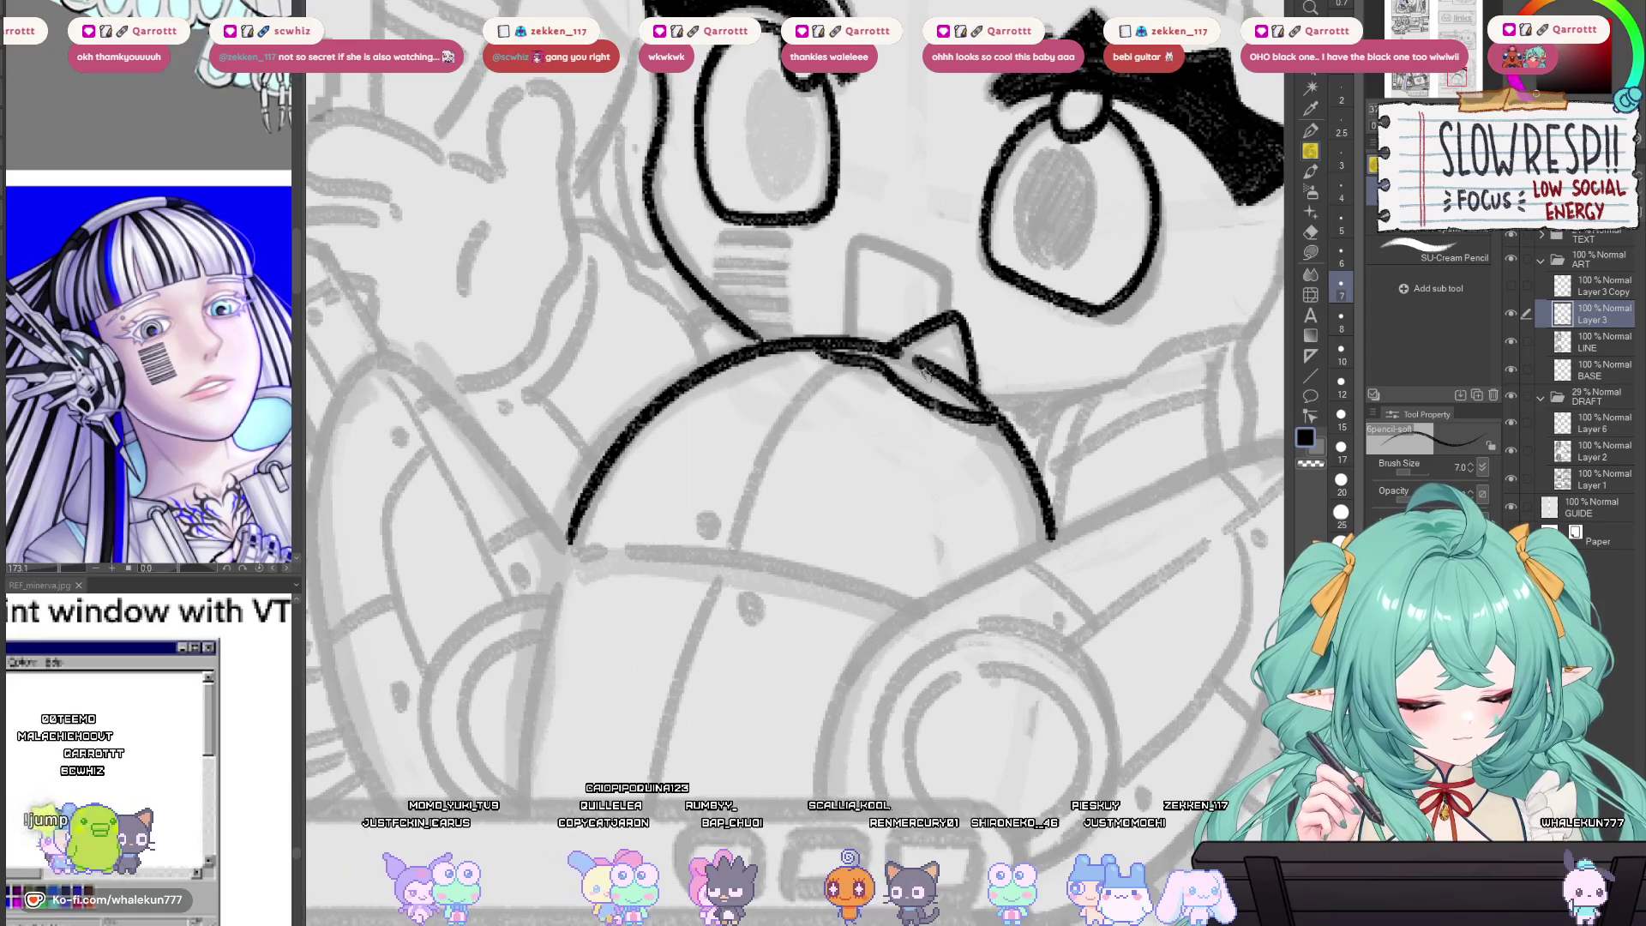
mouse_move(792, 349)
mouse_down()
mouse_move(873, 377)
mouse_move(759, 463)
mouse_move(733, 549)
mouse_up()
key(ctrl+z)
key(ctrl+z)
mouse_move(843, 369)
mouse_down()
mouse_move(771, 452)
mouse_move(742, 547)
mouse_move(778, 435)
mouse_move(734, 548)
mouse_move(682, 529)
mouse_up()
key(ctrl+z)
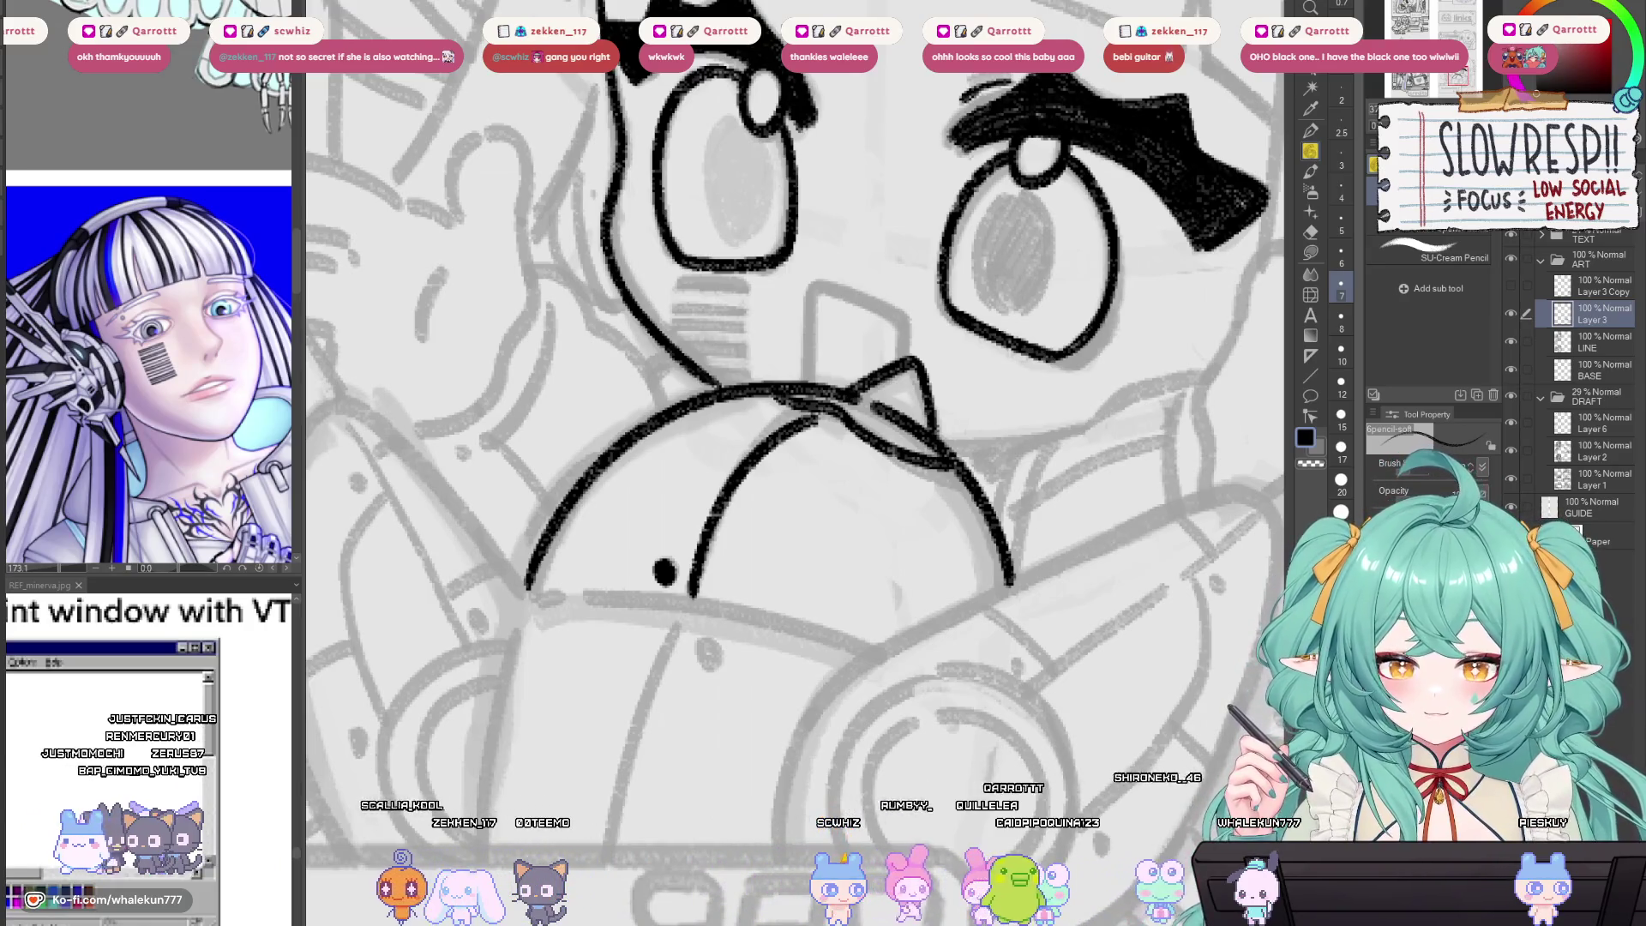
Ink the long line below the dot and the dome's brim, erasing a stray mark.
mouse_move(673, 594)
mouse_down()
mouse_move(848, 439)
mouse_move(919, 438)
mouse_move(965, 401)
mouse_move(1170, 387)
mouse_up()
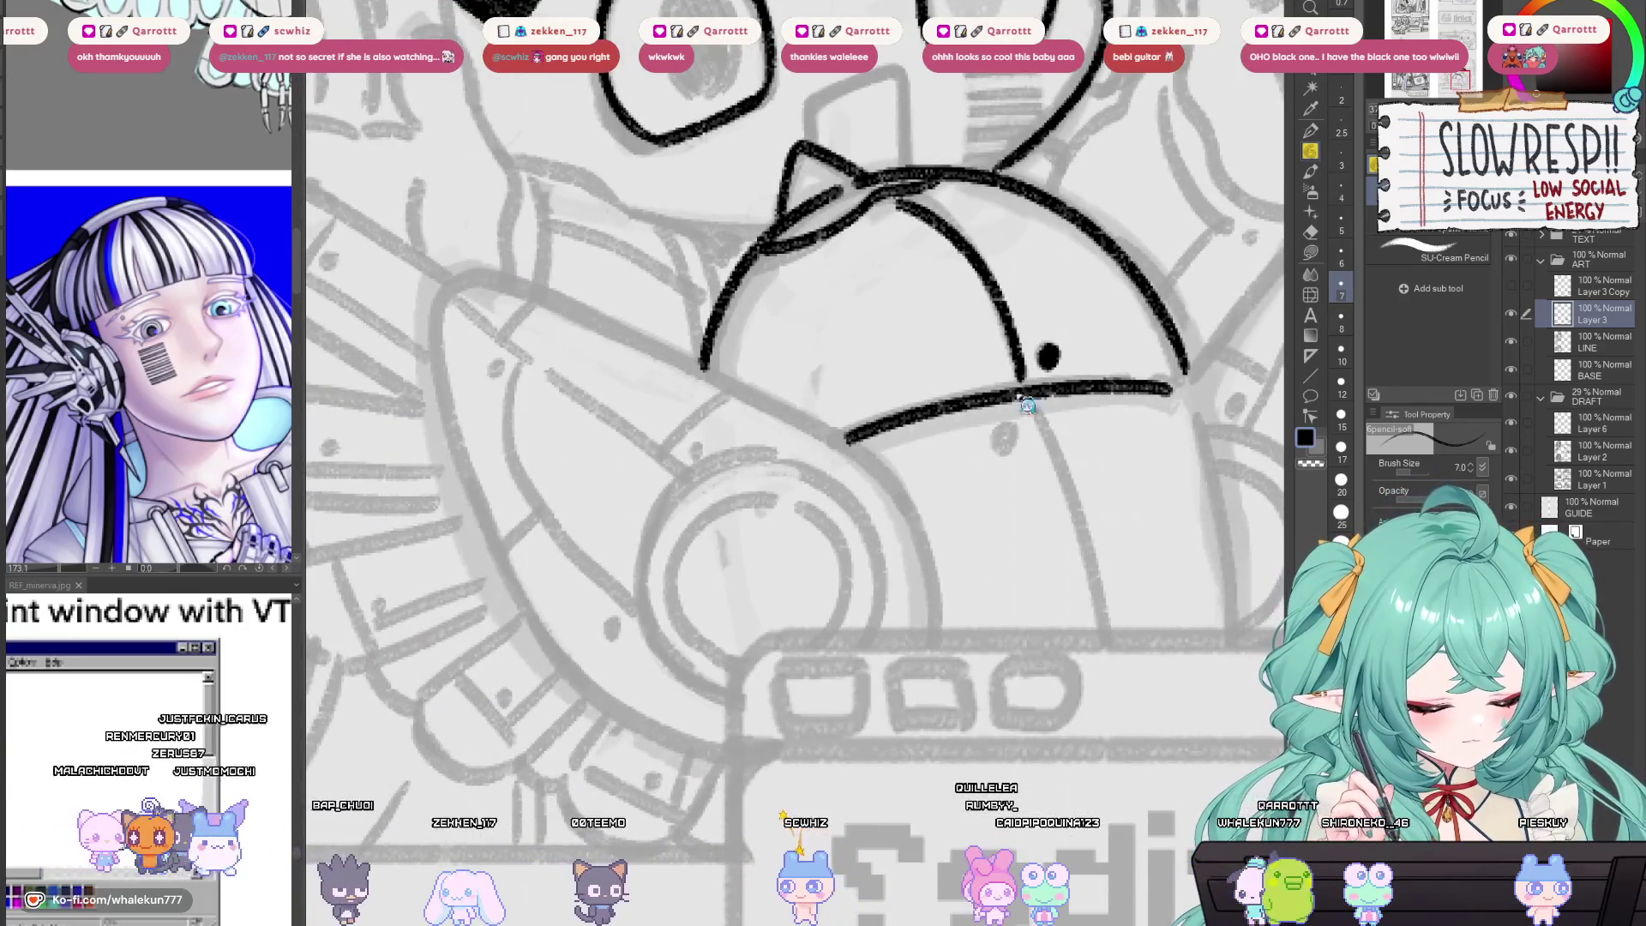
key(ctrl+z)
key(ctrl+z)
mouse_move(846, 443)
mouse_down()
mouse_move(980, 388)
mouse_move(930, 407)
mouse_move(1170, 386)
mouse_move(836, 393)
mouse_move(823, 594)
mouse_up()
key(ctrl+0)
scroll(853, 465, up, 5)
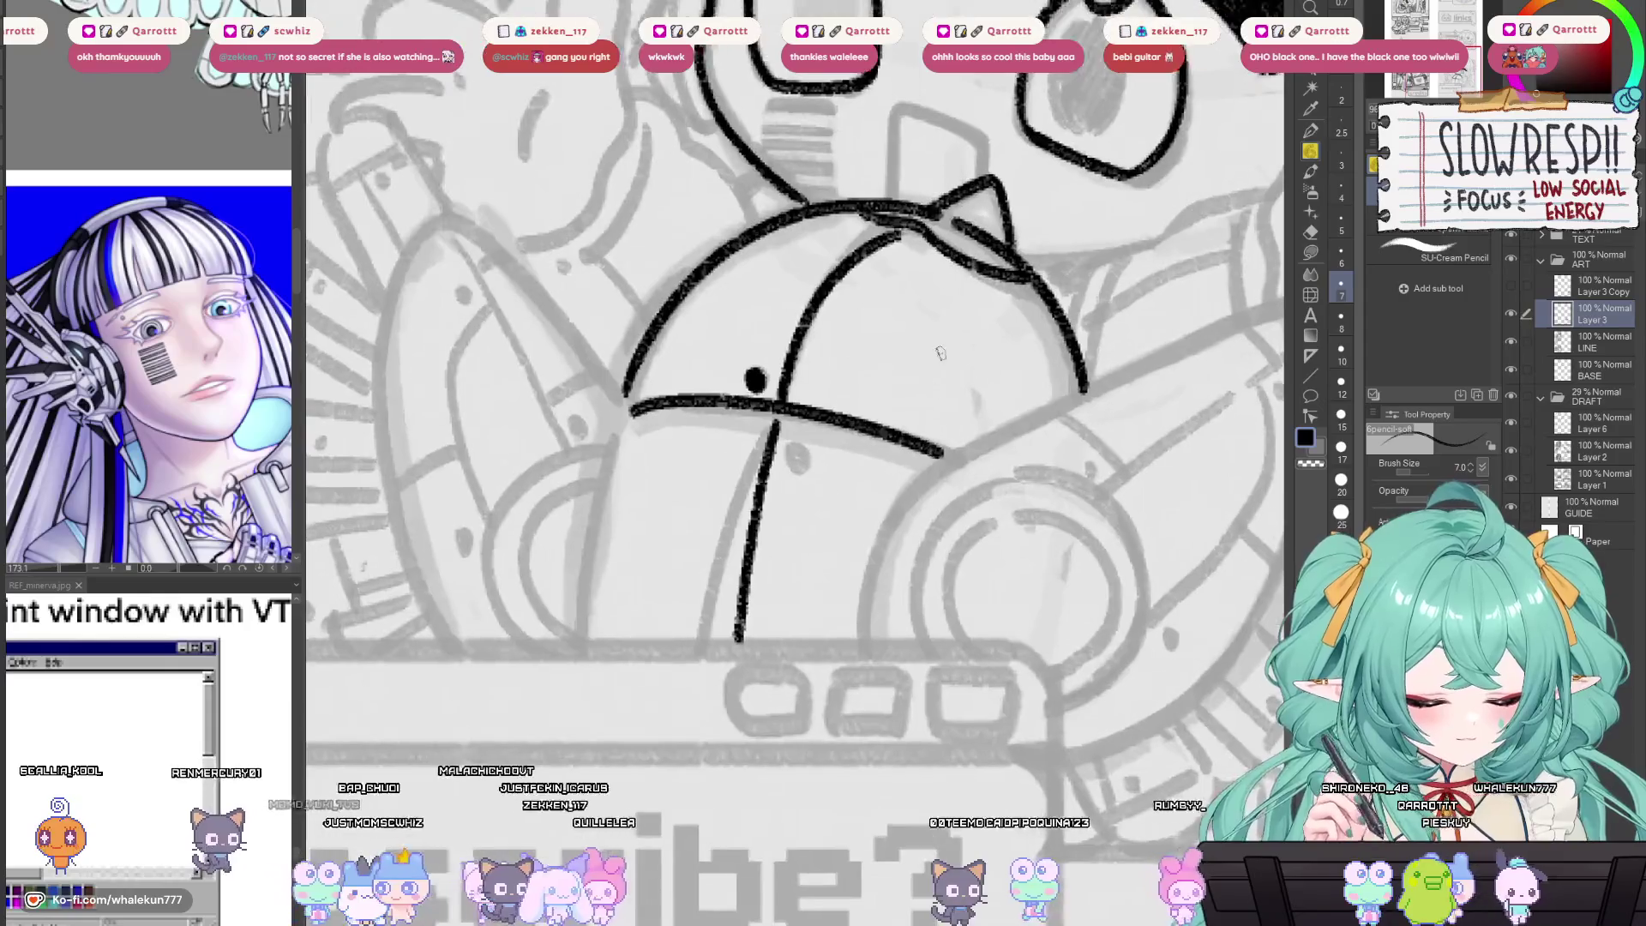
drag(630, 410, 943, 454)
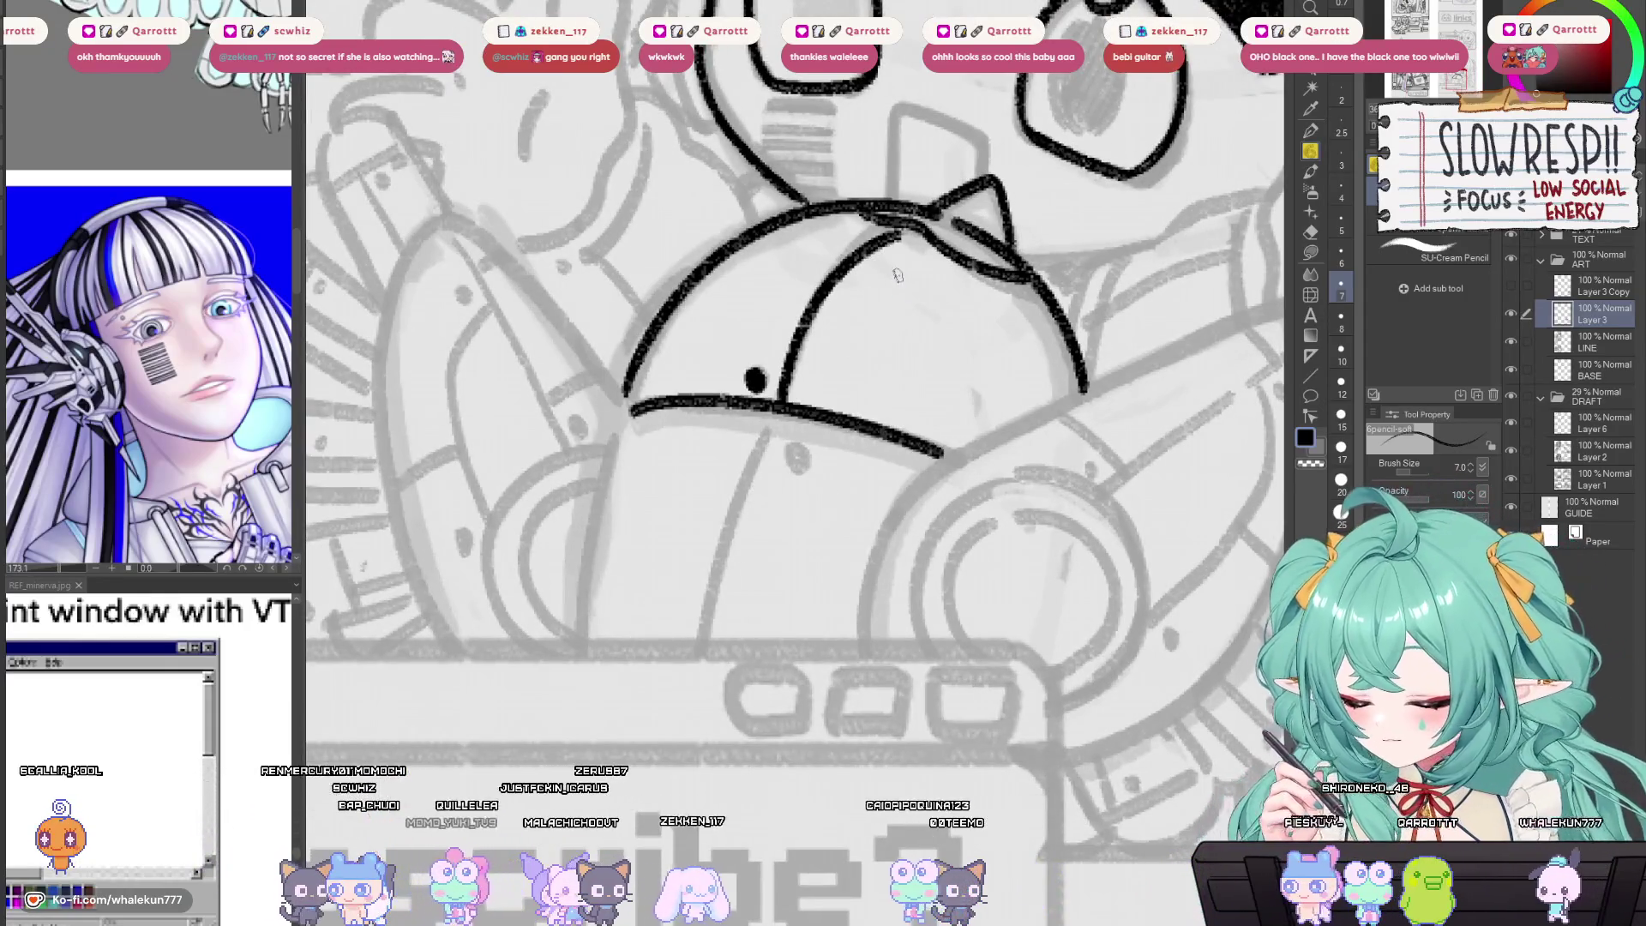
key(e)
mouse_move(745, 378)
mouse_down()
mouse_move(782, 377)
mouse_move(892, 249)
mouse_move(785, 326)
mouse_move(758, 390)
mouse_up()
key(p)
Ink the diagonal seam across the dome, redrawing it until it sits right.
key(ctrl+z)
drag(903, 233, 774, 399)
key(ctrl+z)
mouse_move(904, 232)
mouse_down()
mouse_move(814, 324)
mouse_move(782, 395)
mouse_up()
key(ctrl+z)
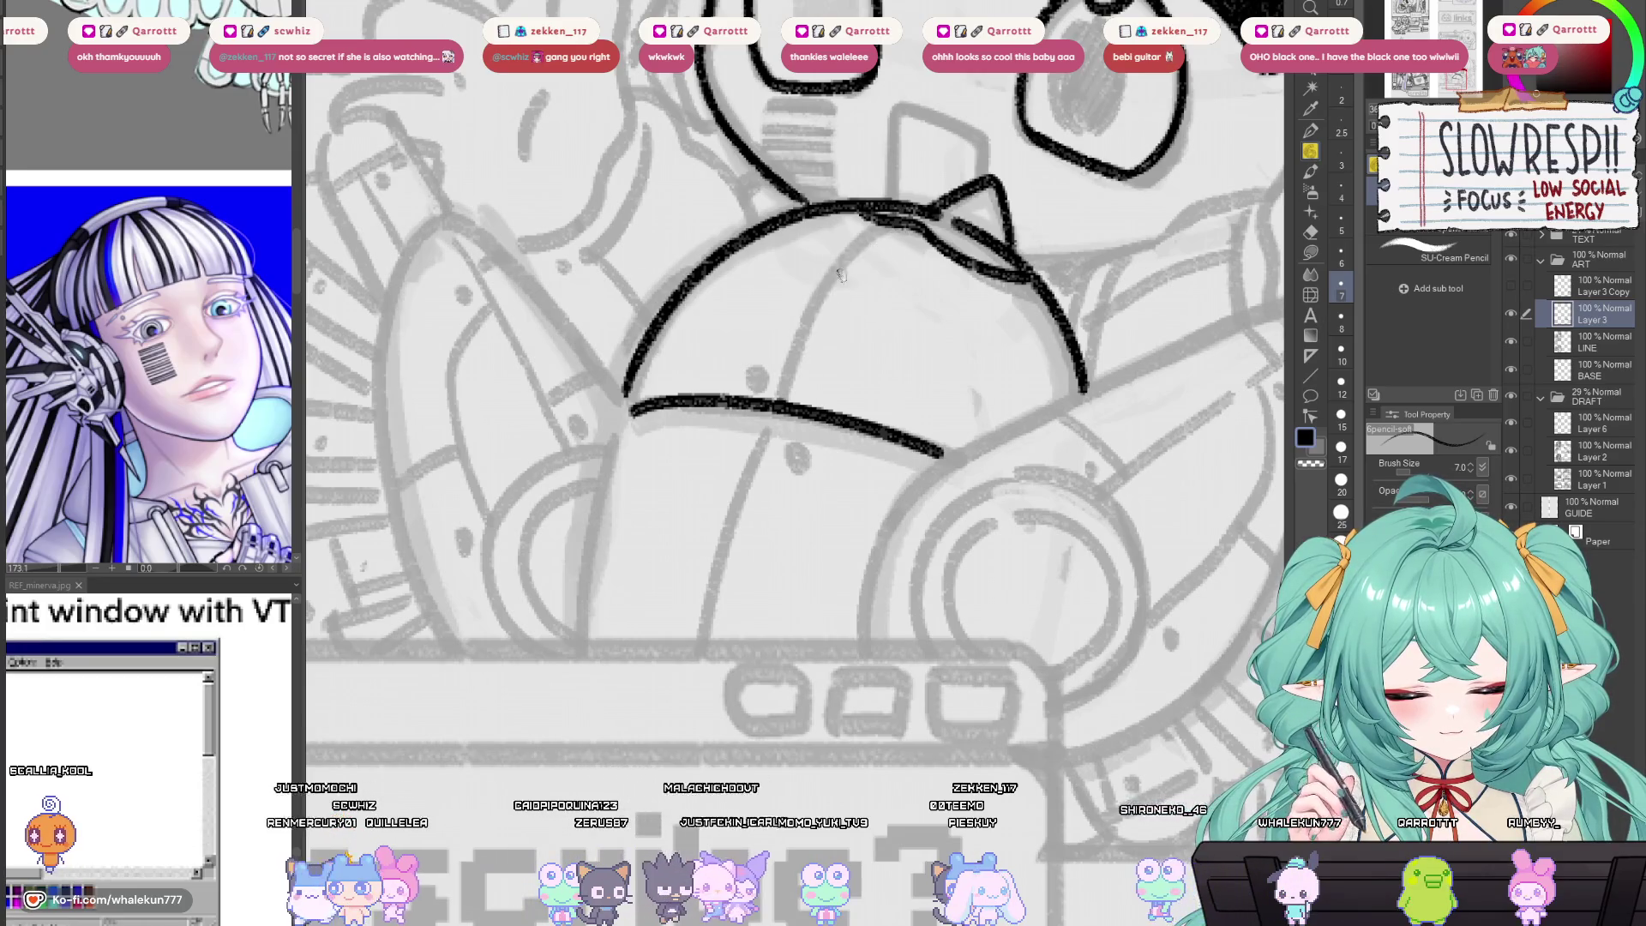
drag(881, 227, 778, 398)
key(ctrl+z)
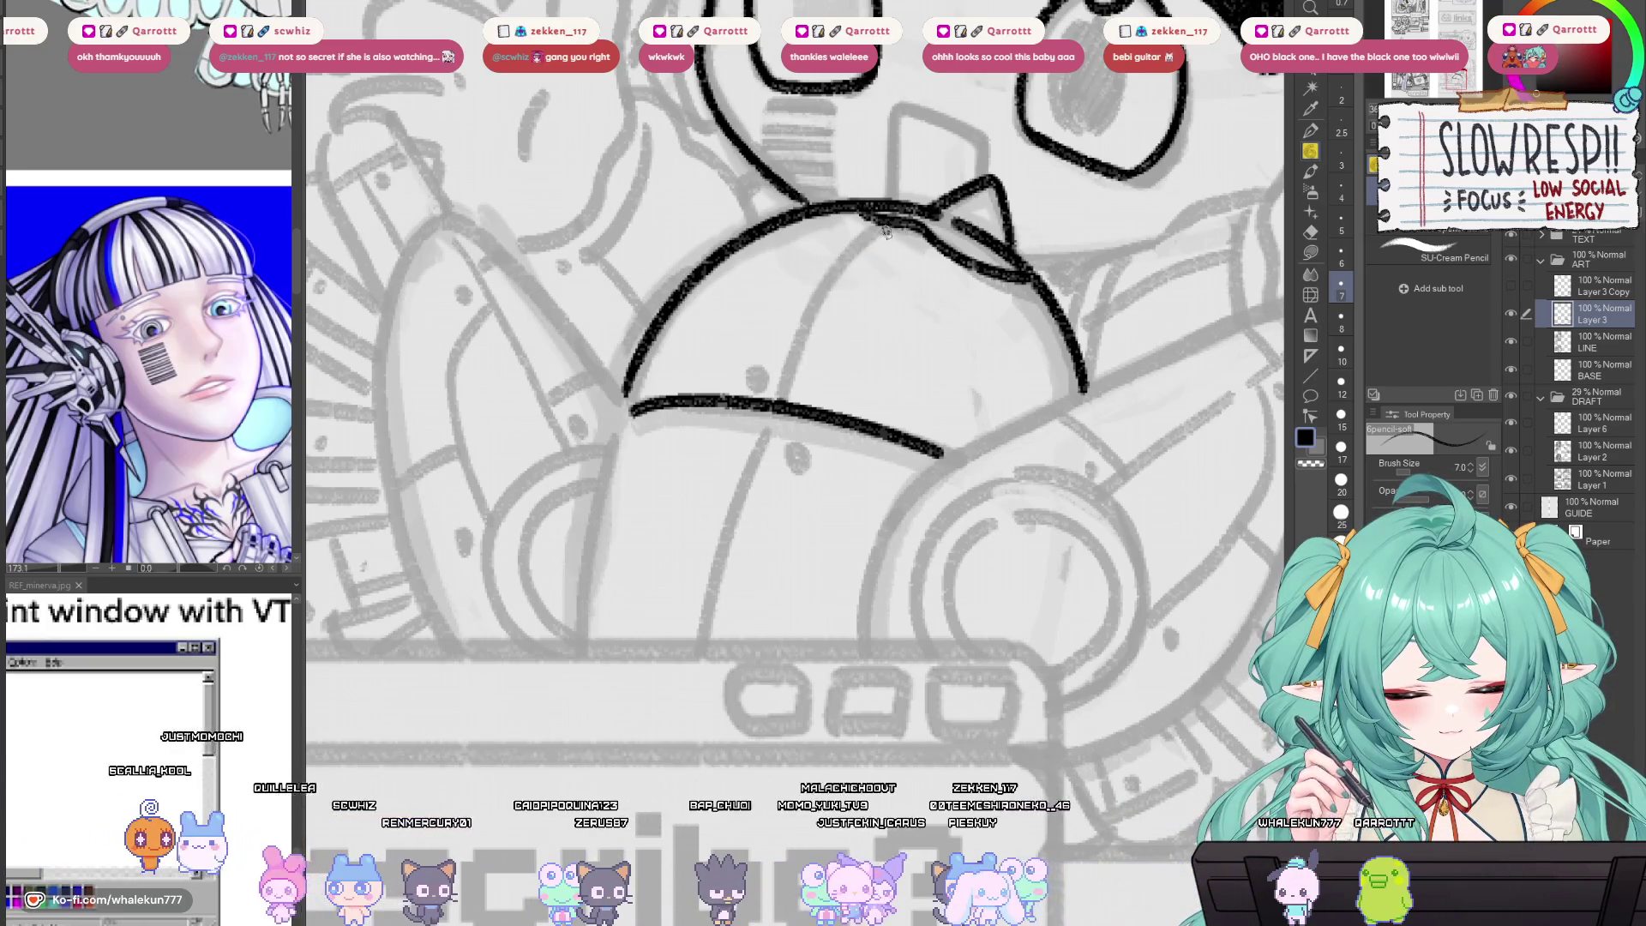
drag(890, 225, 779, 398)
key(ctrl+z)
mouse_move(884, 229)
mouse_down()
mouse_move(776, 402)
mouse_move(774, 380)
mouse_move(787, 390)
mouse_up()
Add a rivet dot and a line running down from the brim.
click(783, 392)
scroll(802, 378, down, 2)
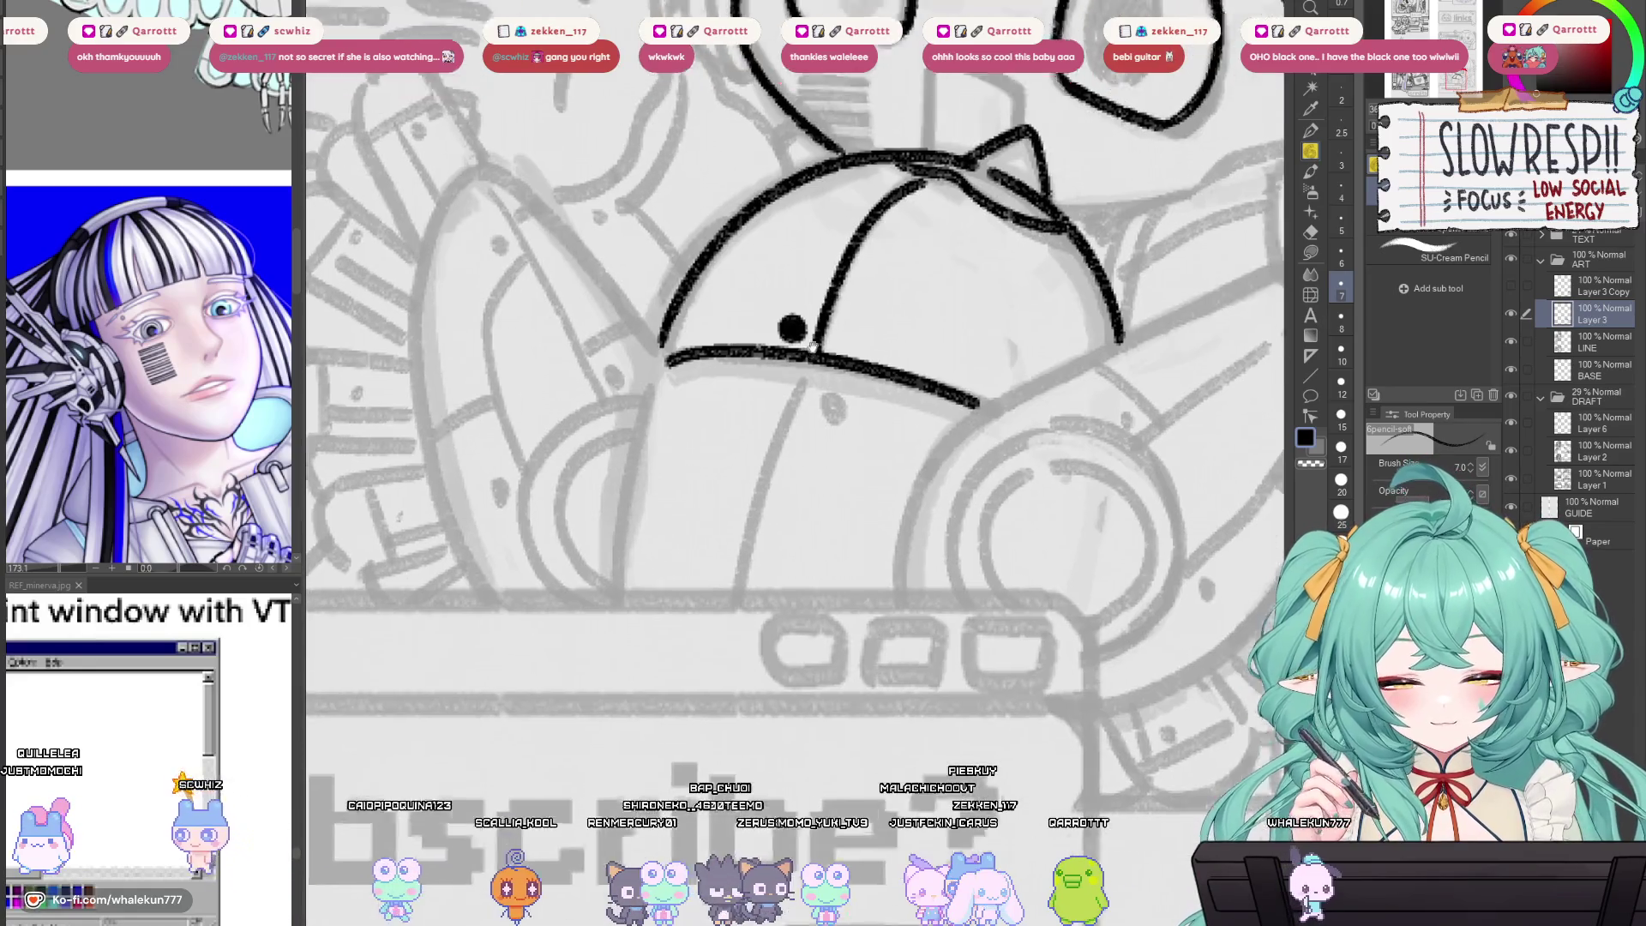
scroll(806, 429, up, 2)
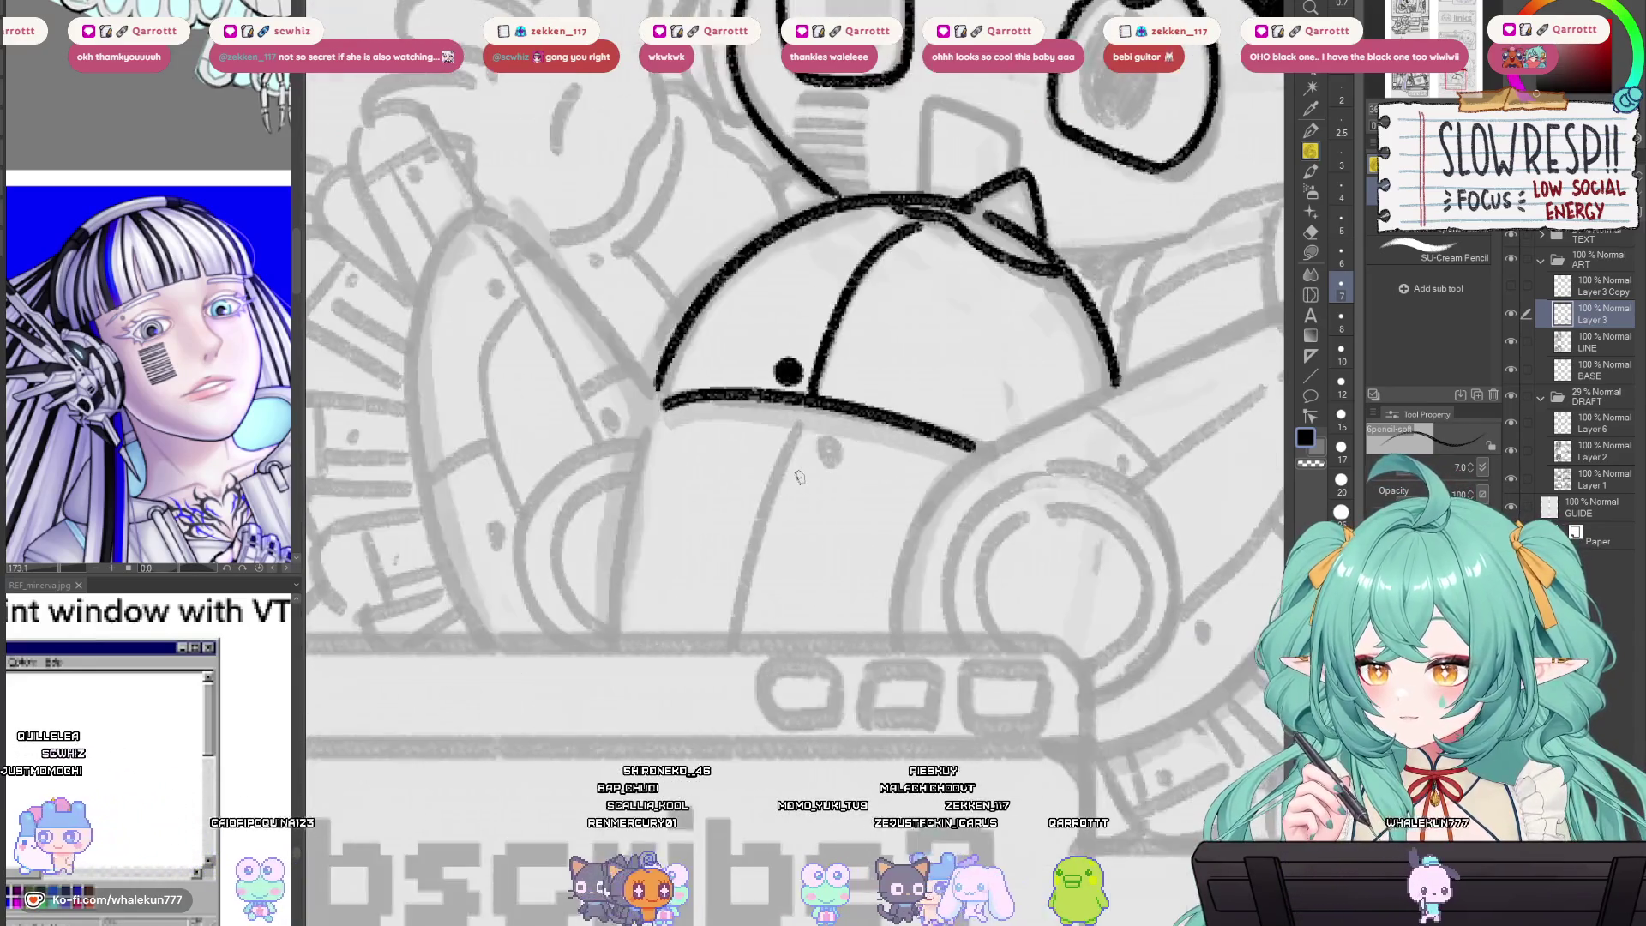
scroll(805, 429, down, 1)
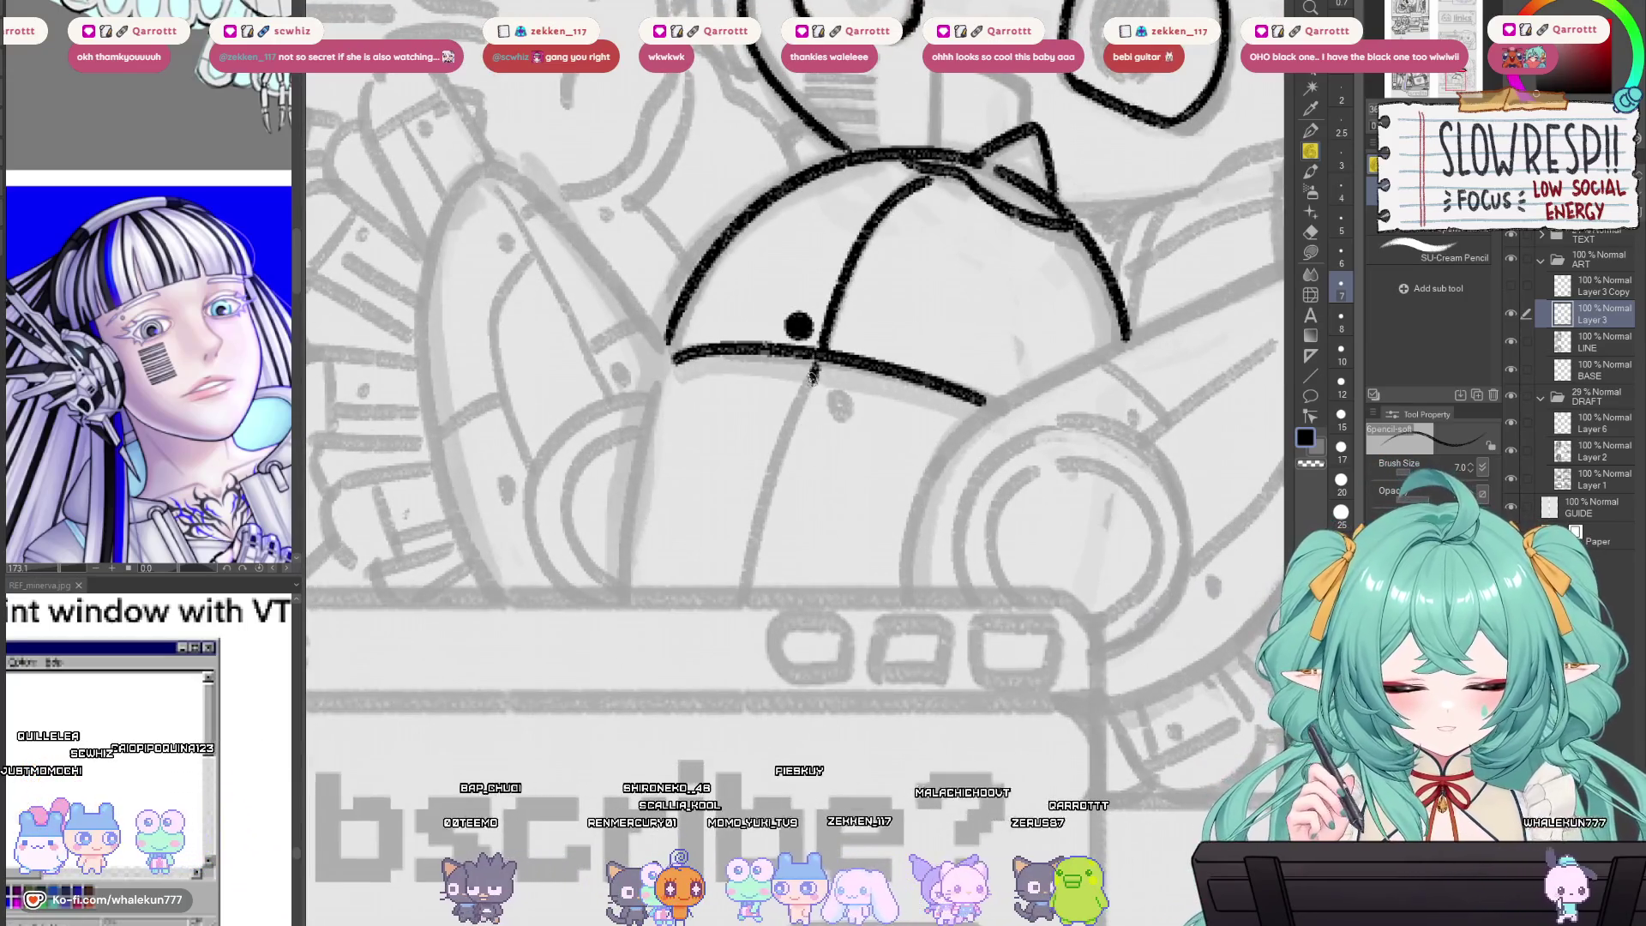
key(ctrl+z)
drag(812, 373, 754, 587)
key(ctrl+z)
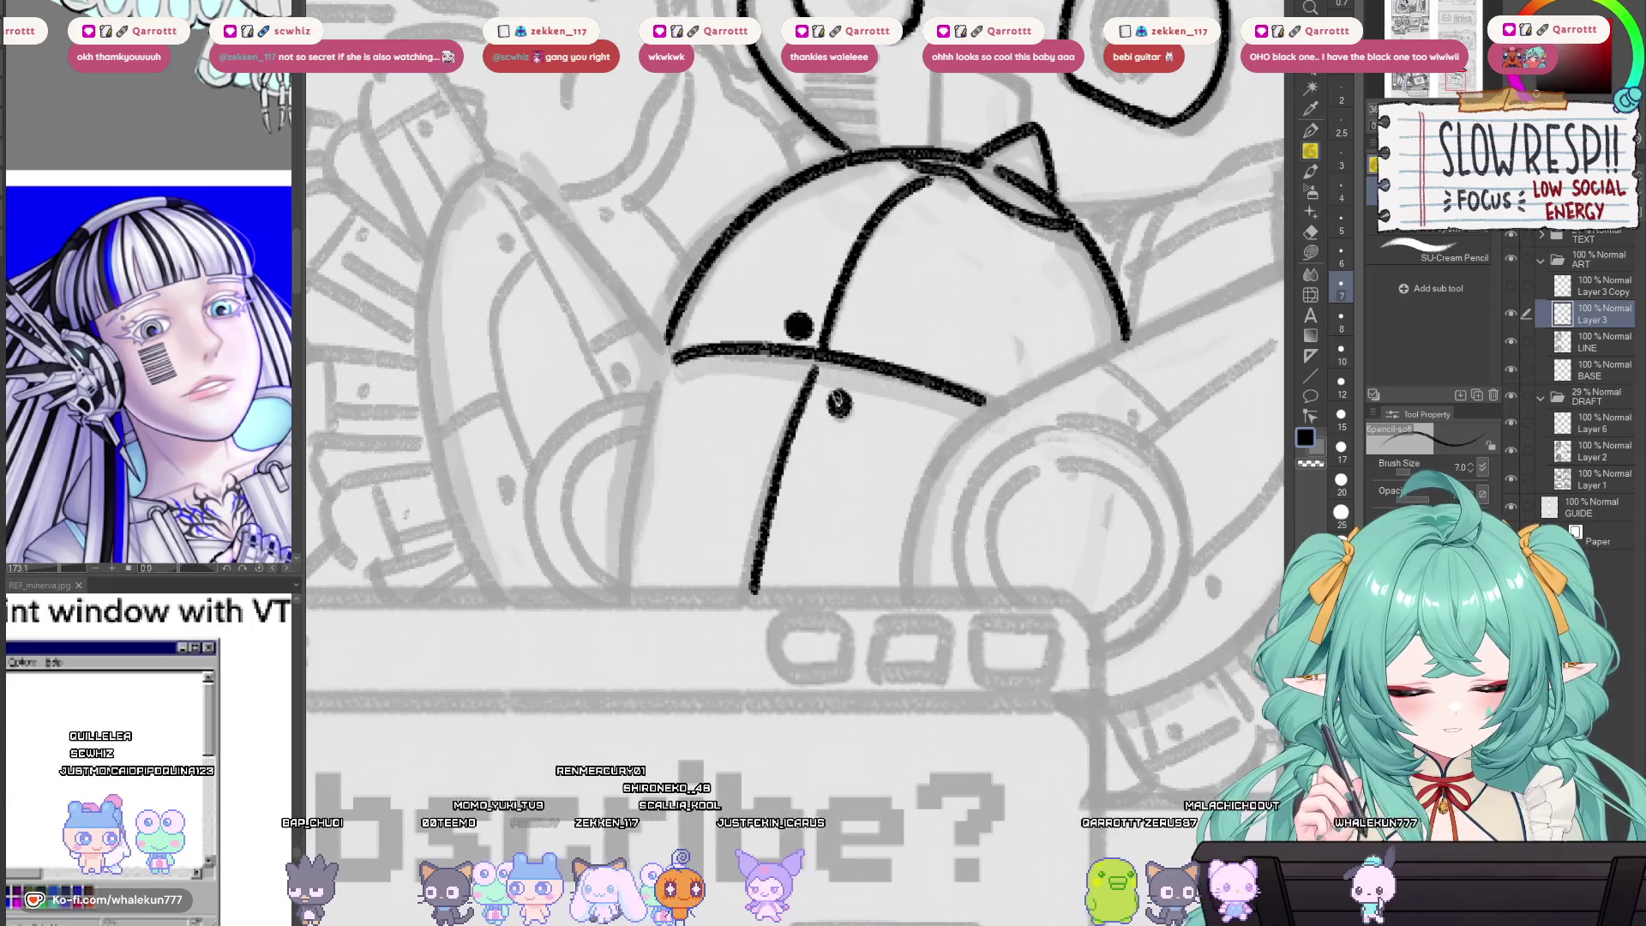
drag(663, 367, 619, 592)
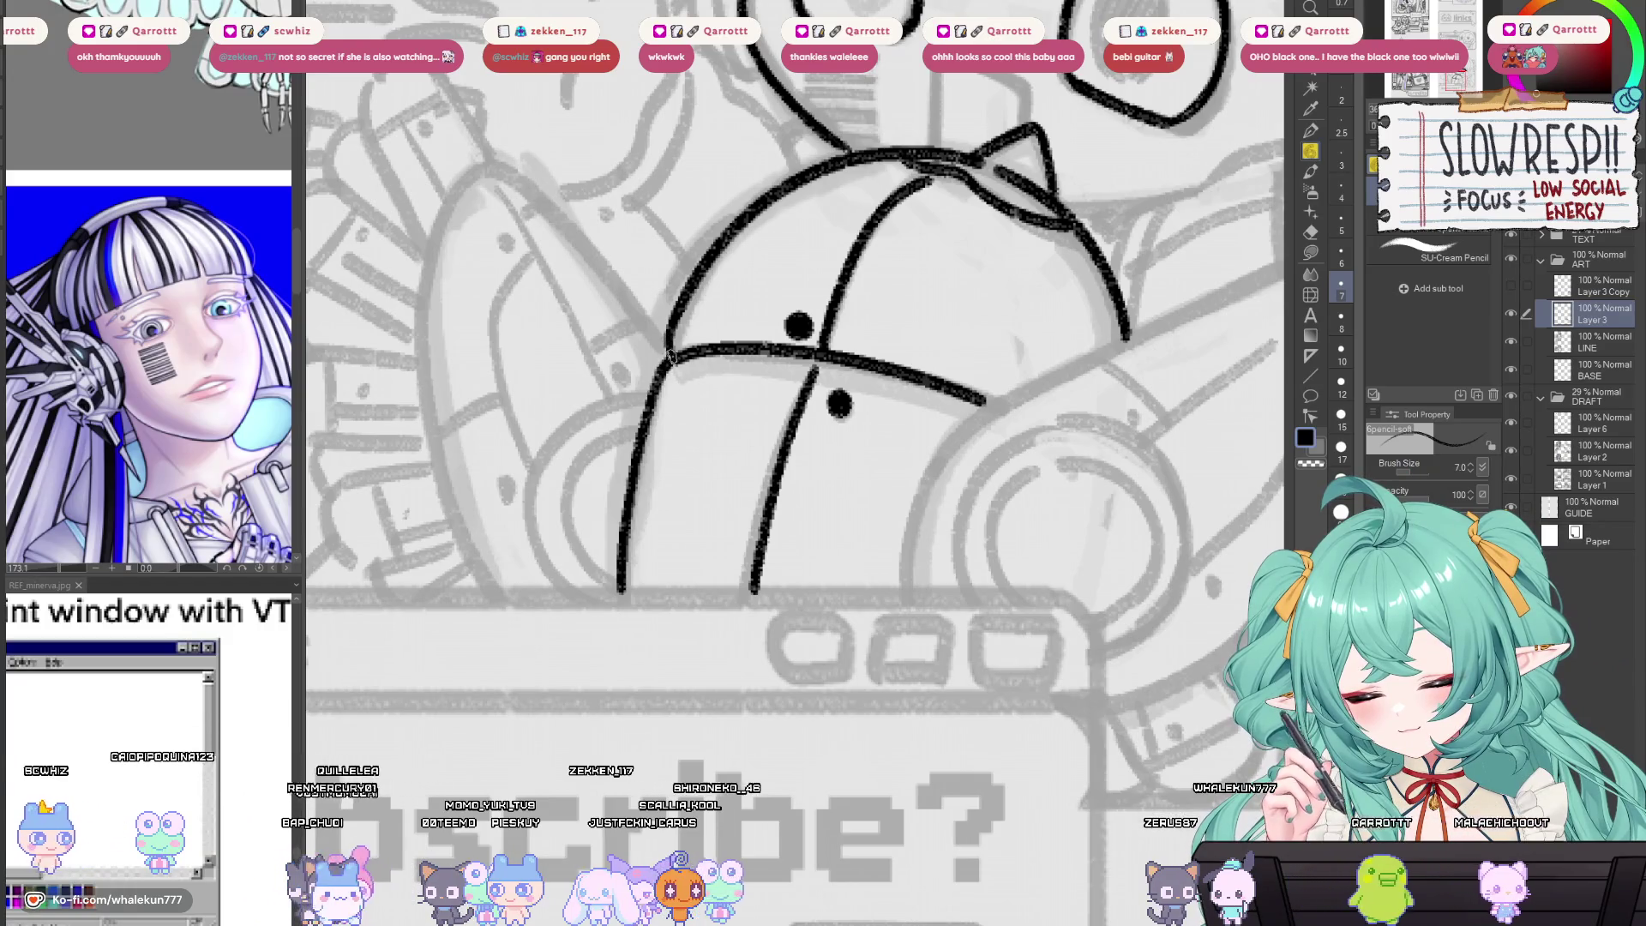
scroll(677, 362, down, 4)
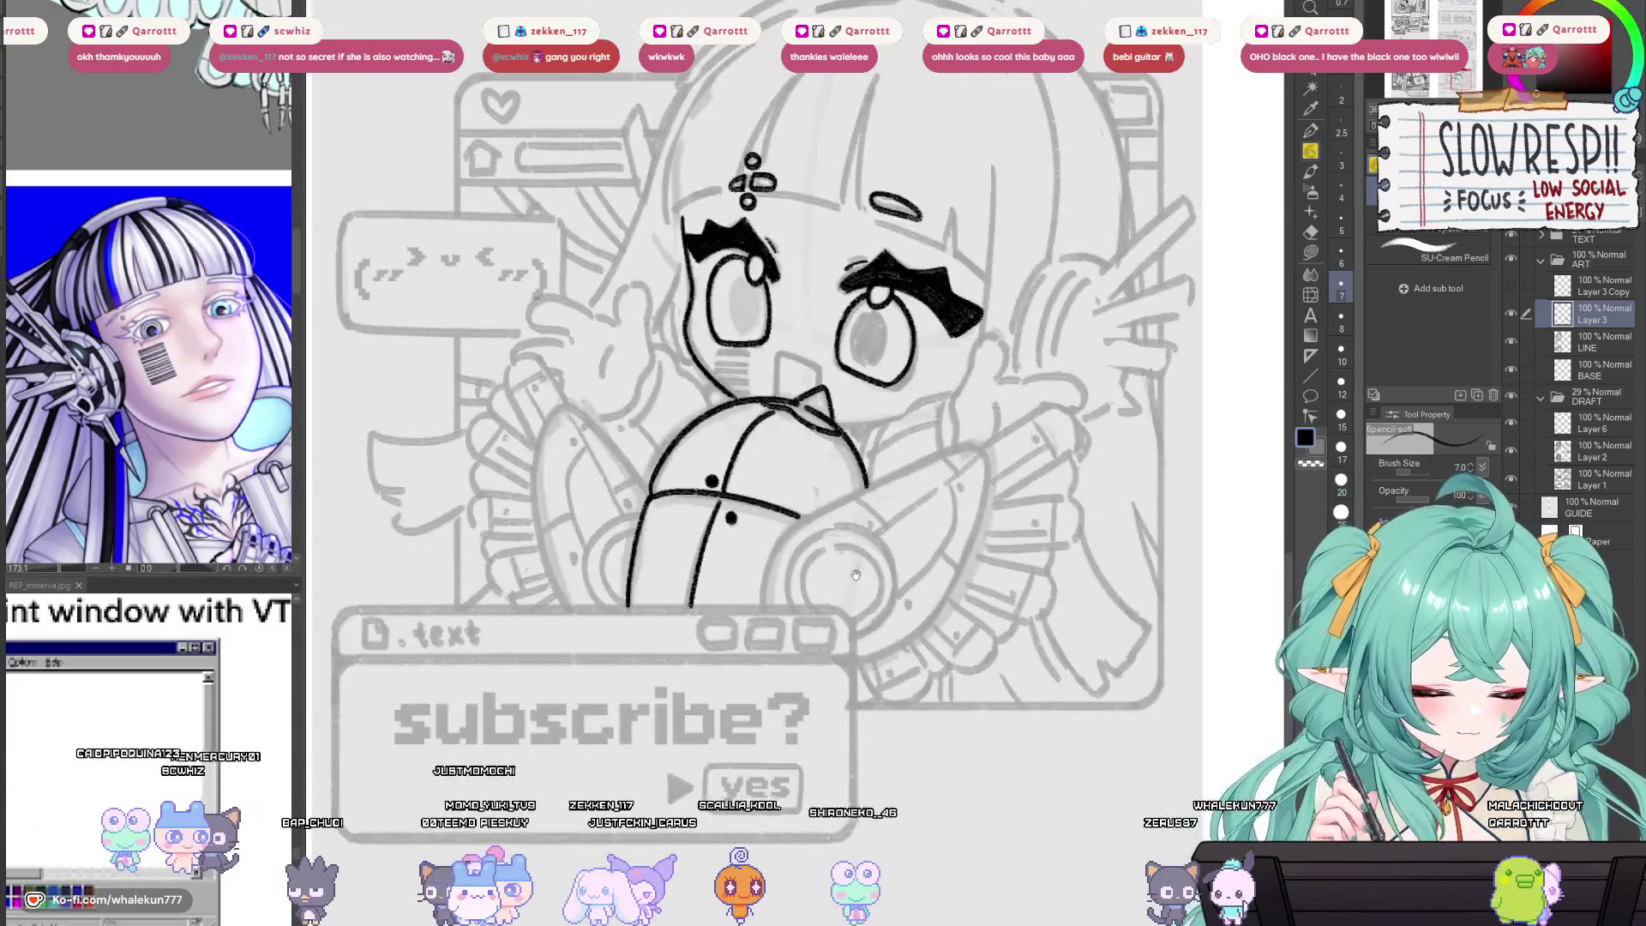
Ink the mouth box edges and the striped patch's outline and dark fill.
scroll(841, 632, up, 5)
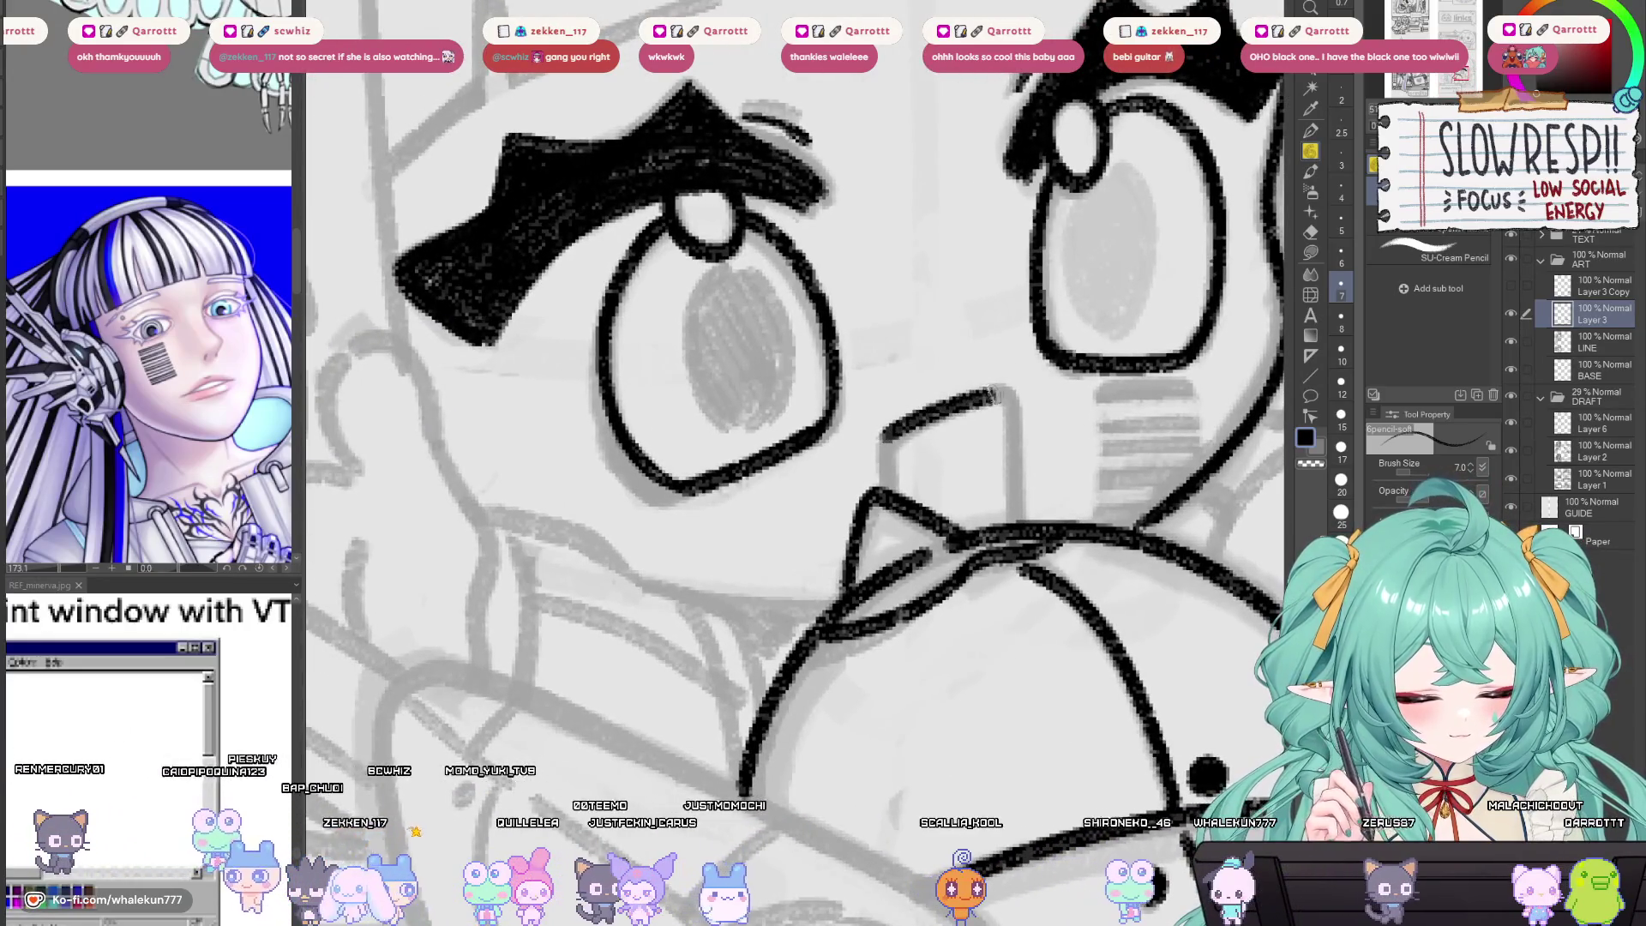
mouse_move(906, 426)
mouse_down()
mouse_move(999, 396)
mouse_move(883, 502)
mouse_up()
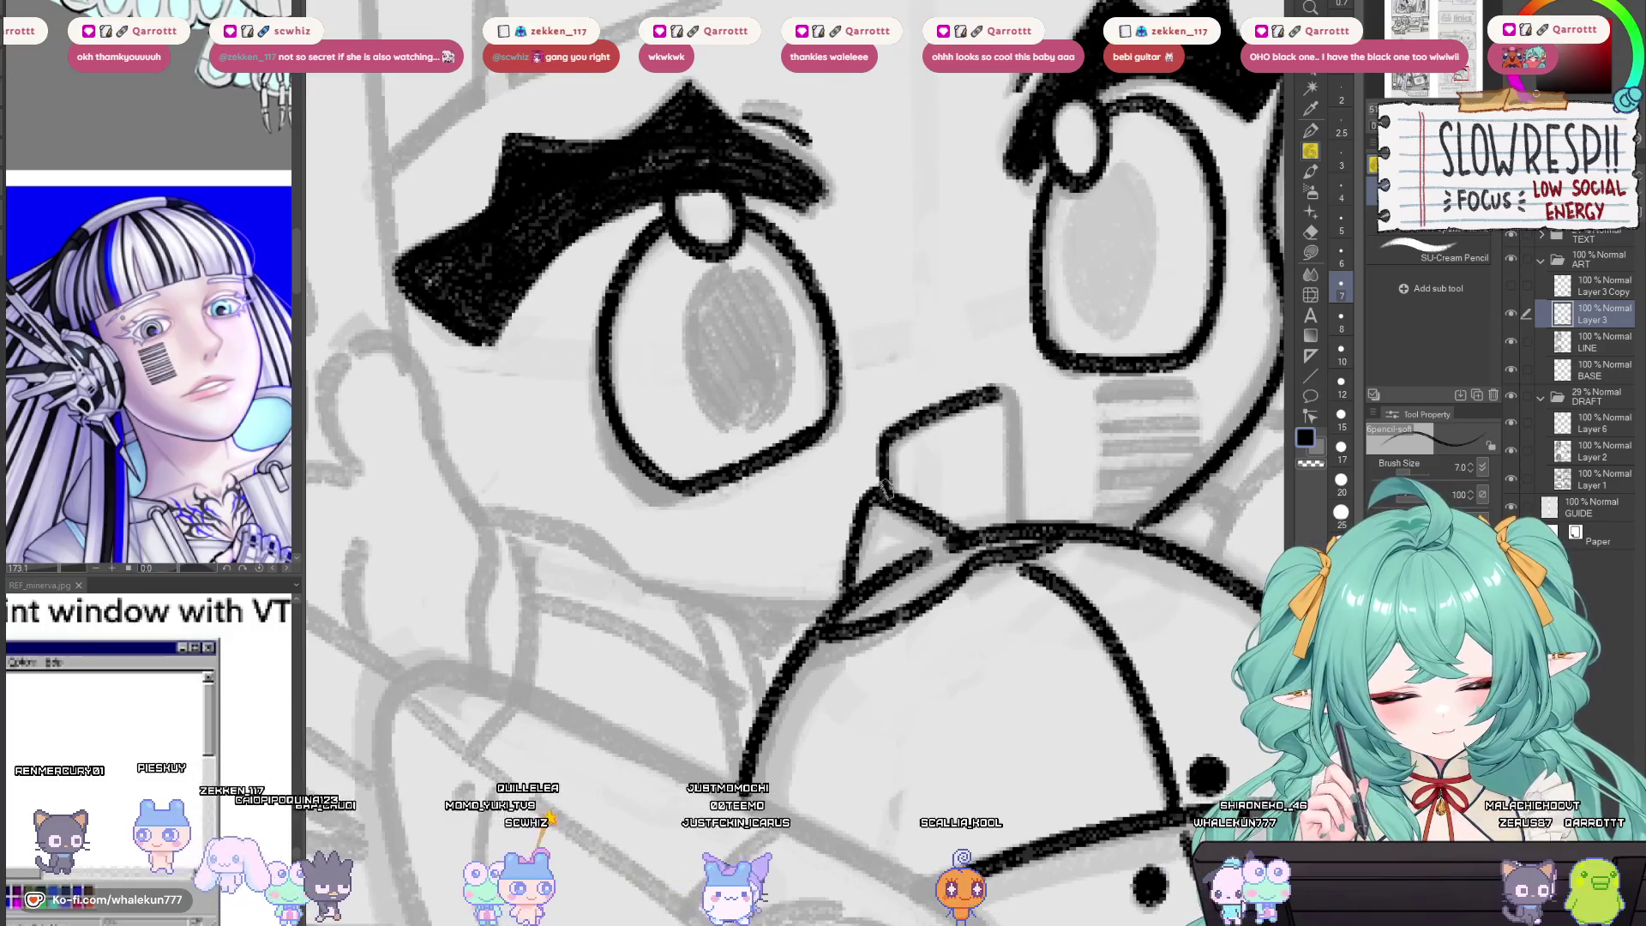
key(h)
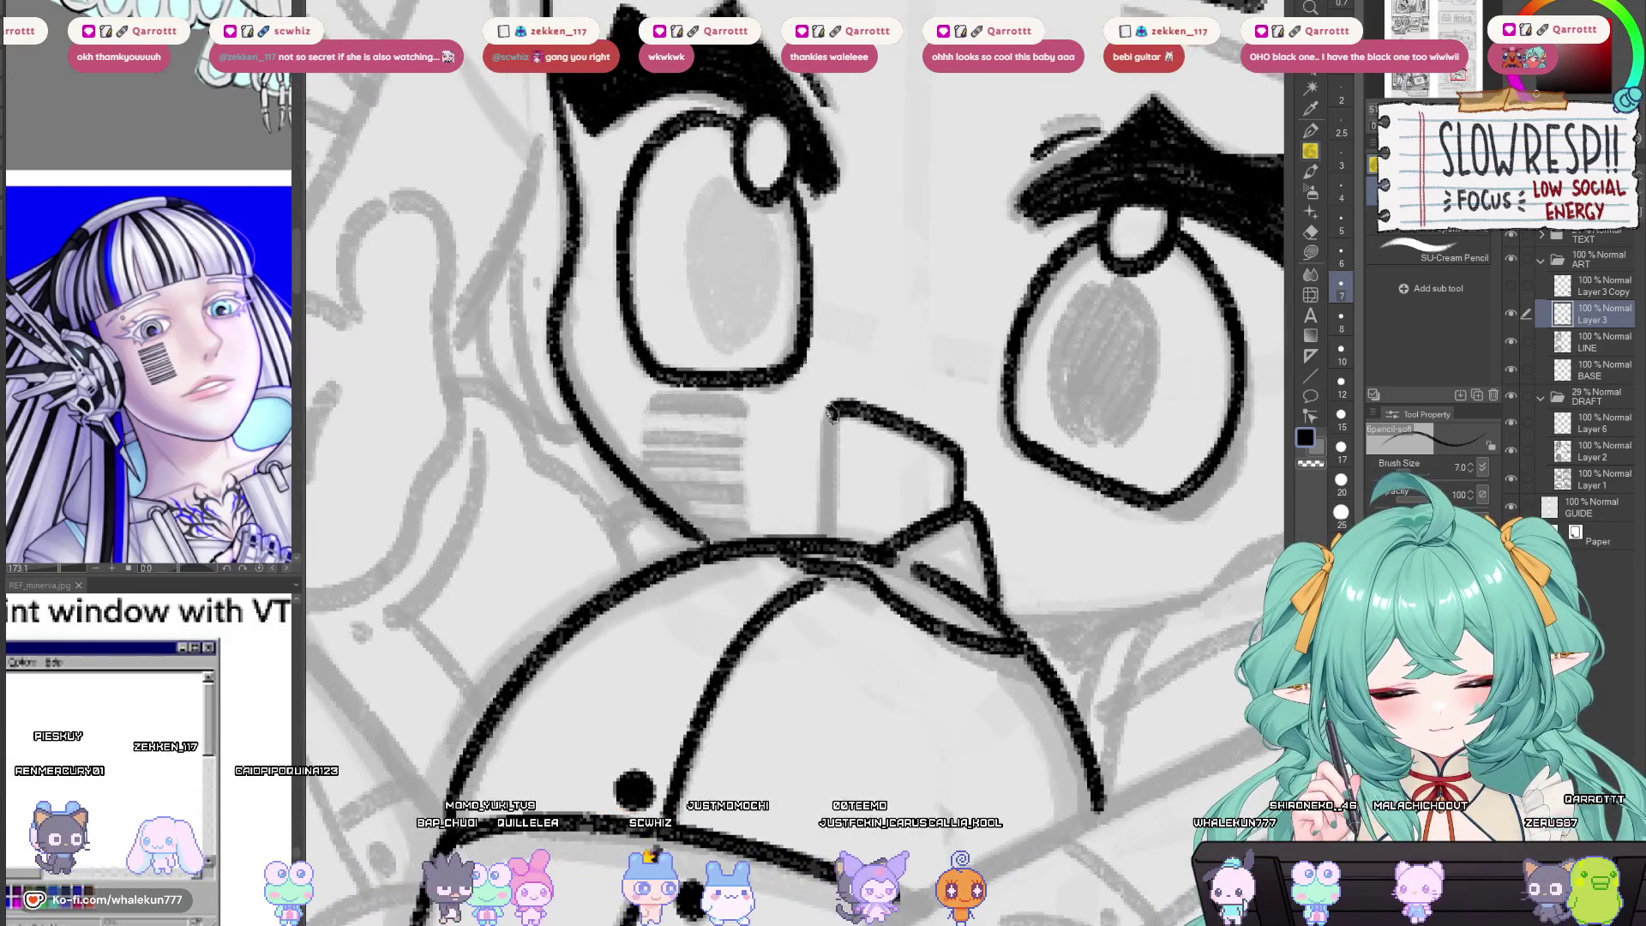
drag(838, 401, 825, 514)
key(h)
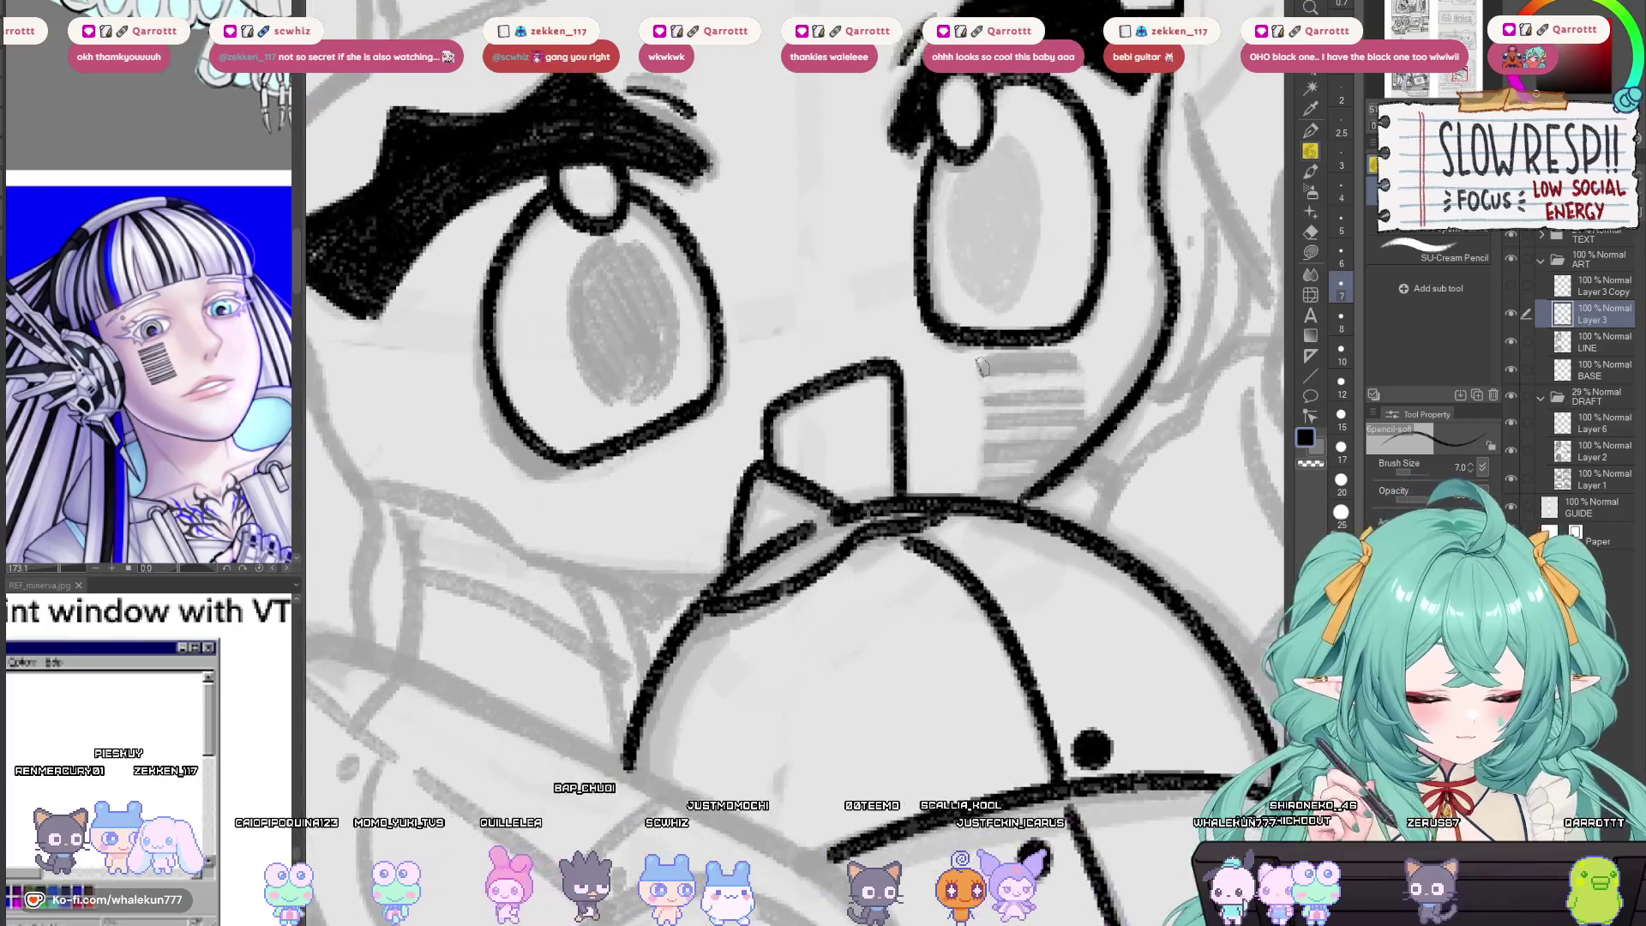
mouse_move(977, 371)
mouse_down()
mouse_move(1070, 360)
mouse_move(981, 370)
mouse_up()
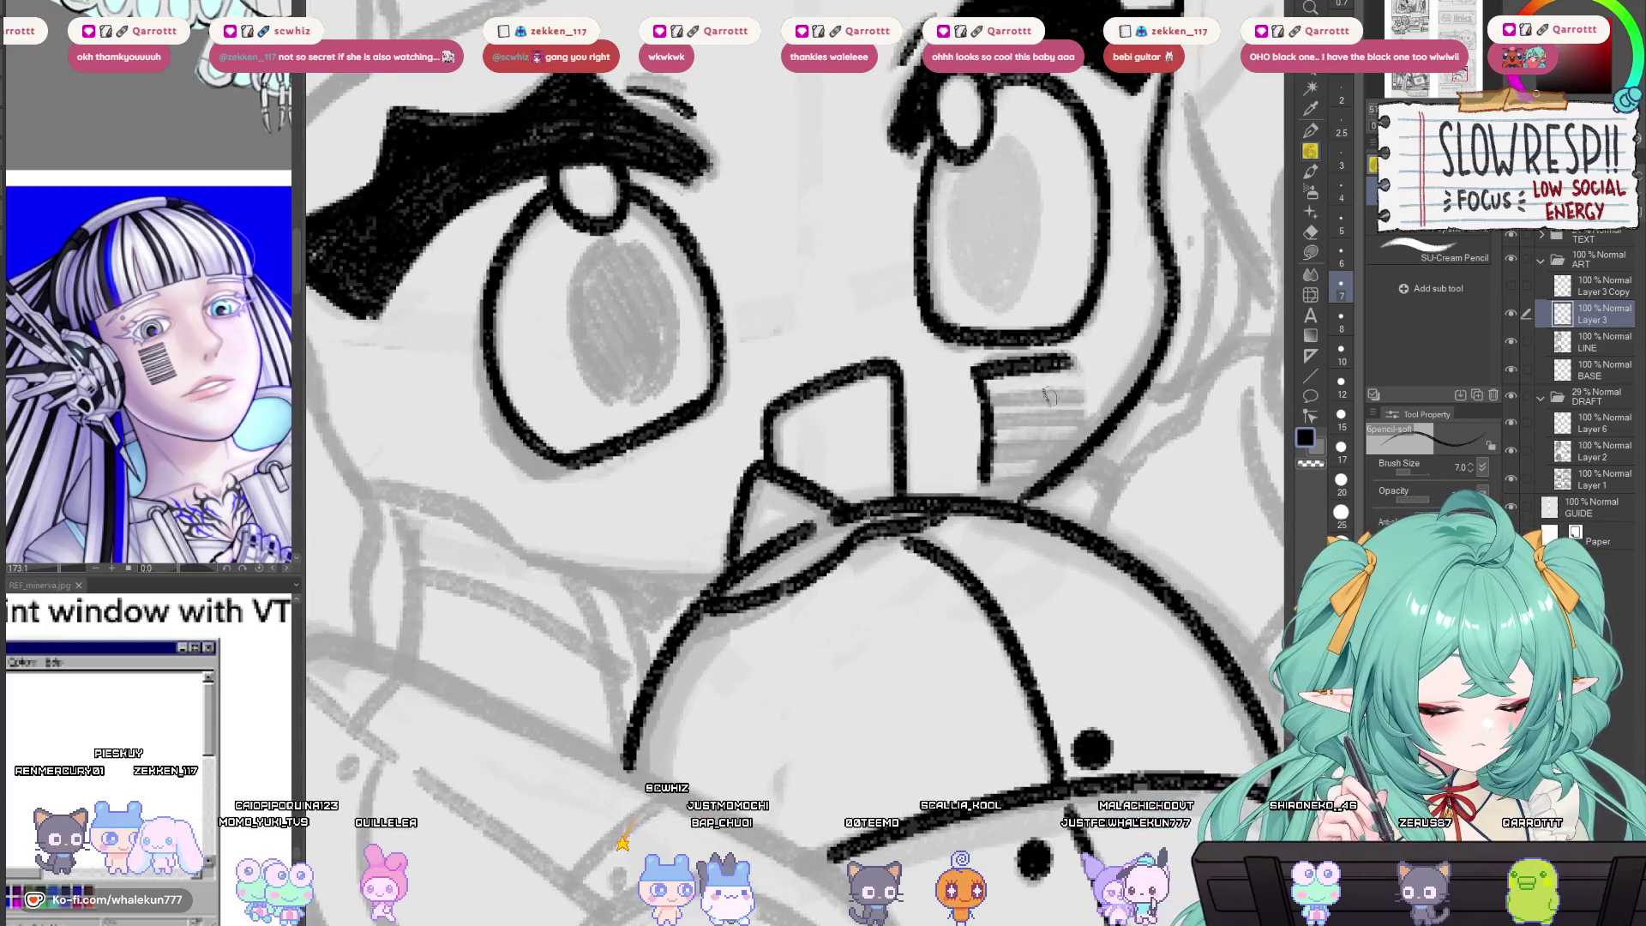
key(h)
key(ctrl+z)
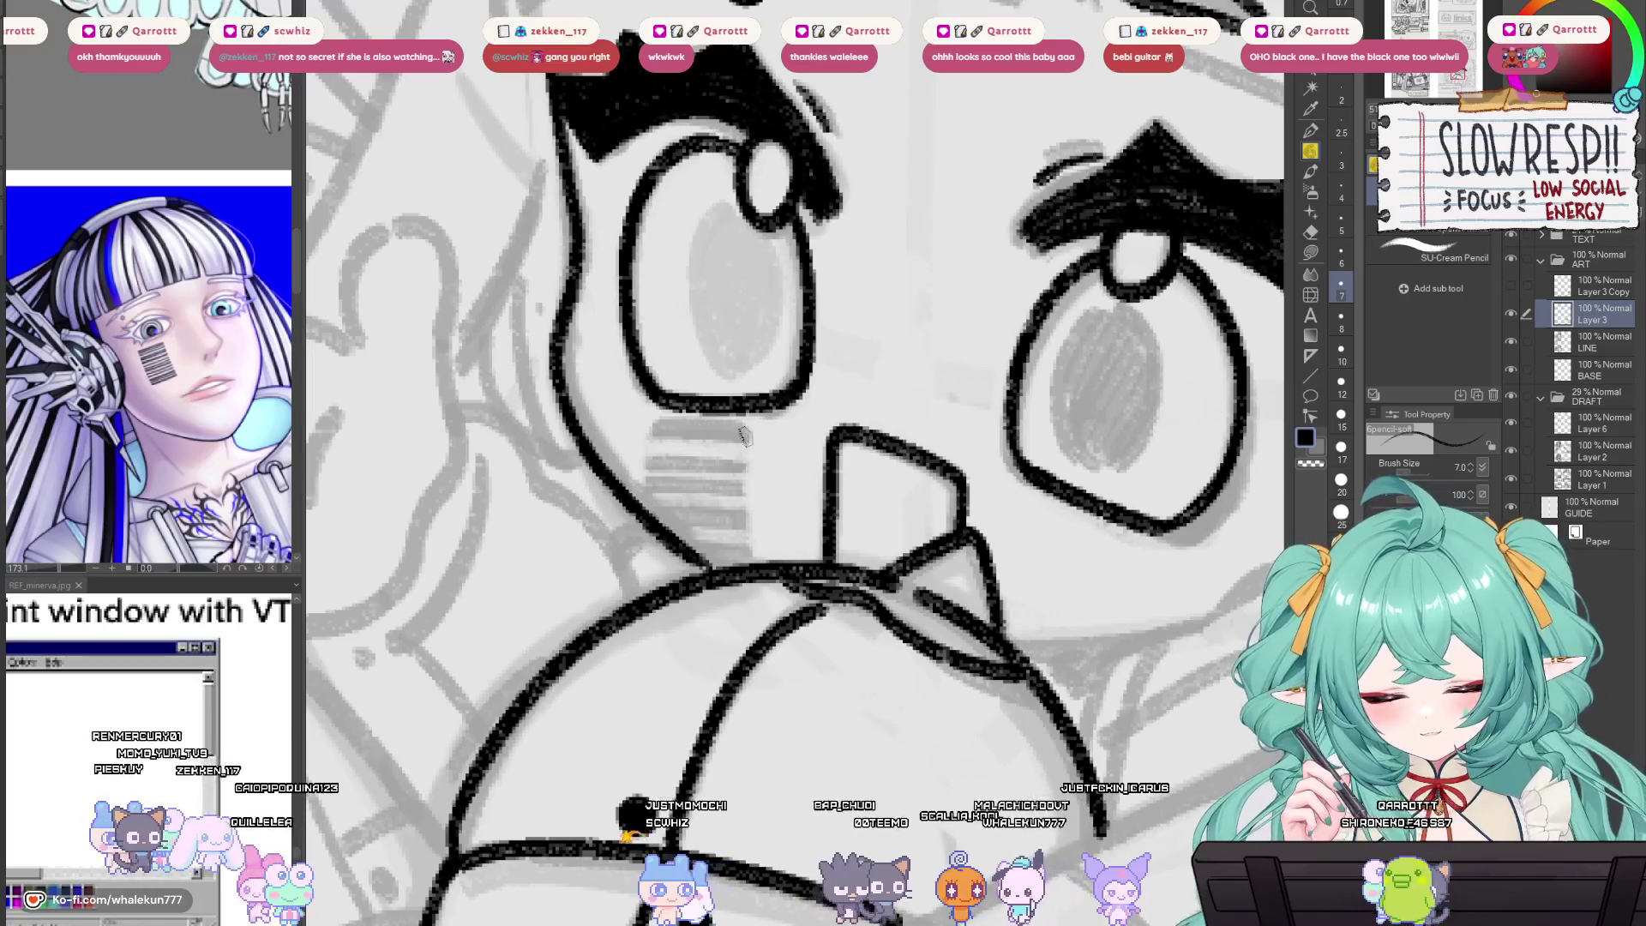
drag(746, 426, 741, 545)
drag(661, 426, 653, 527)
key(h)
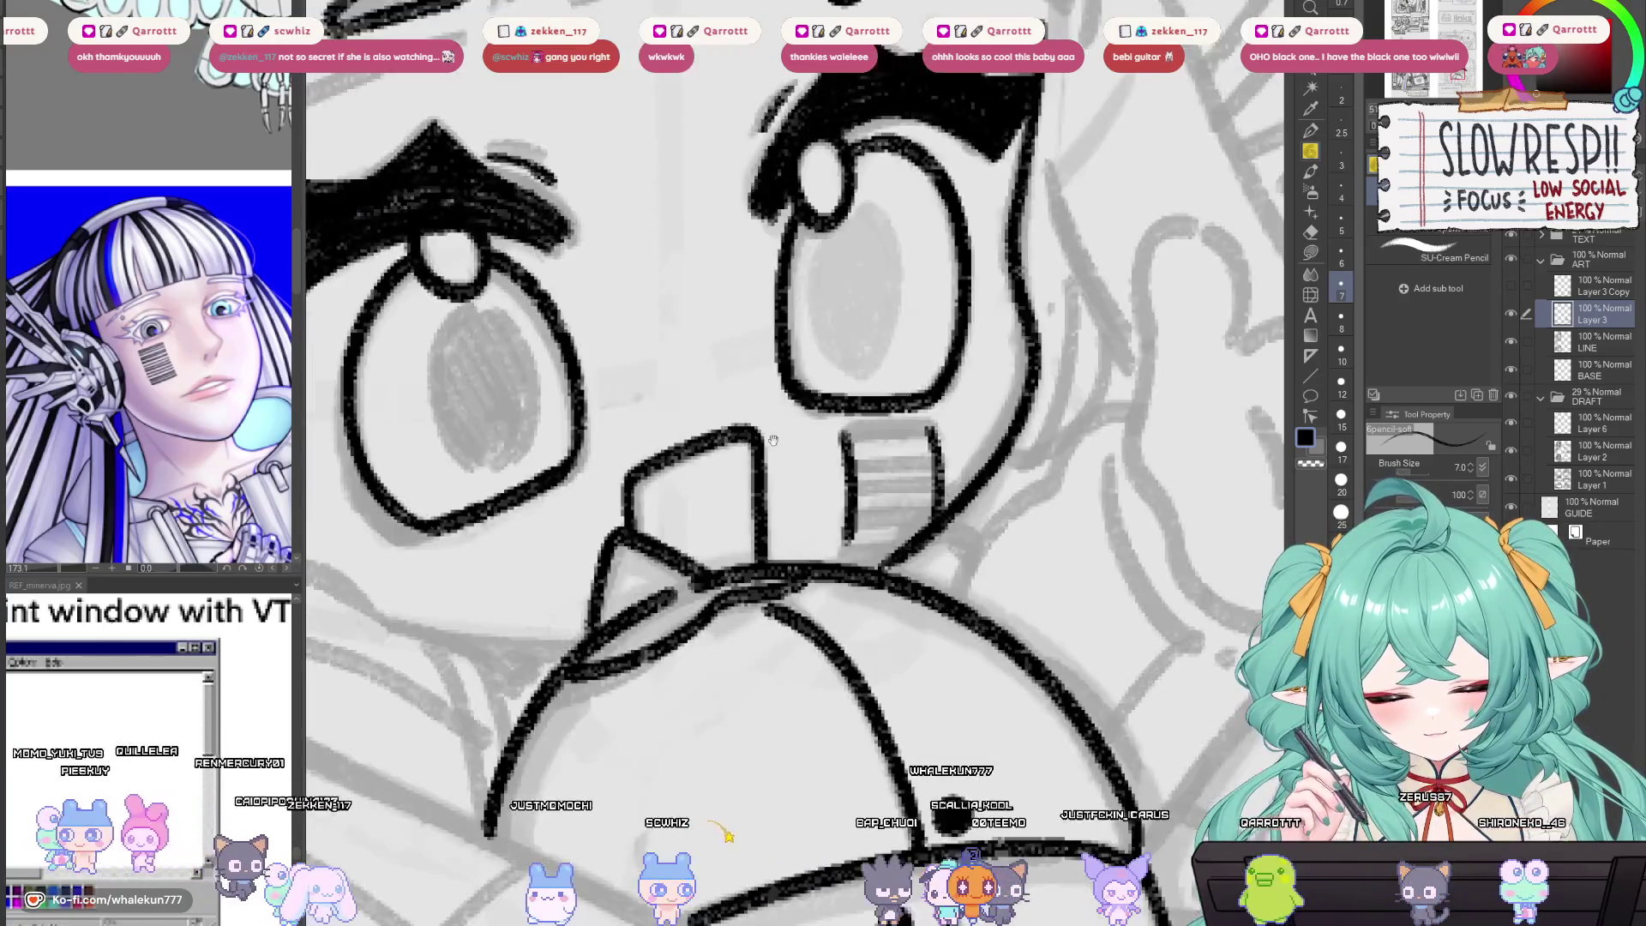
drag(1007, 427, 1103, 427)
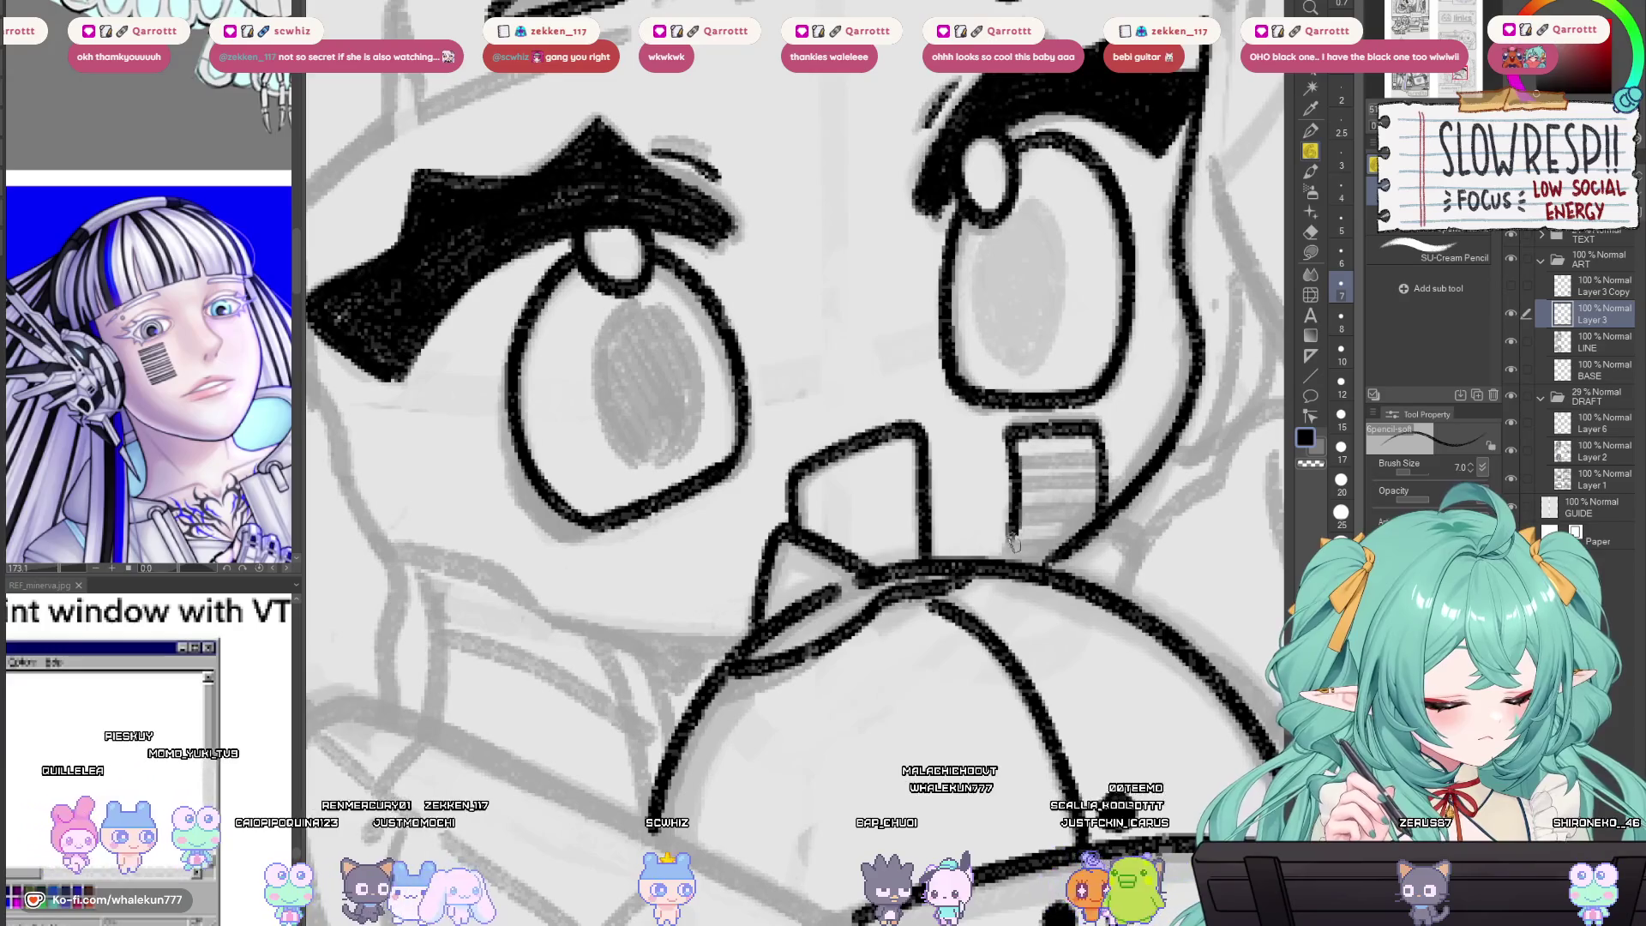
drag(1019, 463, 1010, 567)
mouse_move(1007, 435)
mouse_down()
mouse_move(1076, 439)
mouse_move(1024, 458)
mouse_move(1014, 502)
mouse_move(1054, 514)
mouse_move(1020, 536)
mouse_move(1041, 553)
mouse_move(1032, 533)
mouse_up()
Cut thin stripe gaps across the patch with the Kneaded eraser at small sizes.
key(e)
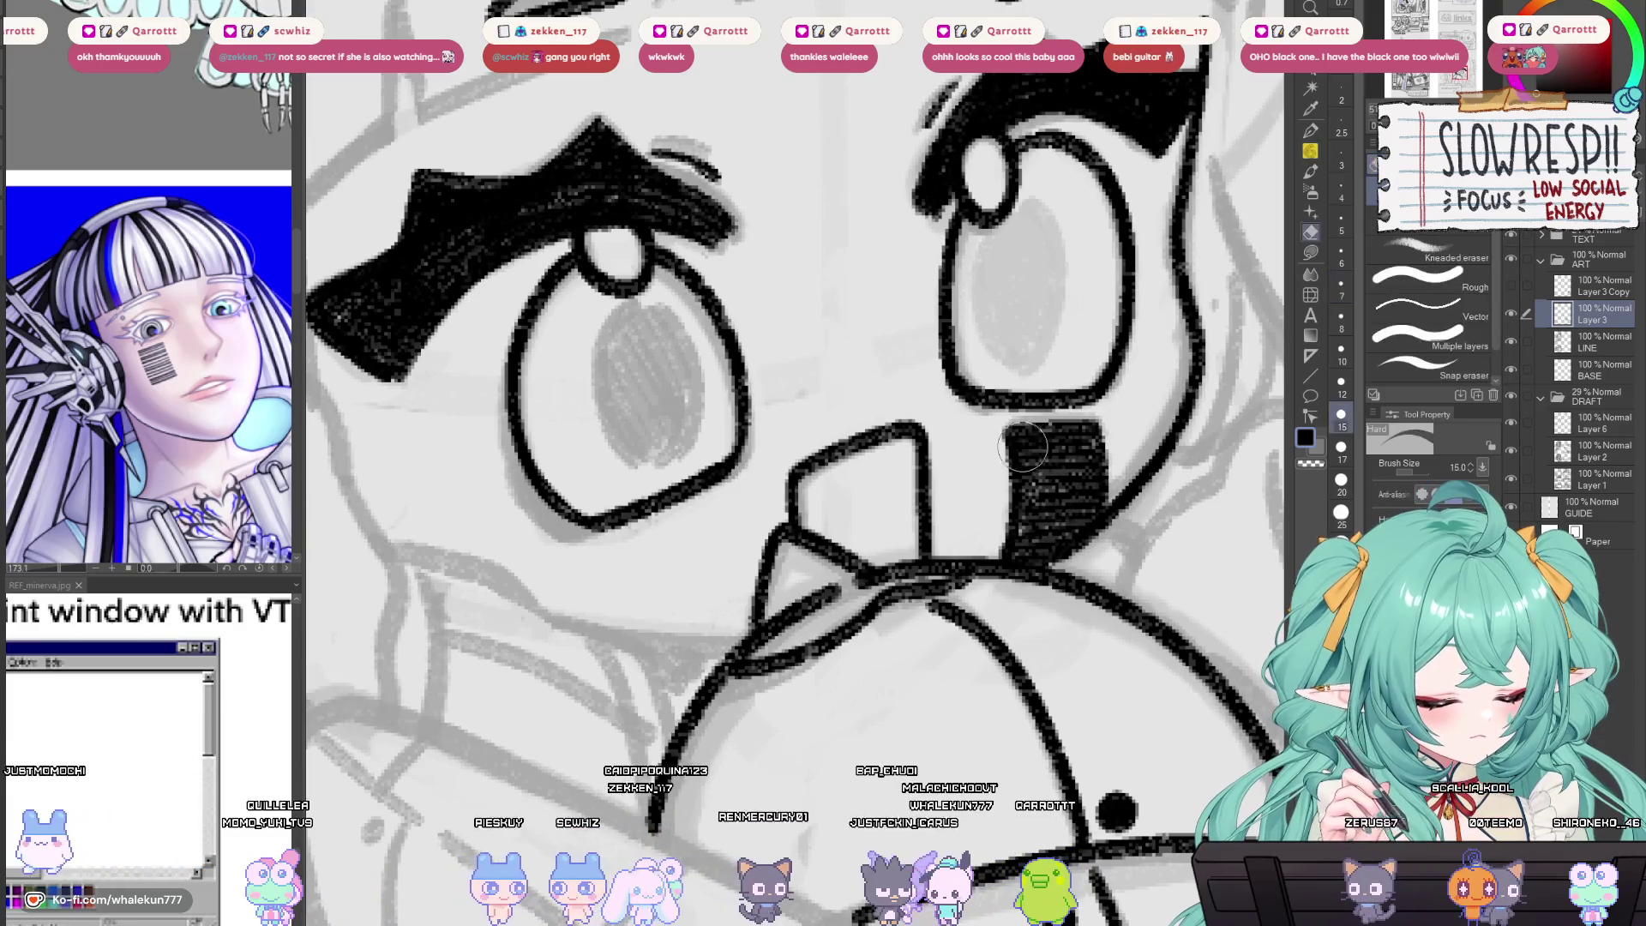
key(bracketleft)
key(bracketleft)
key(bracketleft)
drag(1003, 439, 1106, 439)
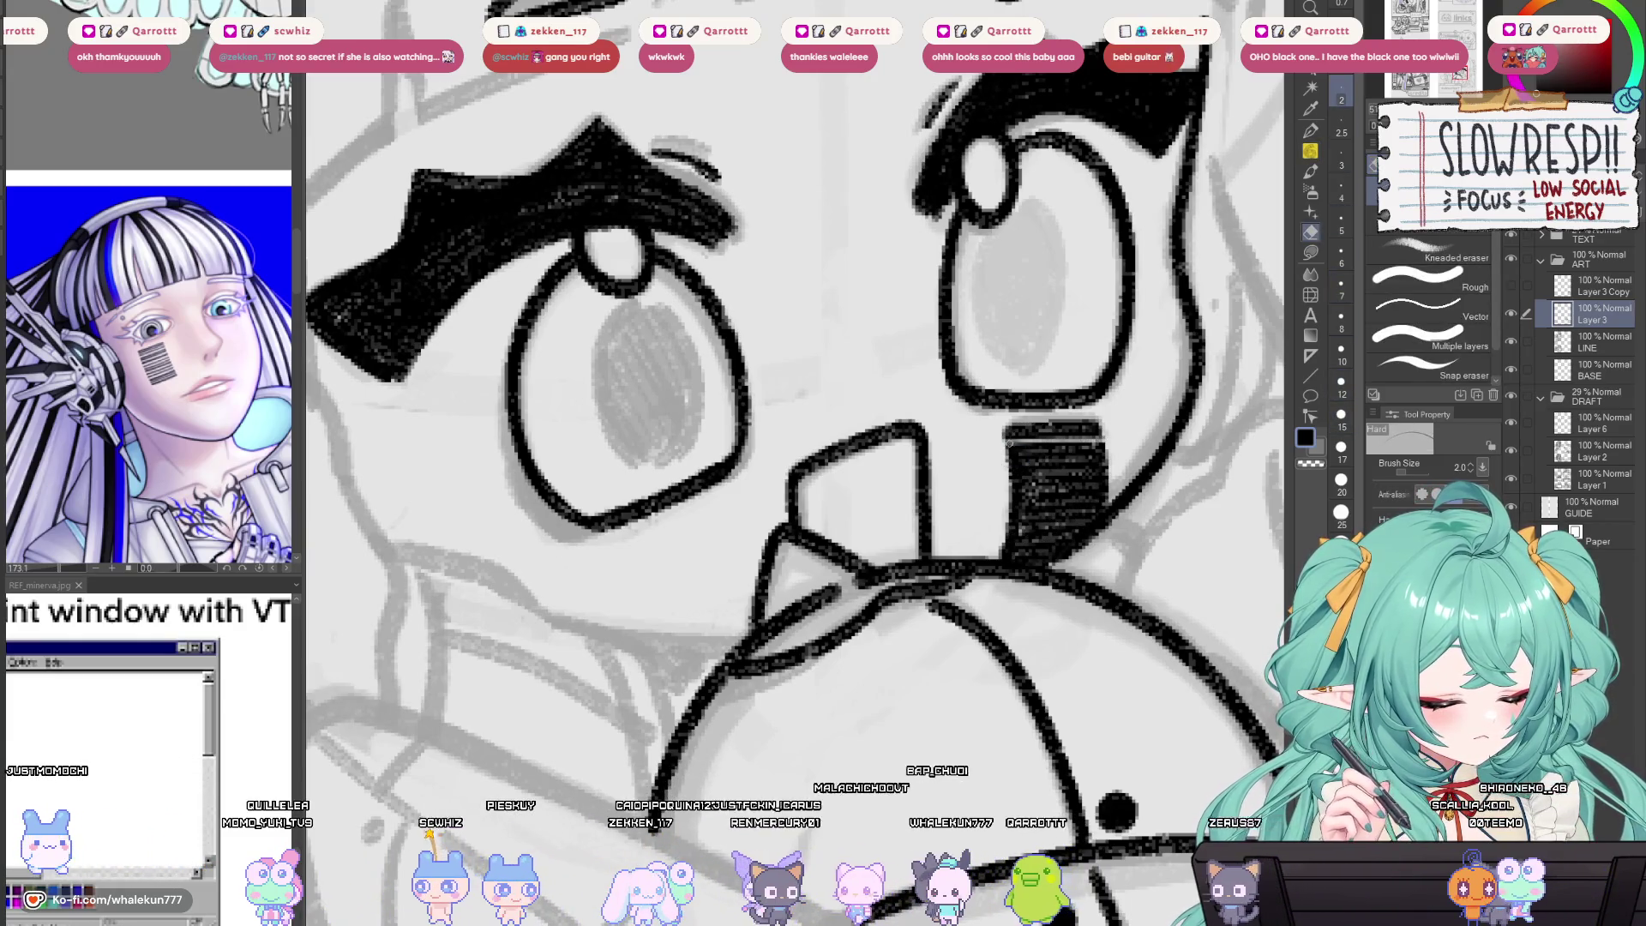
key(bracketright)
key(bracketright)
mouse_move(1005, 447)
mouse_down()
mouse_move(1059, 451)
mouse_move(1114, 489)
mouse_up()
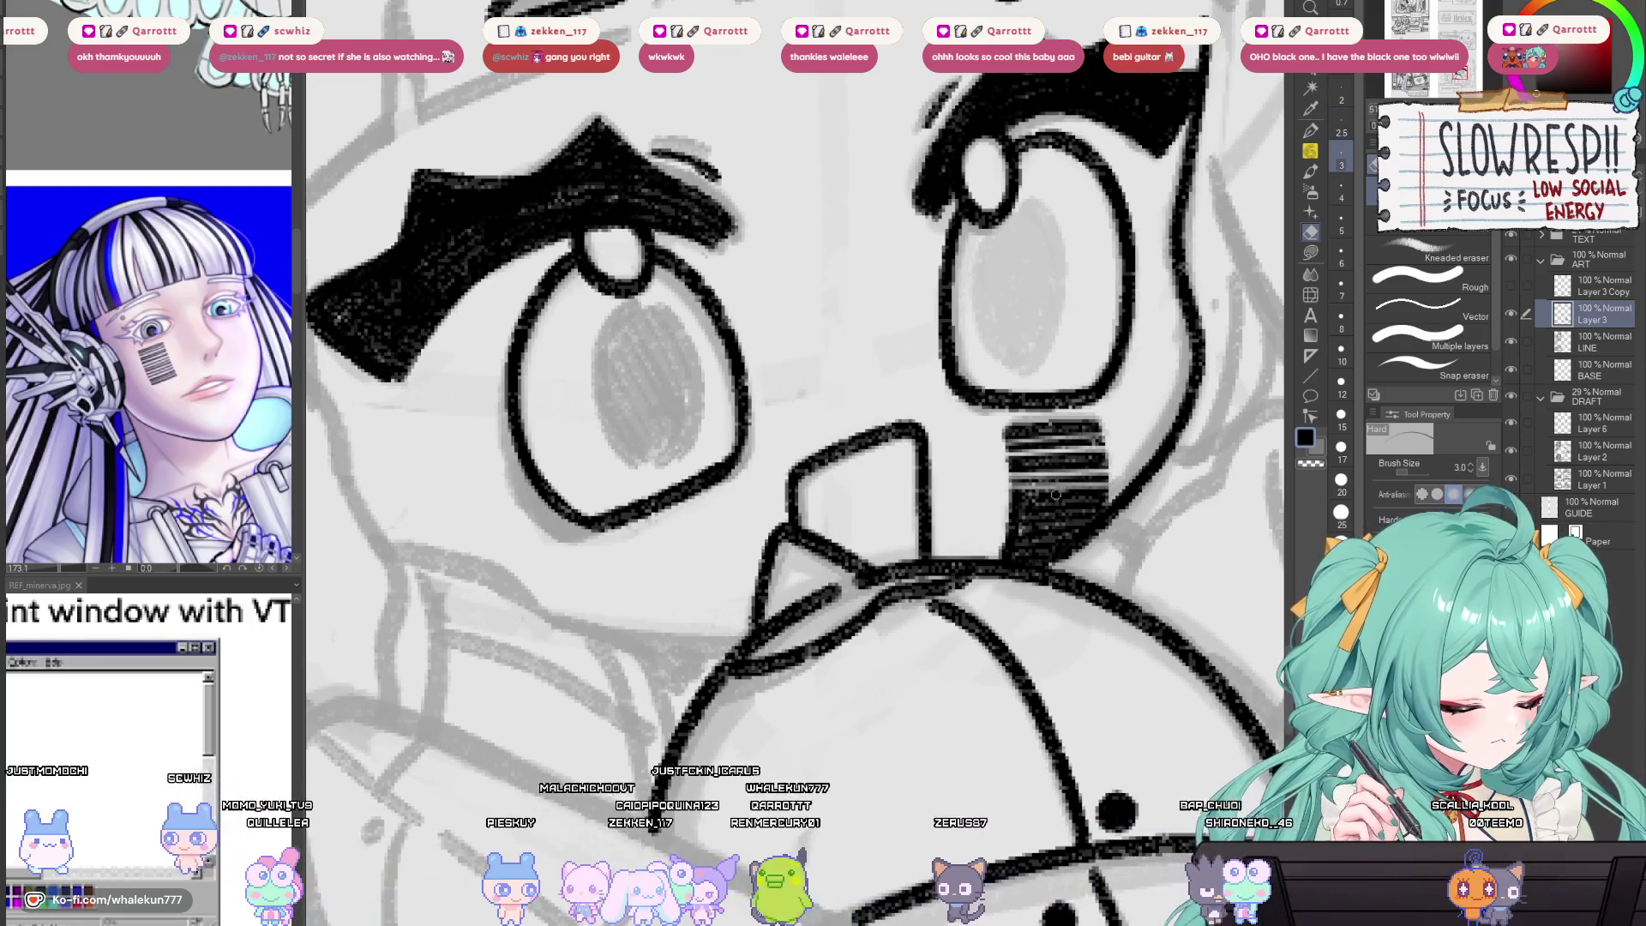
key(bracketleft)
mouse_move(1010, 496)
mouse_down()
mouse_move(1110, 496)
mouse_move(1055, 512)
mouse_move(1063, 530)
mouse_up()
key(bracketright)
key(bracketright)
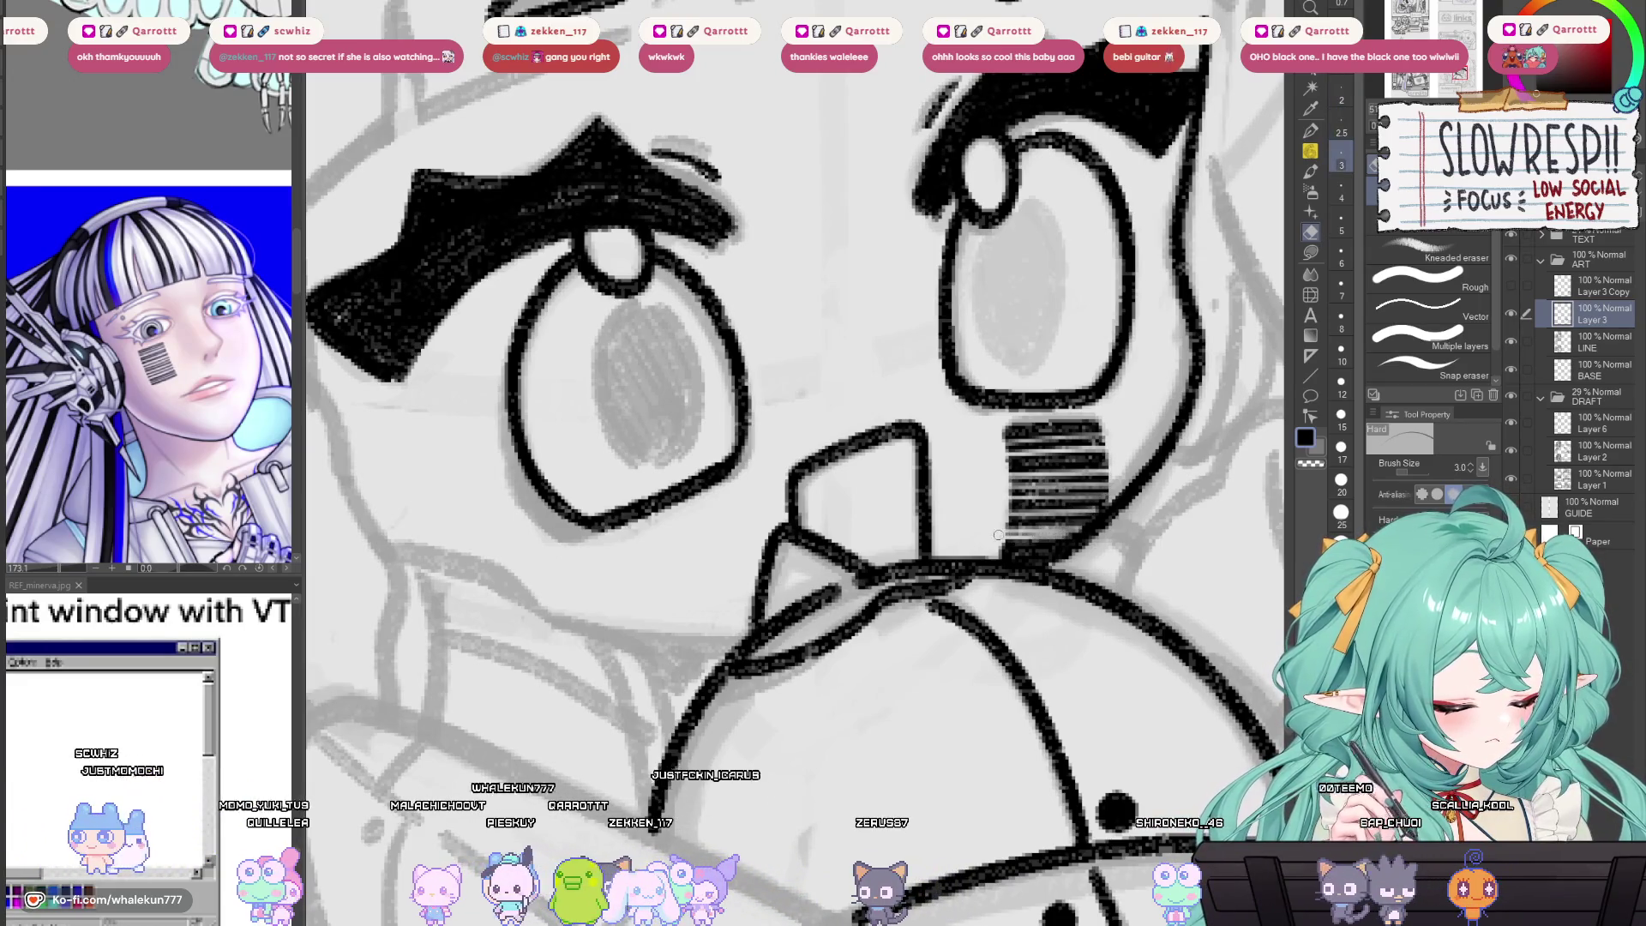
key(h)
scroll(1020, 523, down, 4)
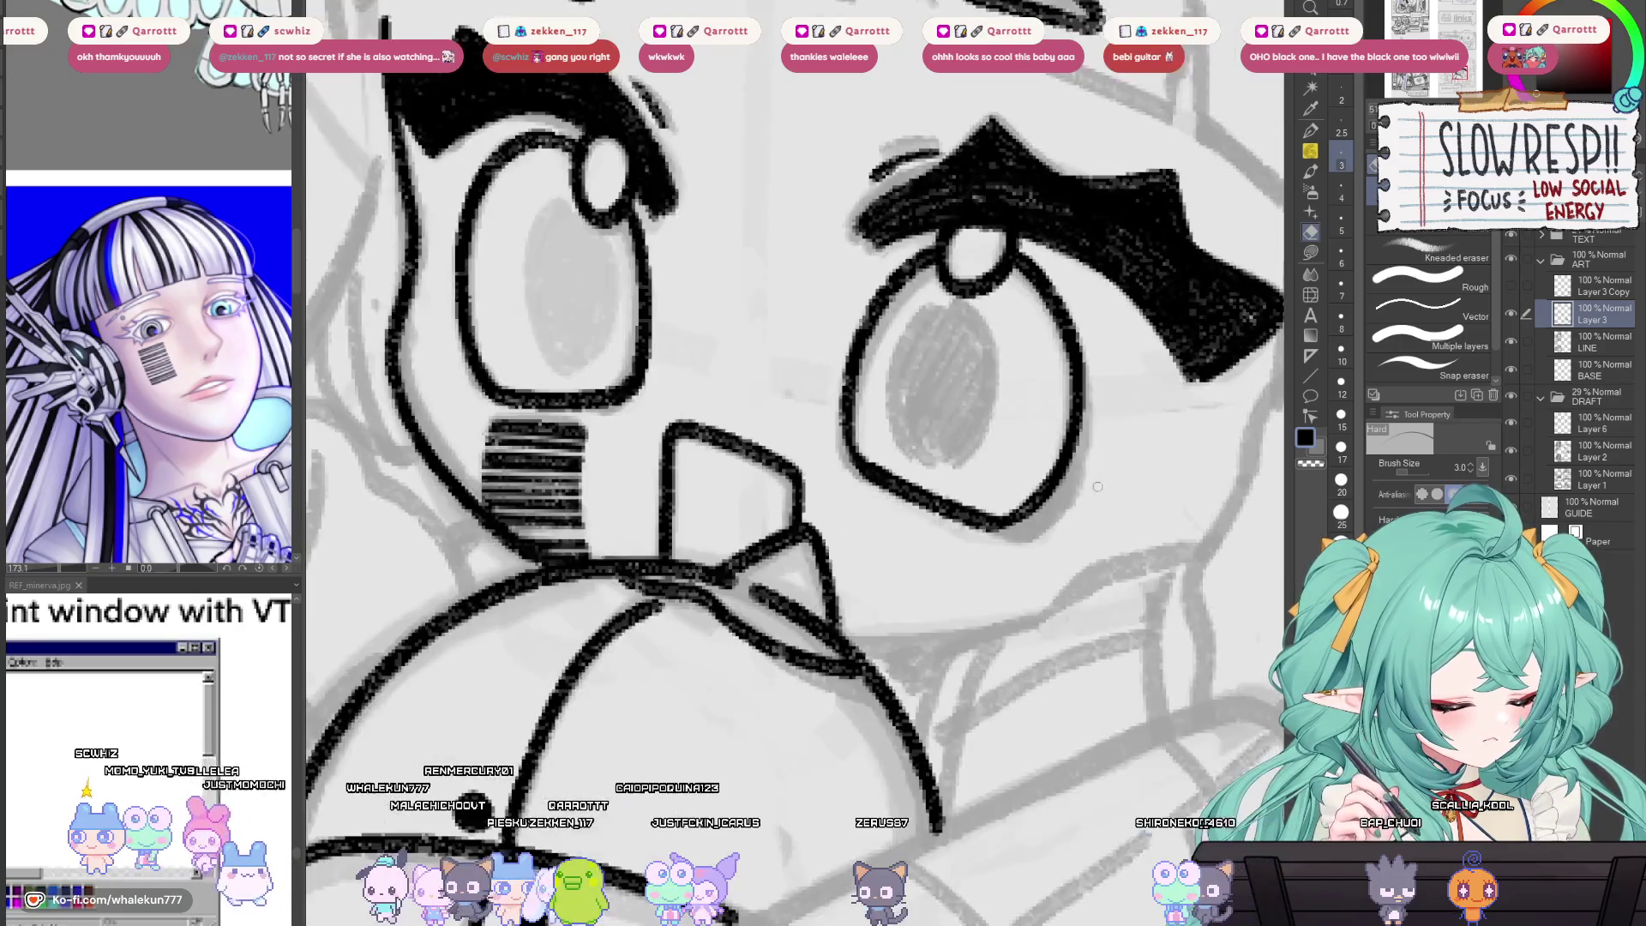
scroll(1002, 476, up, 2)
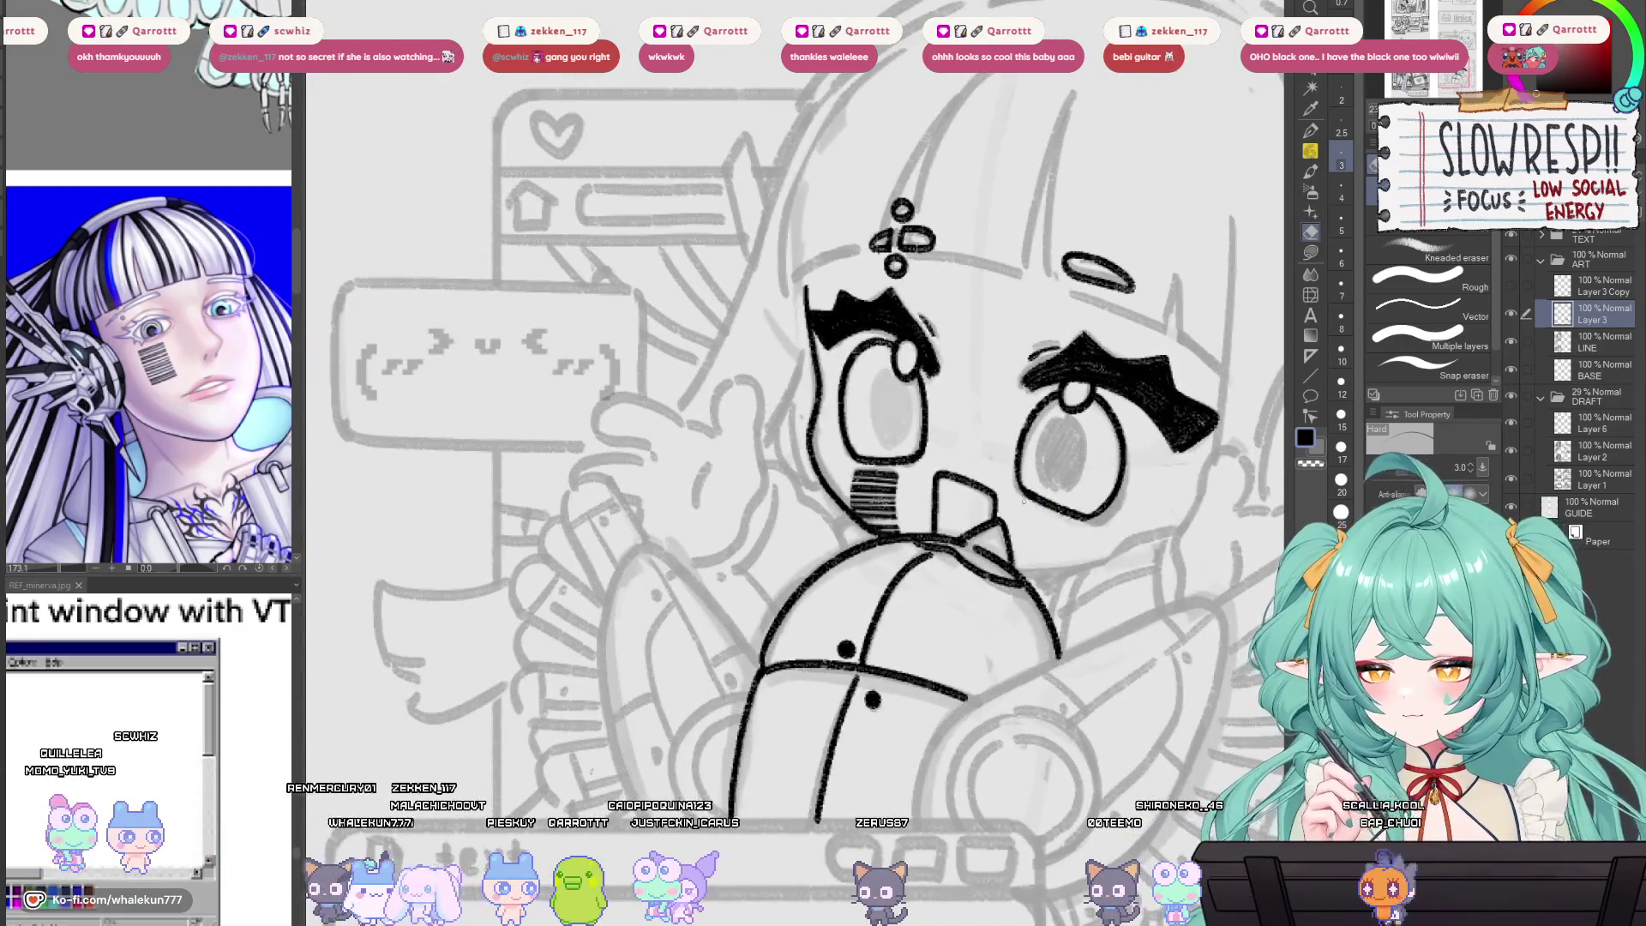
key(p)
drag(1067, 395, 901, 519)
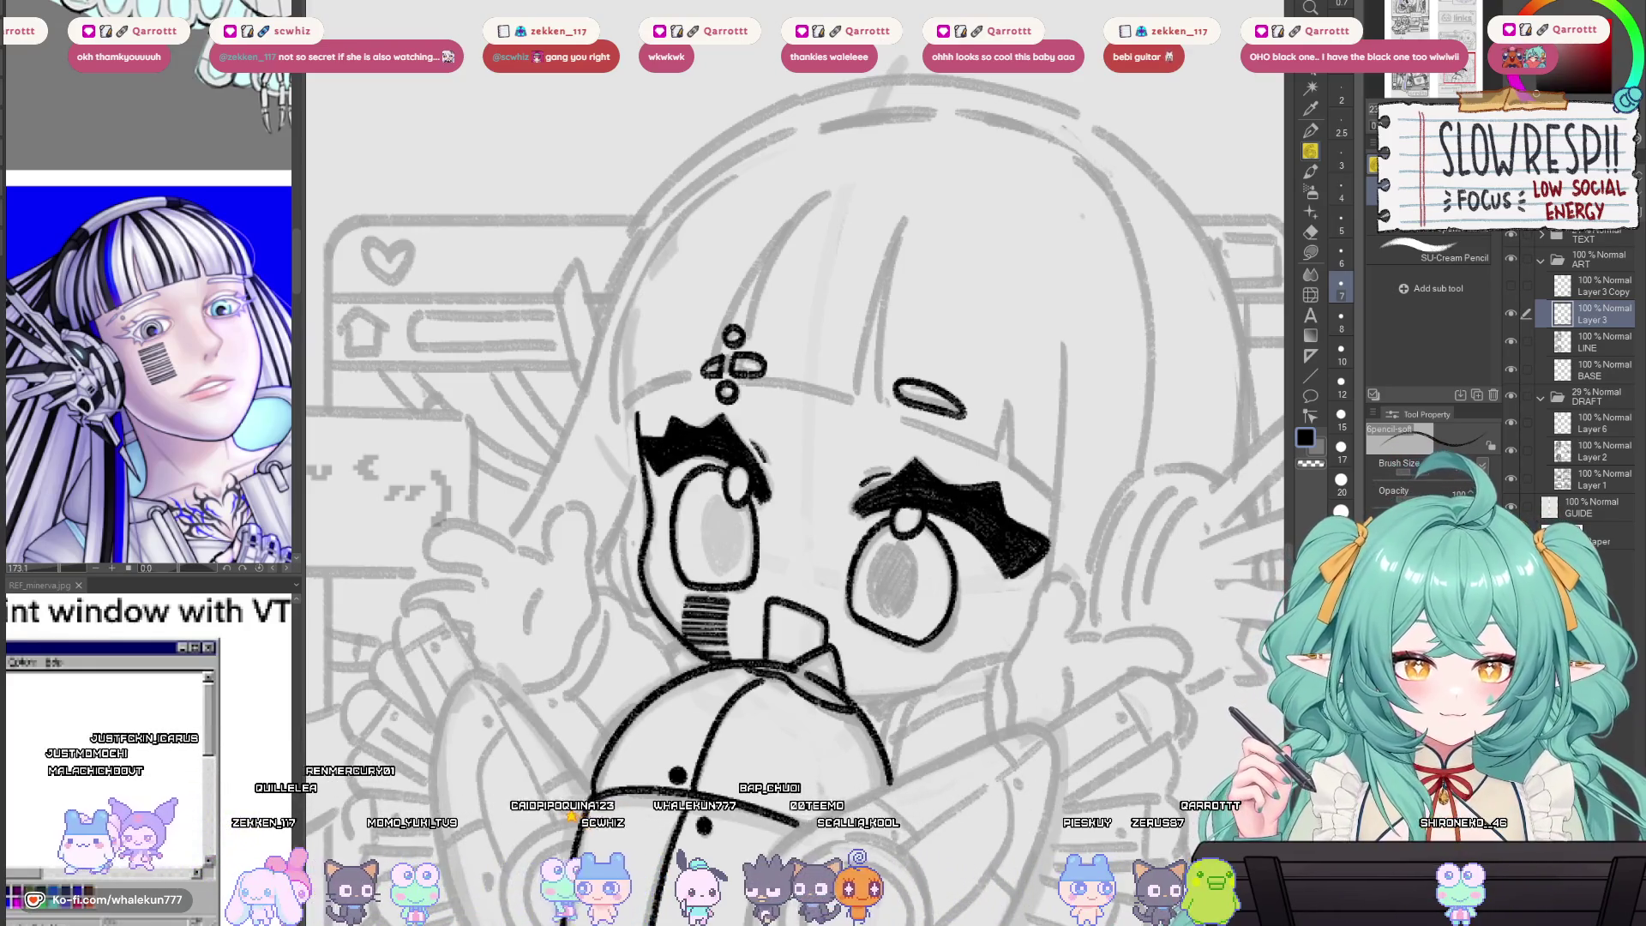
key(ctrl+minus)
key(h)
key(h)
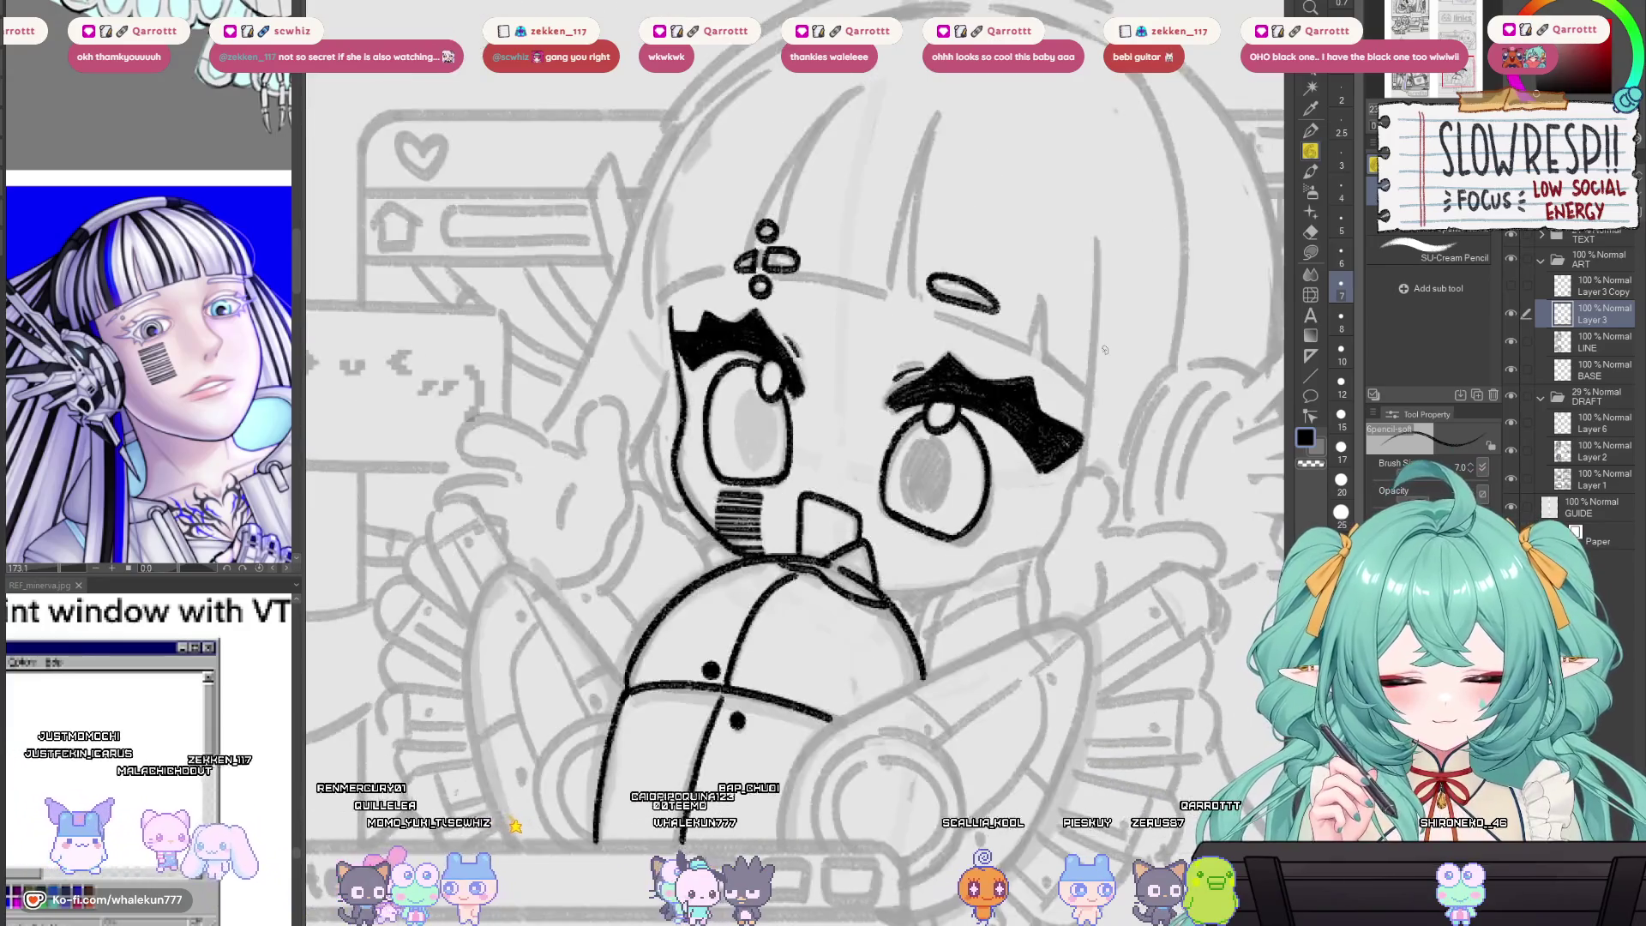
key(ctrl+minus)
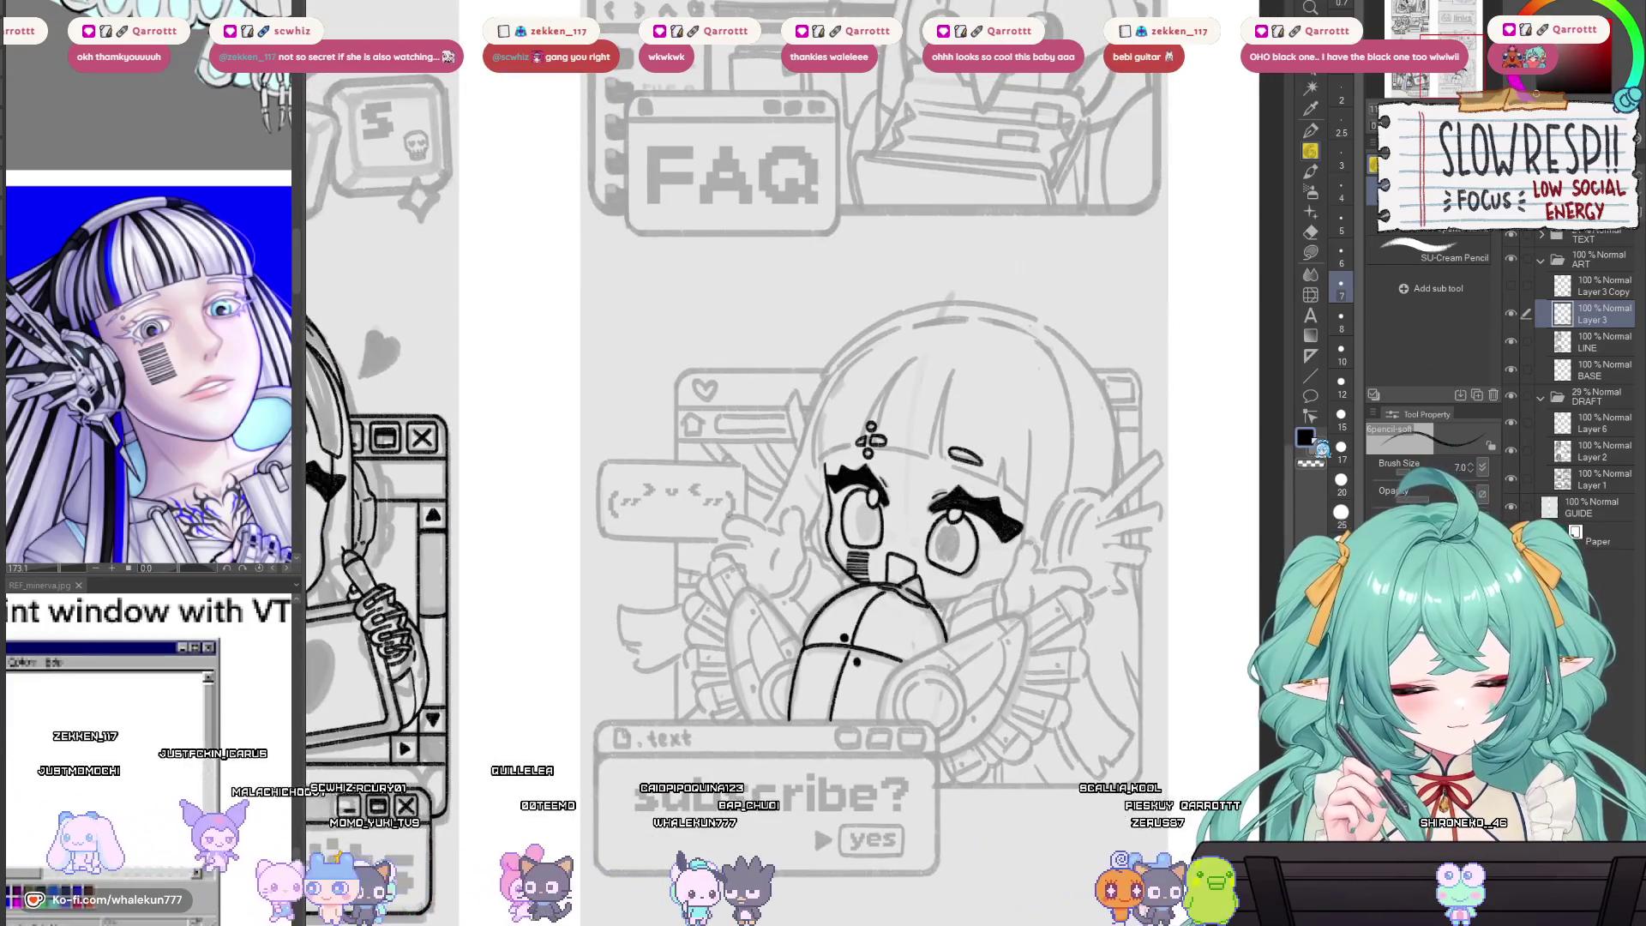
drag(728, 806, 843, 621)
key(ctrl+plus)
key(ctrl+plus)
key(ctrl+plus)
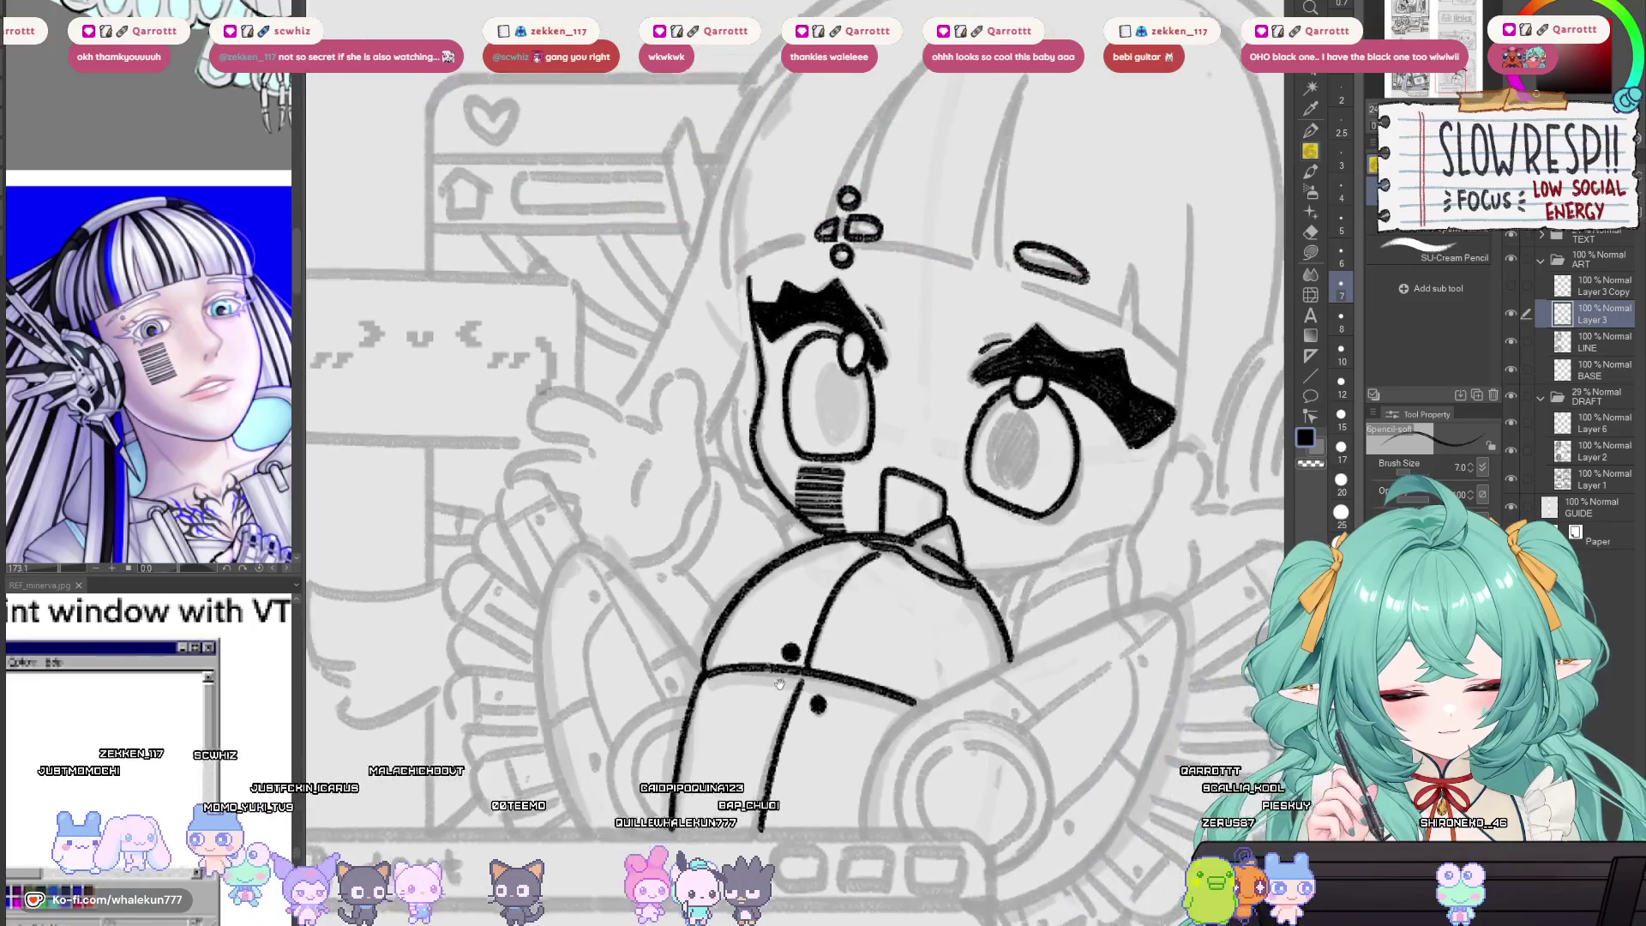
key(ctrl+minus)
key(ctrl+minus)
key(ctrl+minus)
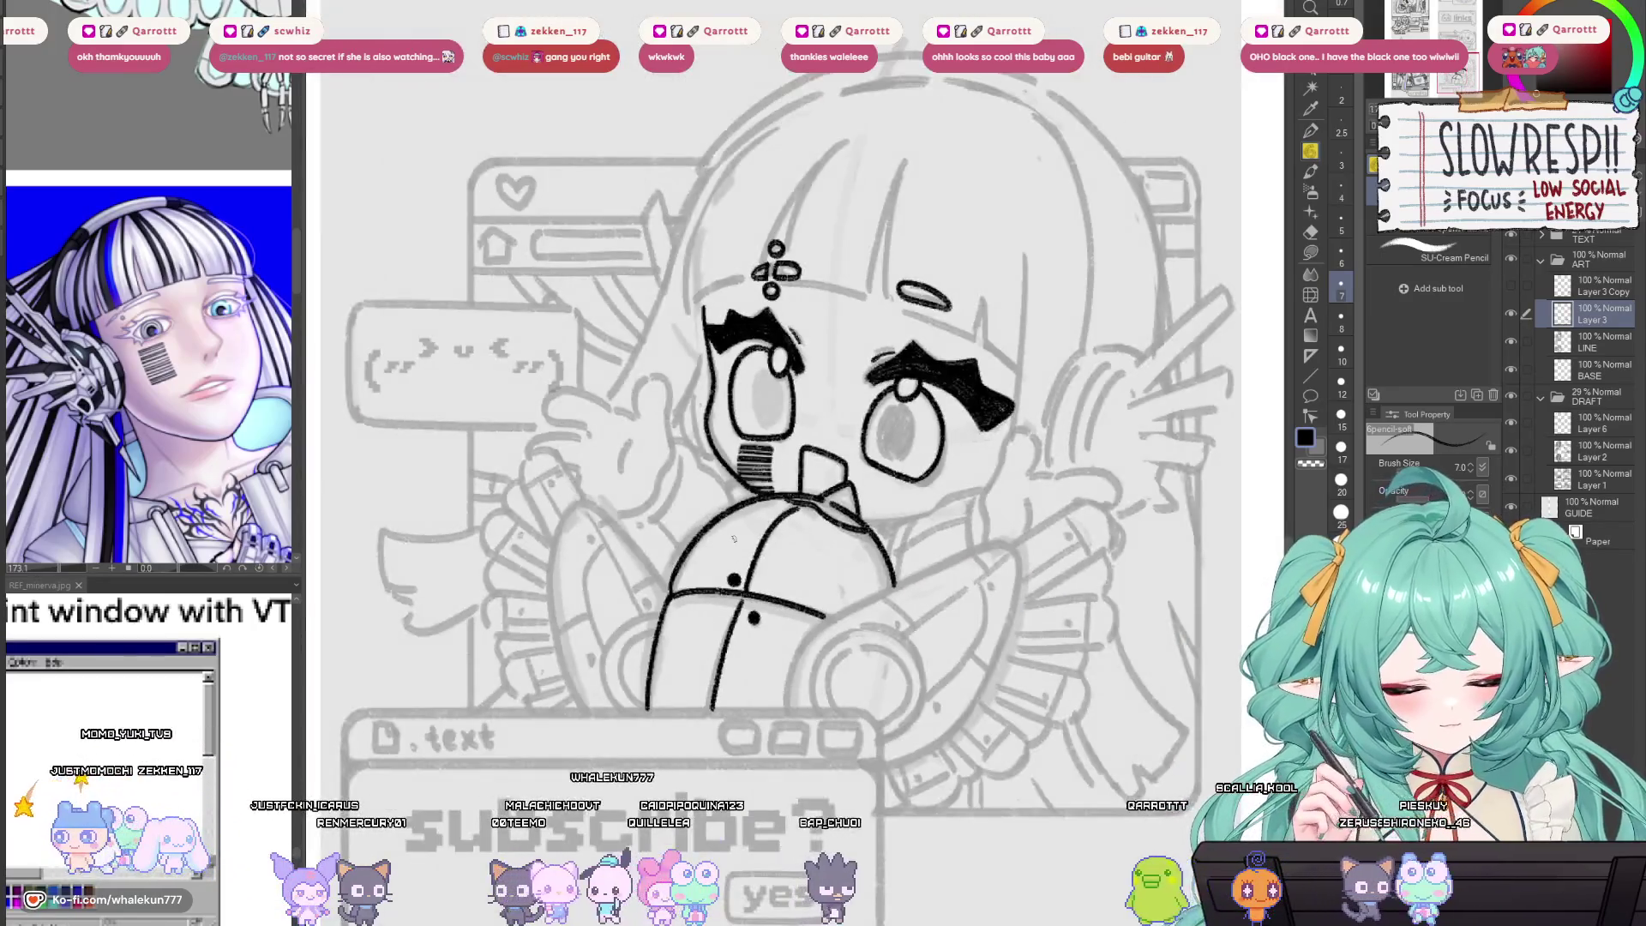
drag(879, 577, 873, 628)
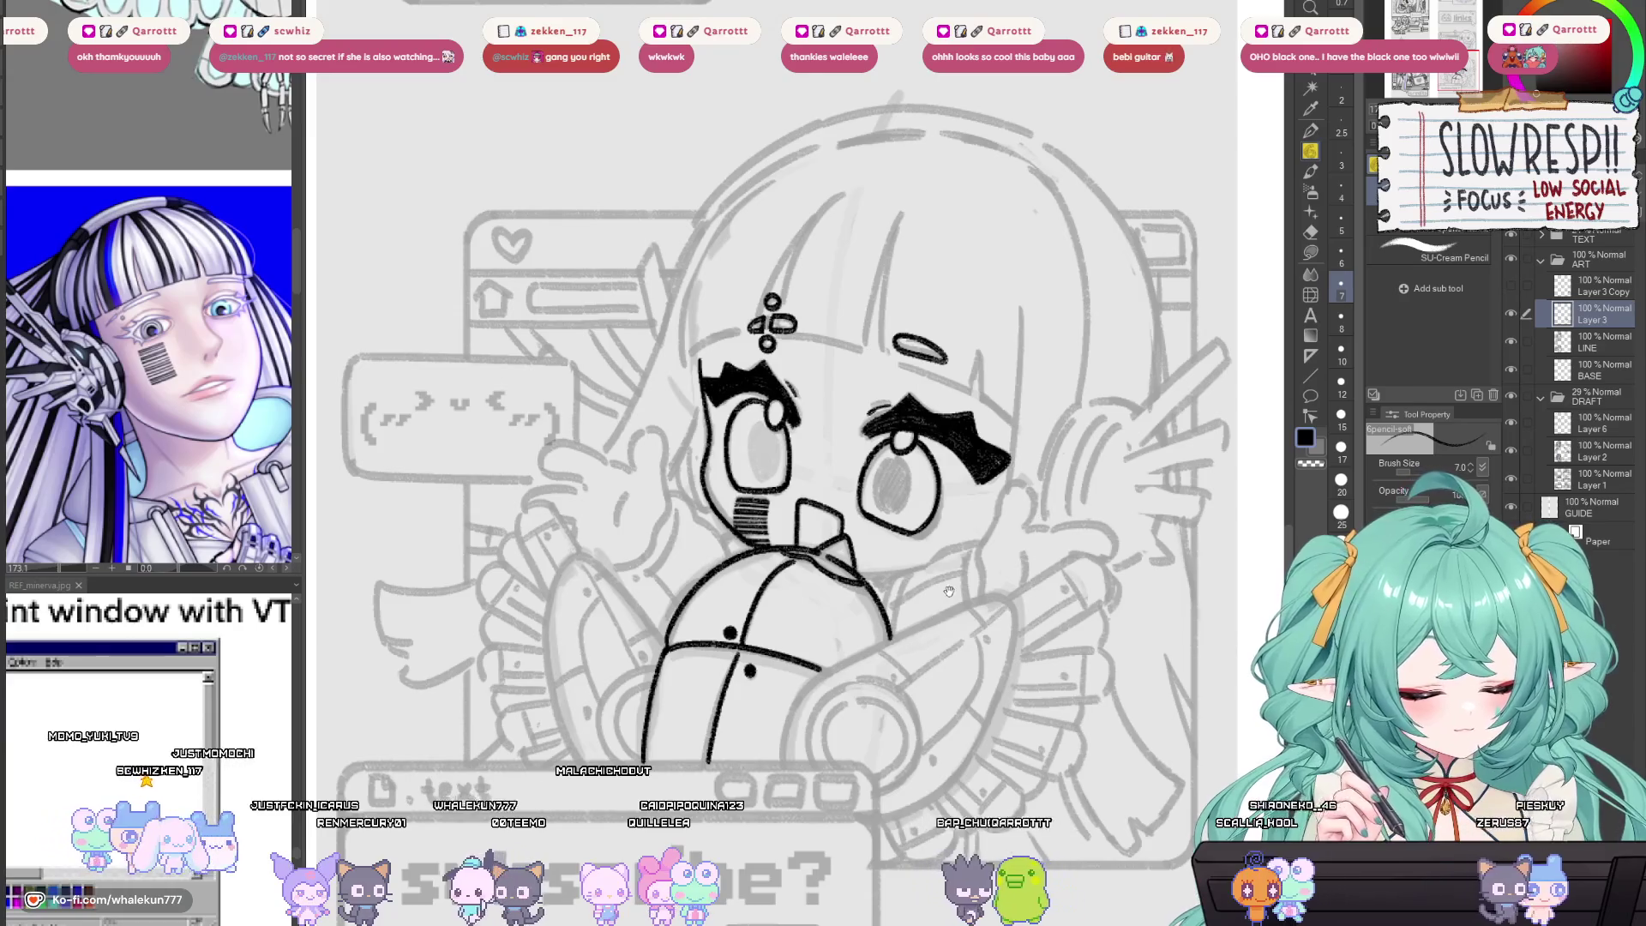
Rotate the resized headphone piece slightly clockwise and commit the transform.
click(1530, 292)
key(ctrl+t)
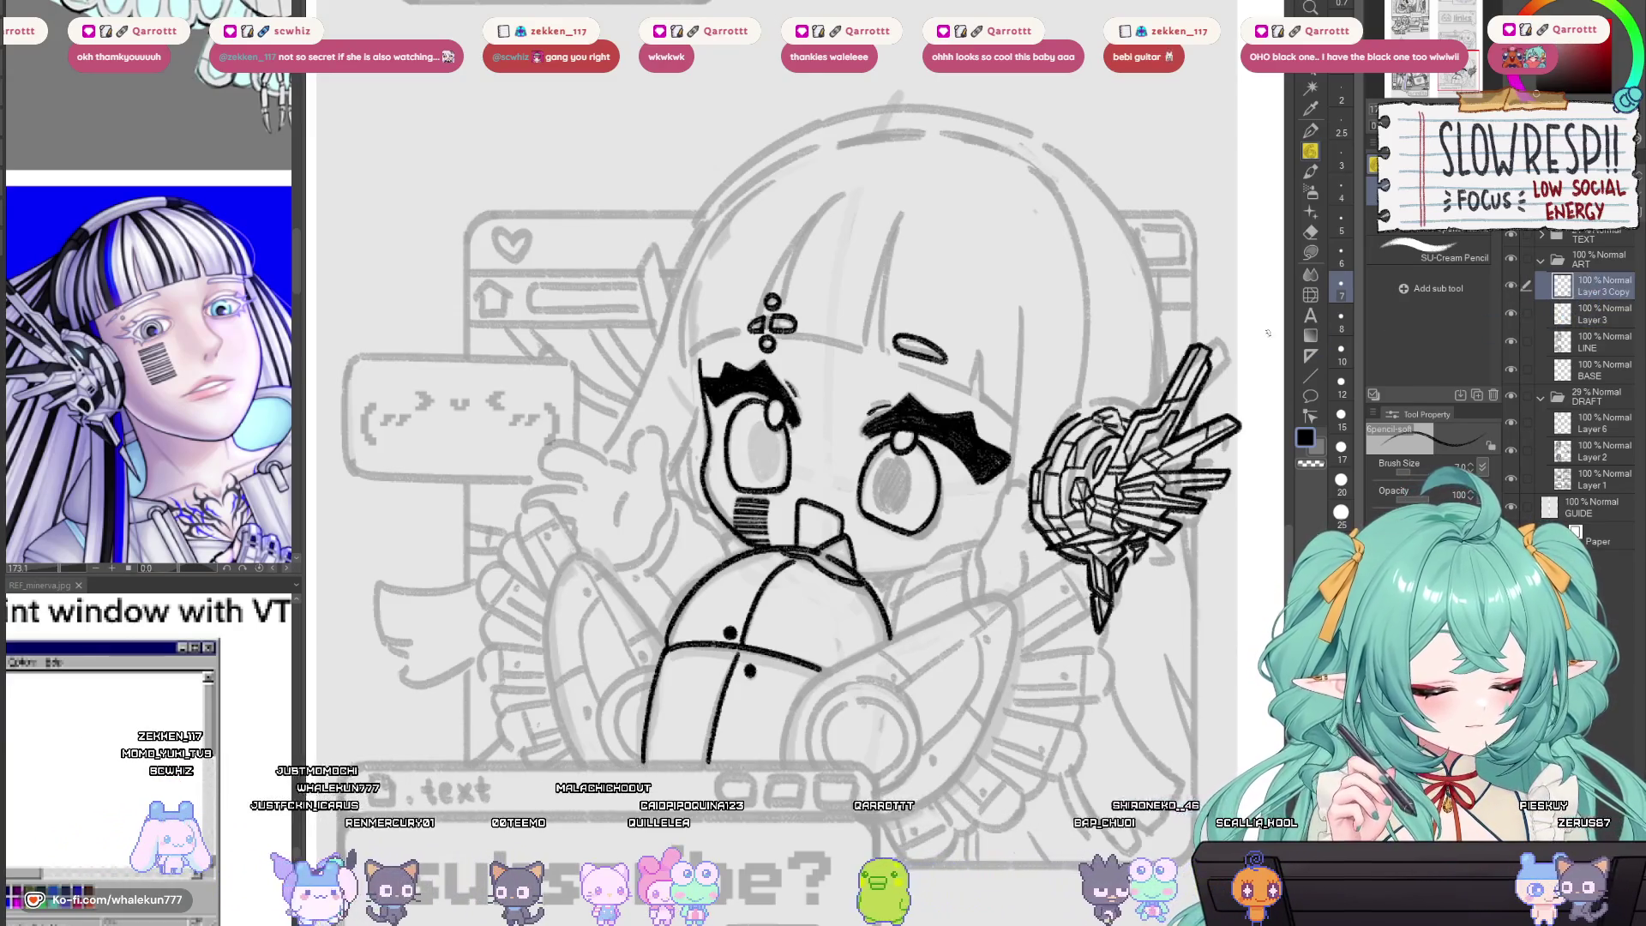
drag(1251, 281, 1262, 320)
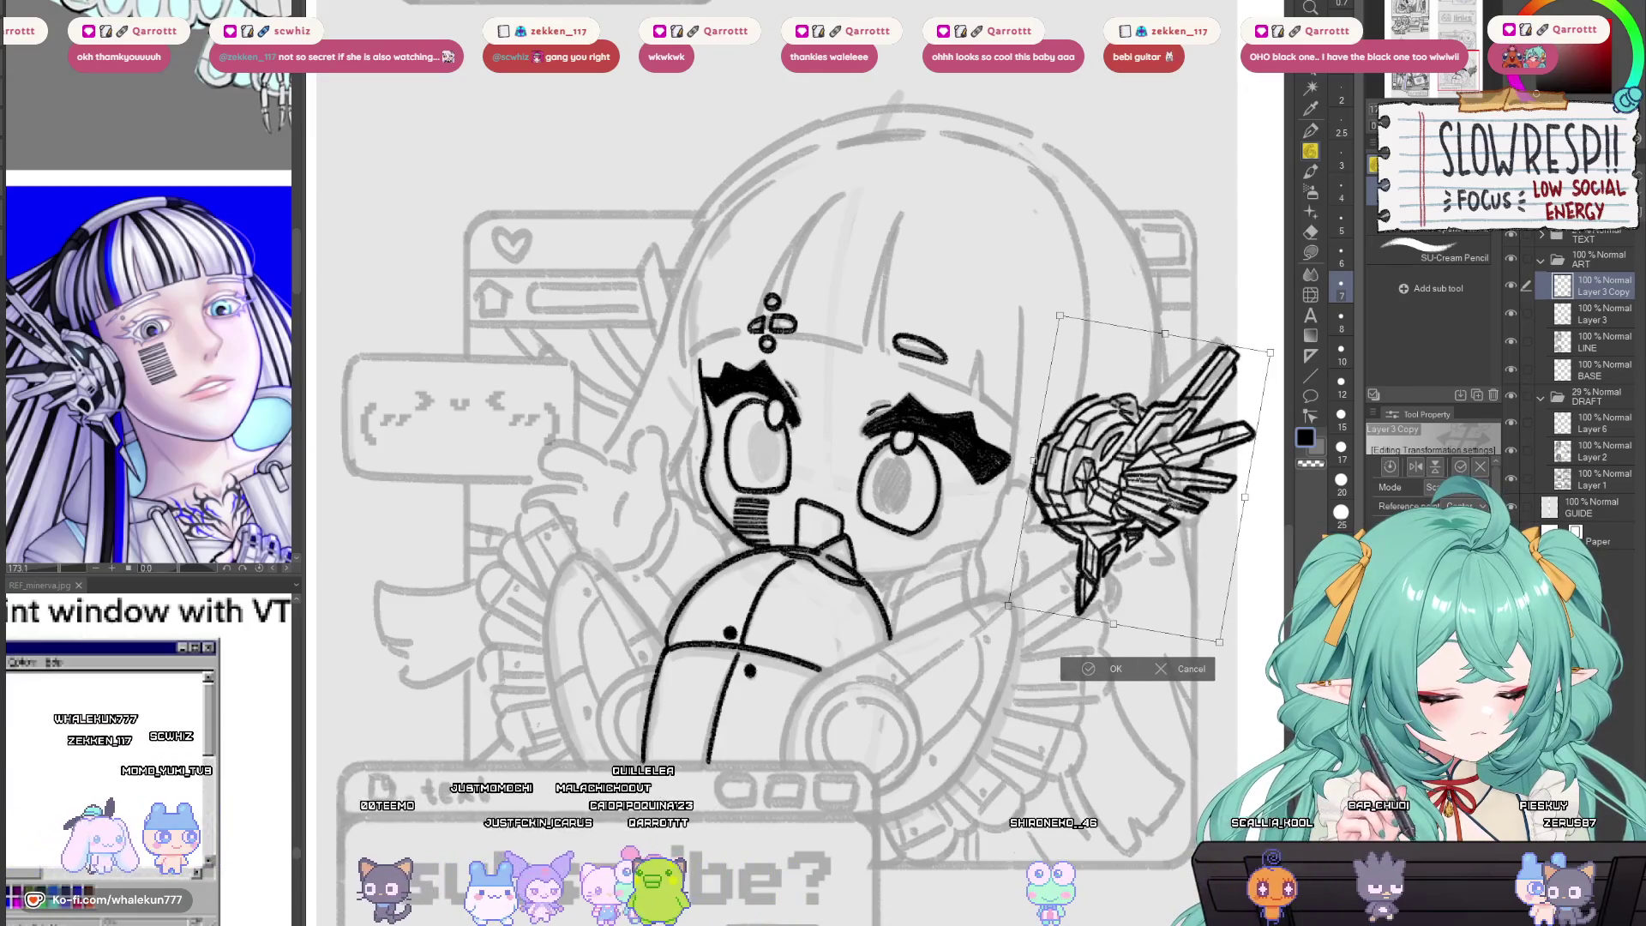
click(1083, 677)
key(ctrl+plus)
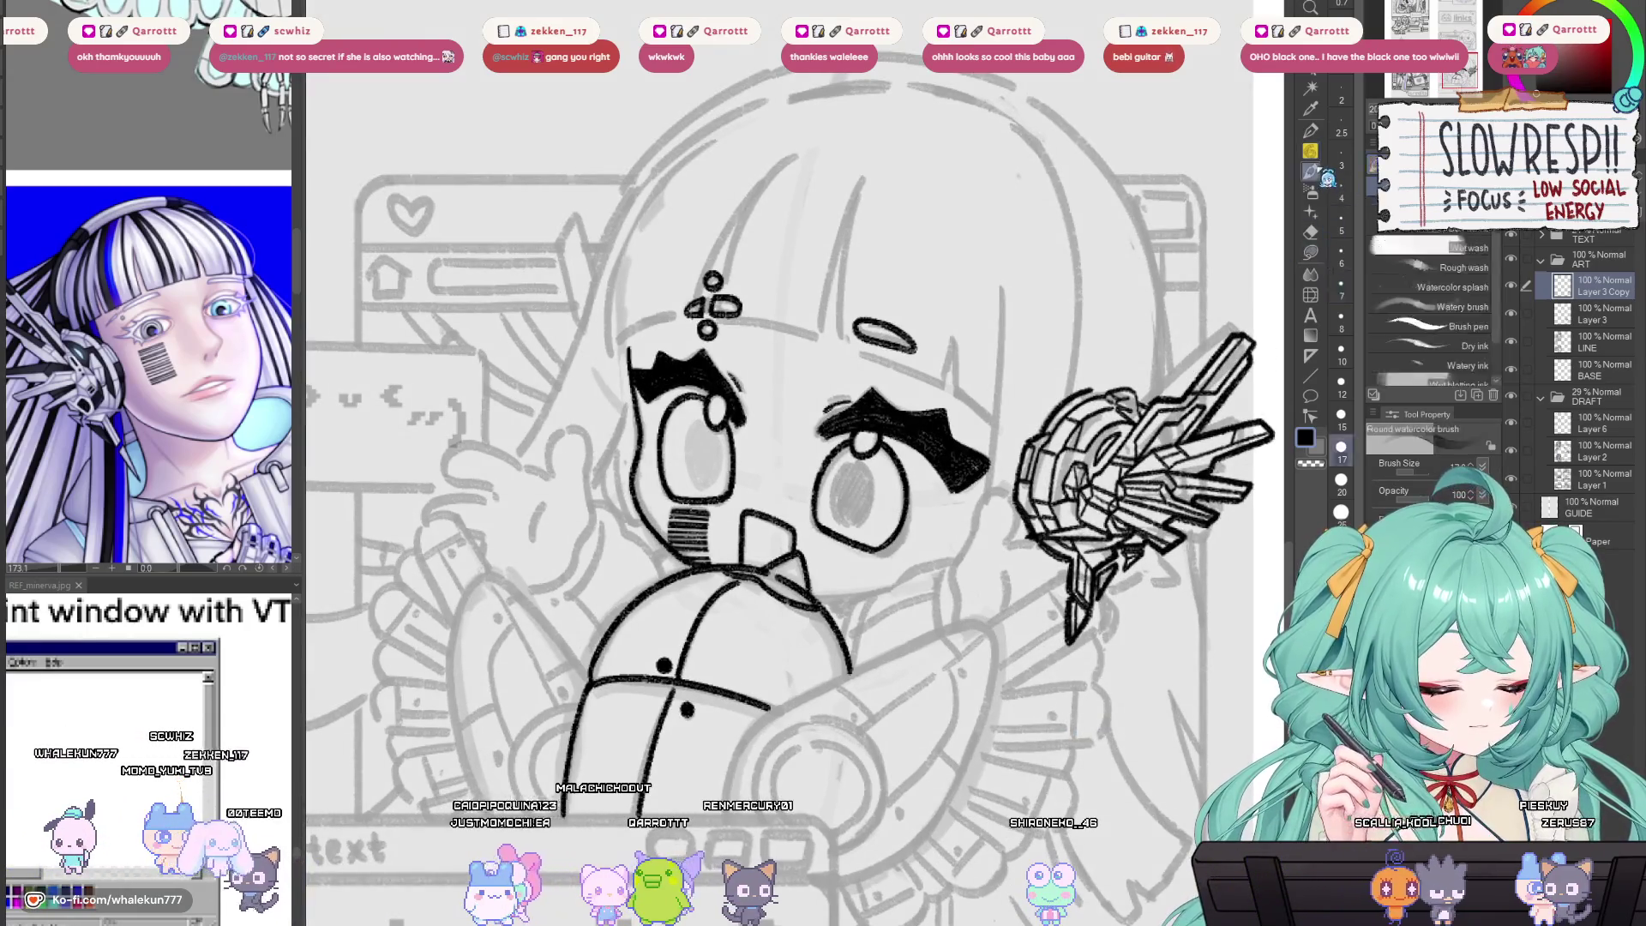
On the mirrored canvas, ink two parallel headband curves arching over the left side of the head.
key(h)
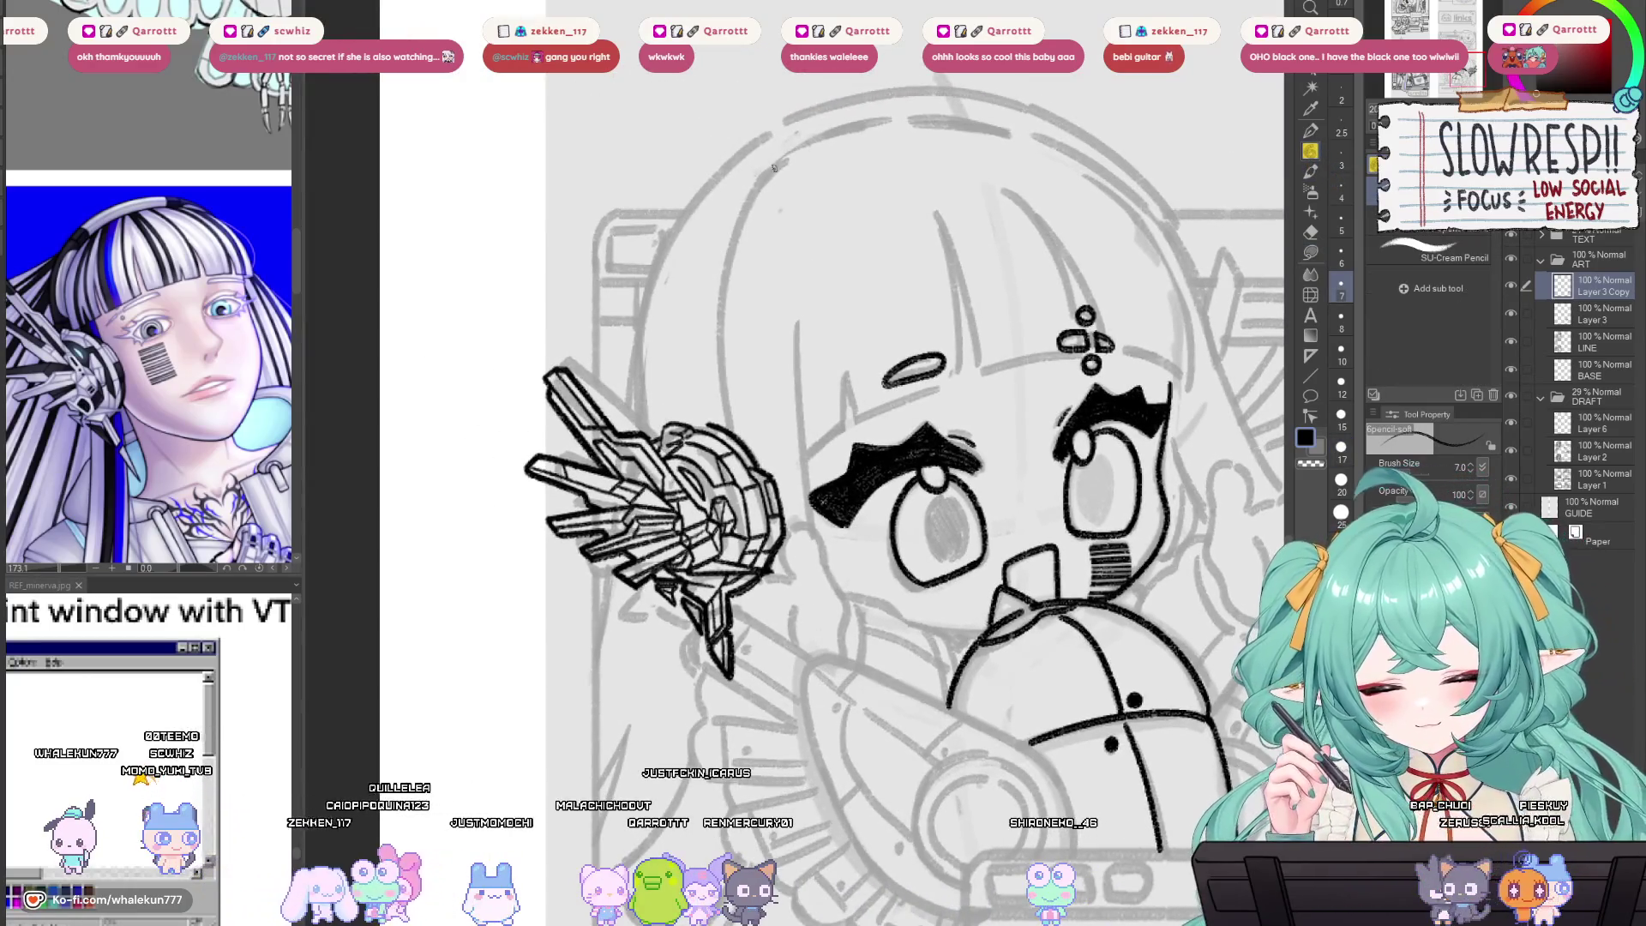
drag(735, 222, 713, 409)
key(ctrl+z)
mouse_move(787, 154)
mouse_down()
mouse_move(725, 301)
mouse_move(729, 410)
mouse_up()
key(ctrl+z)
mouse_move(748, 196)
mouse_down()
mouse_move(718, 360)
mouse_move(729, 412)
mouse_up()
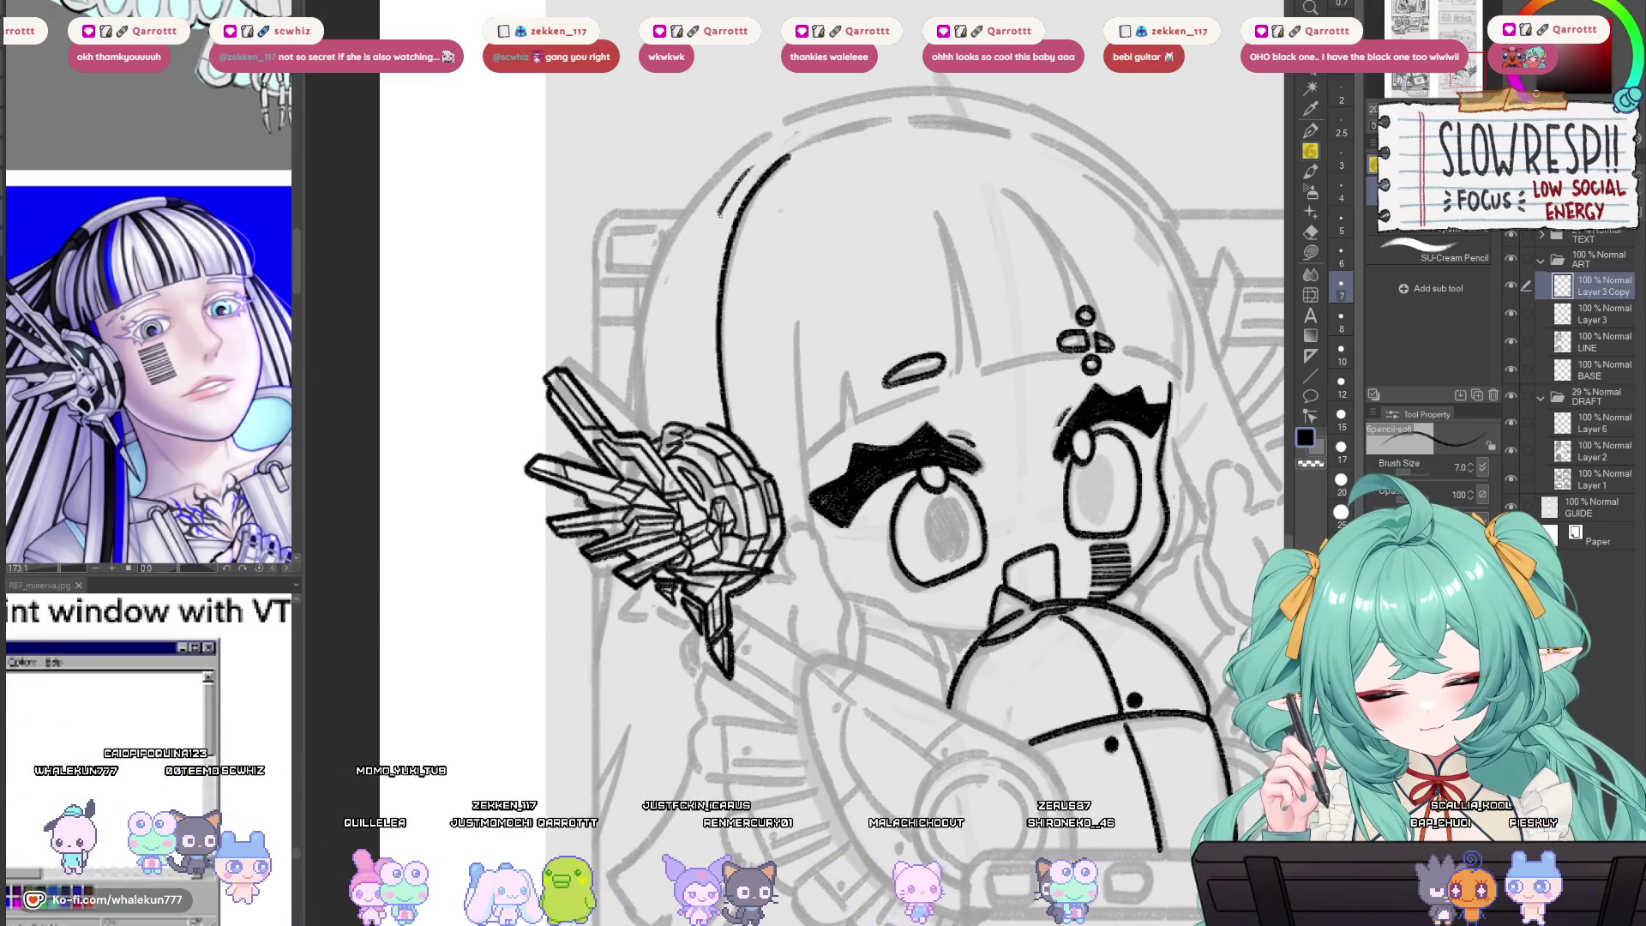
mouse_move(756, 164)
mouse_down()
mouse_move(701, 403)
mouse_move(896, 480)
mouse_up()
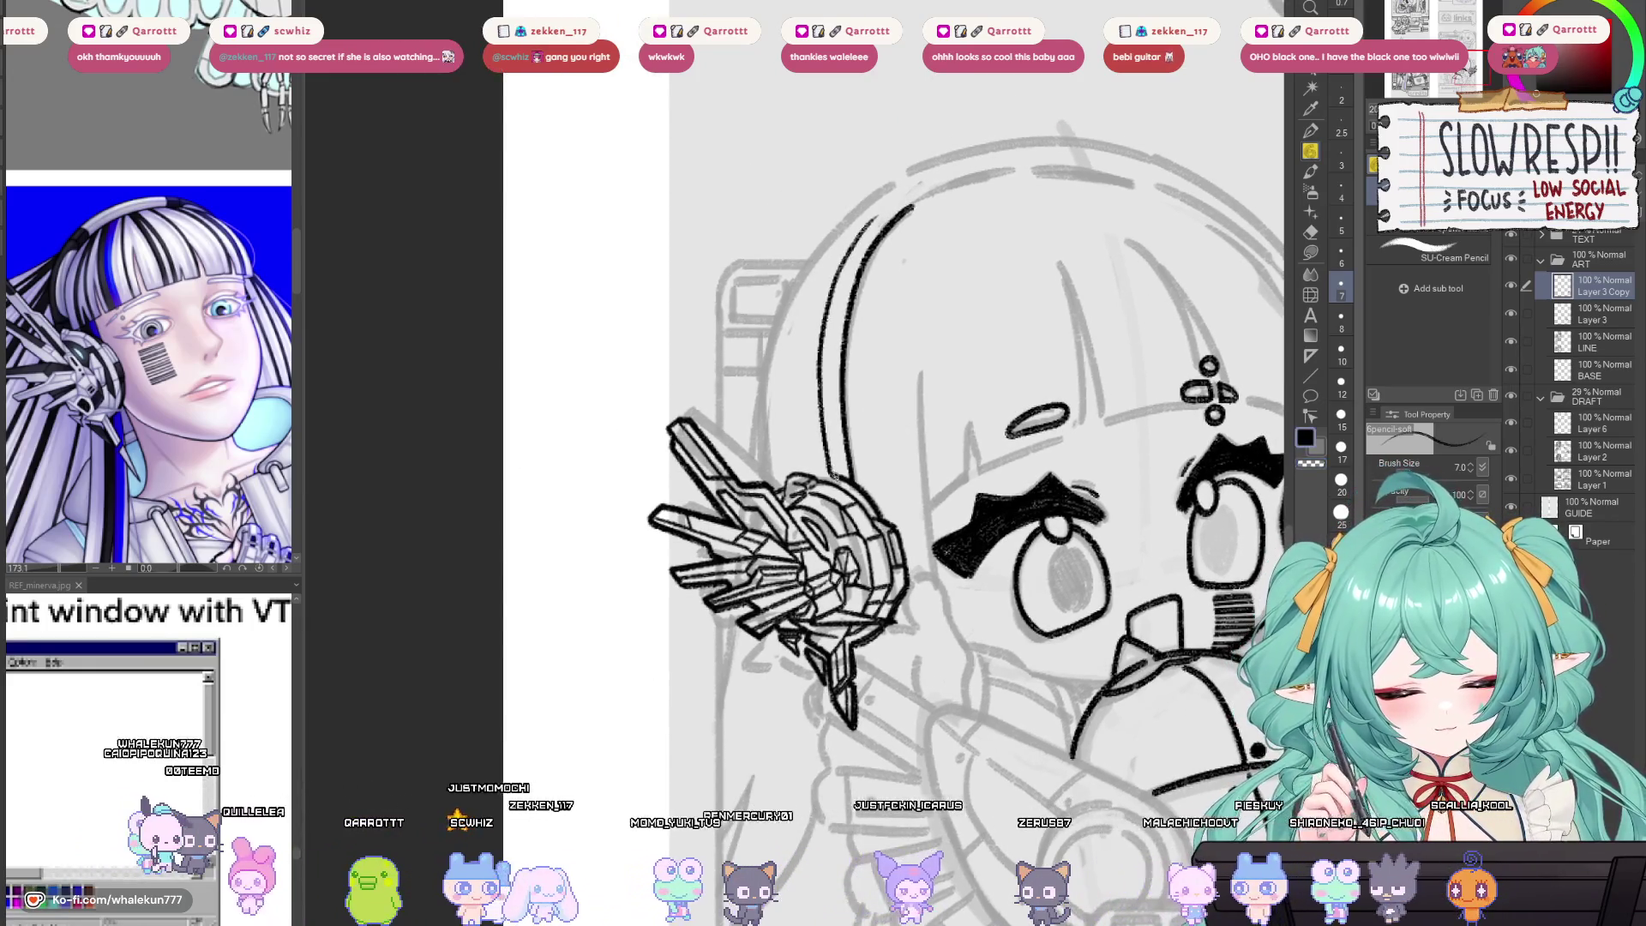
drag(841, 403, 849, 431)
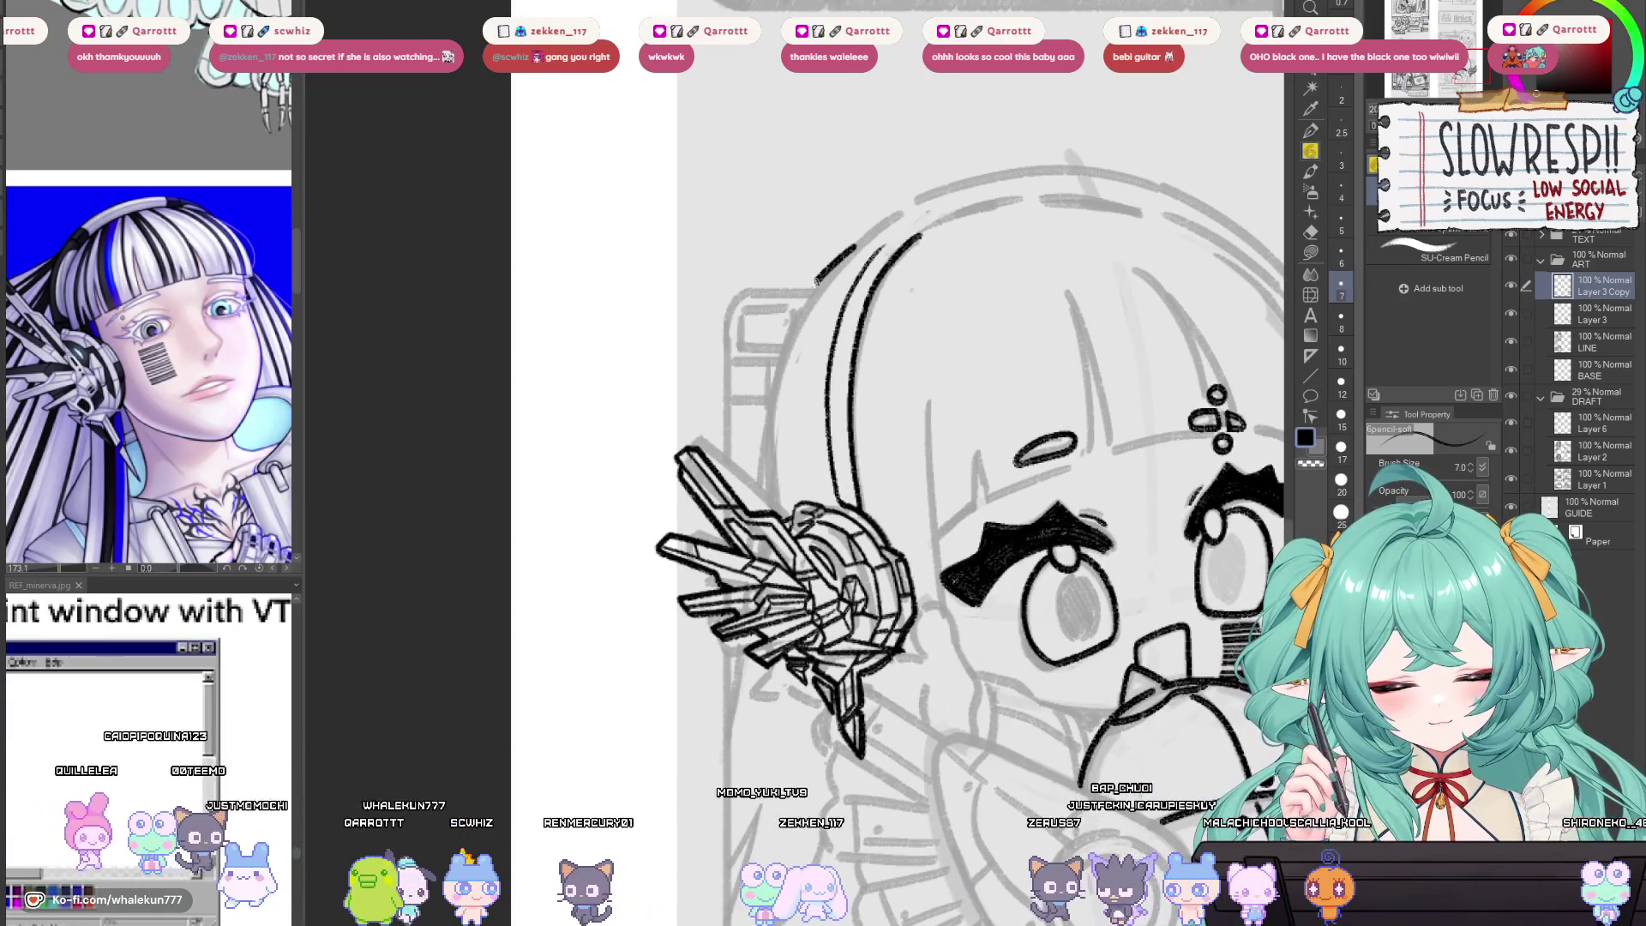
drag(862, 243, 804, 310)
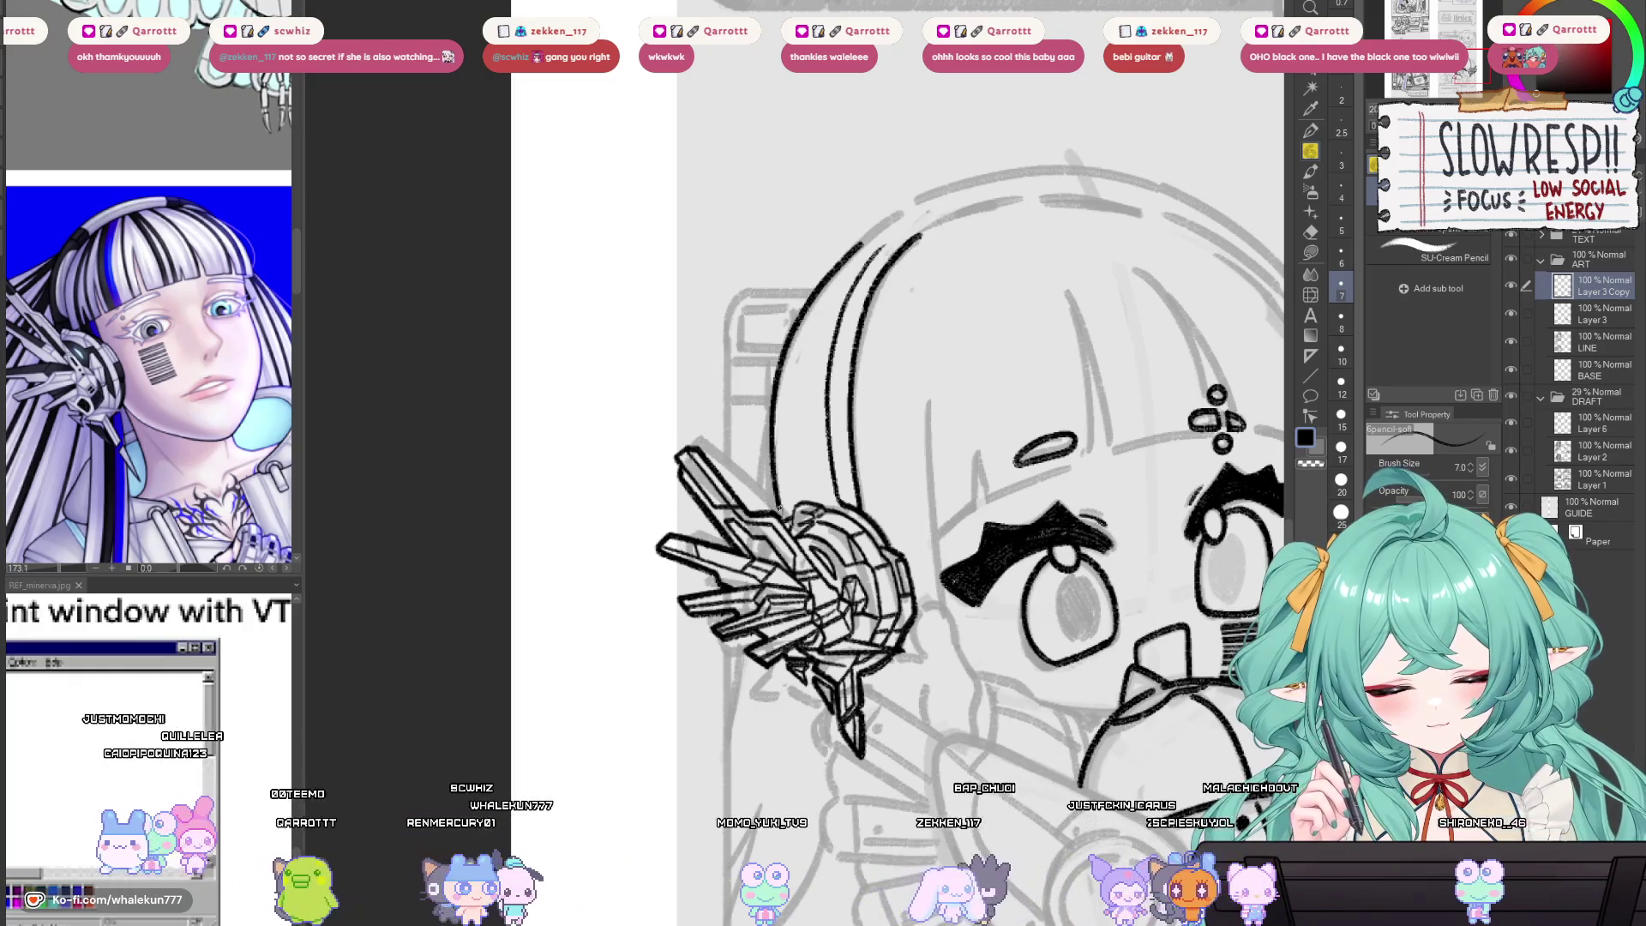
key(h)
scroll(787, 498, down, 4)
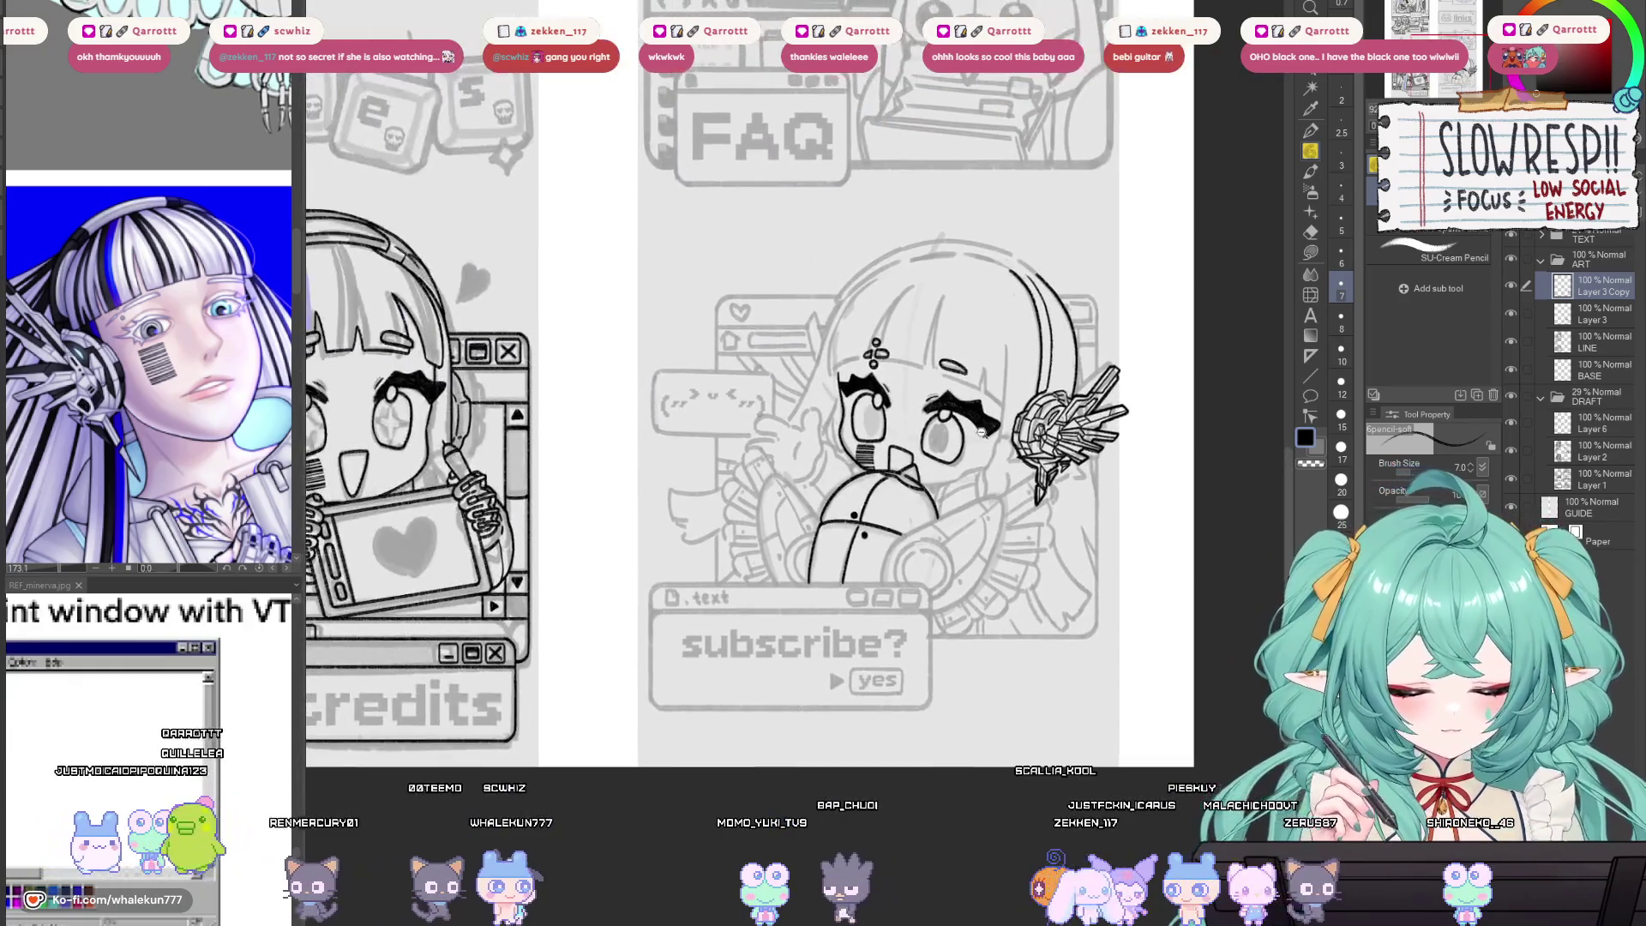
scroll(1028, 445, up, 1)
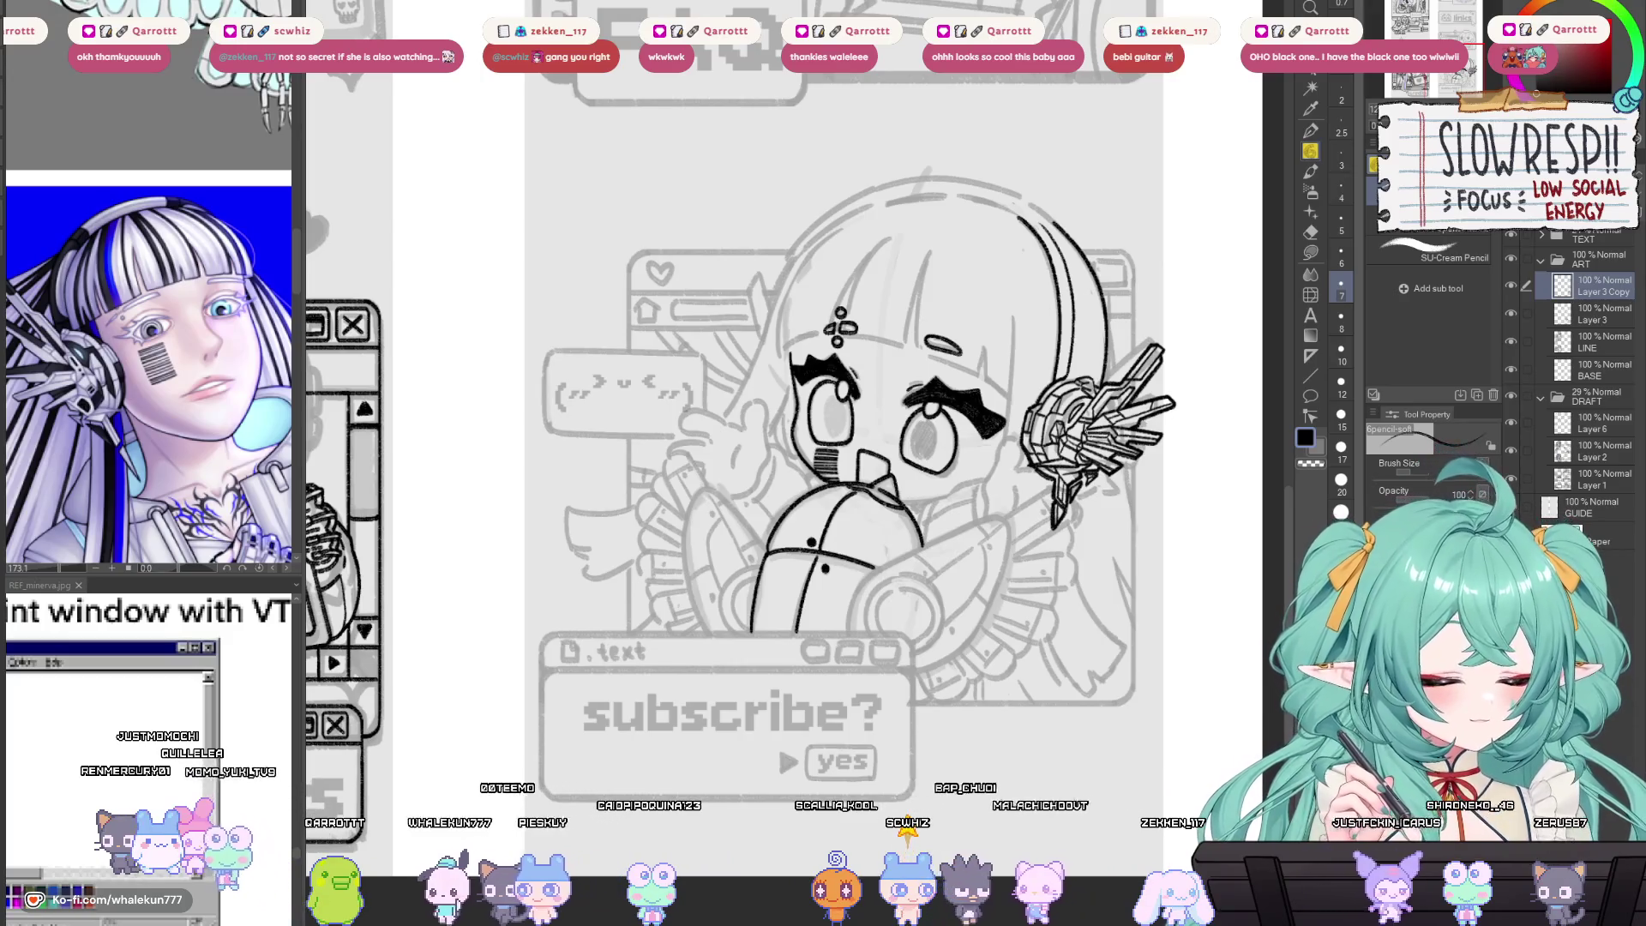
click(1593, 459)
key(m)
mouse_move(1140, 183)
mouse_down()
mouse_move(1106, 737)
mouse_move(686, 199)
mouse_move(1136, 183)
mouse_up()
key(k)
drag(1050, 614, 1050, 614)
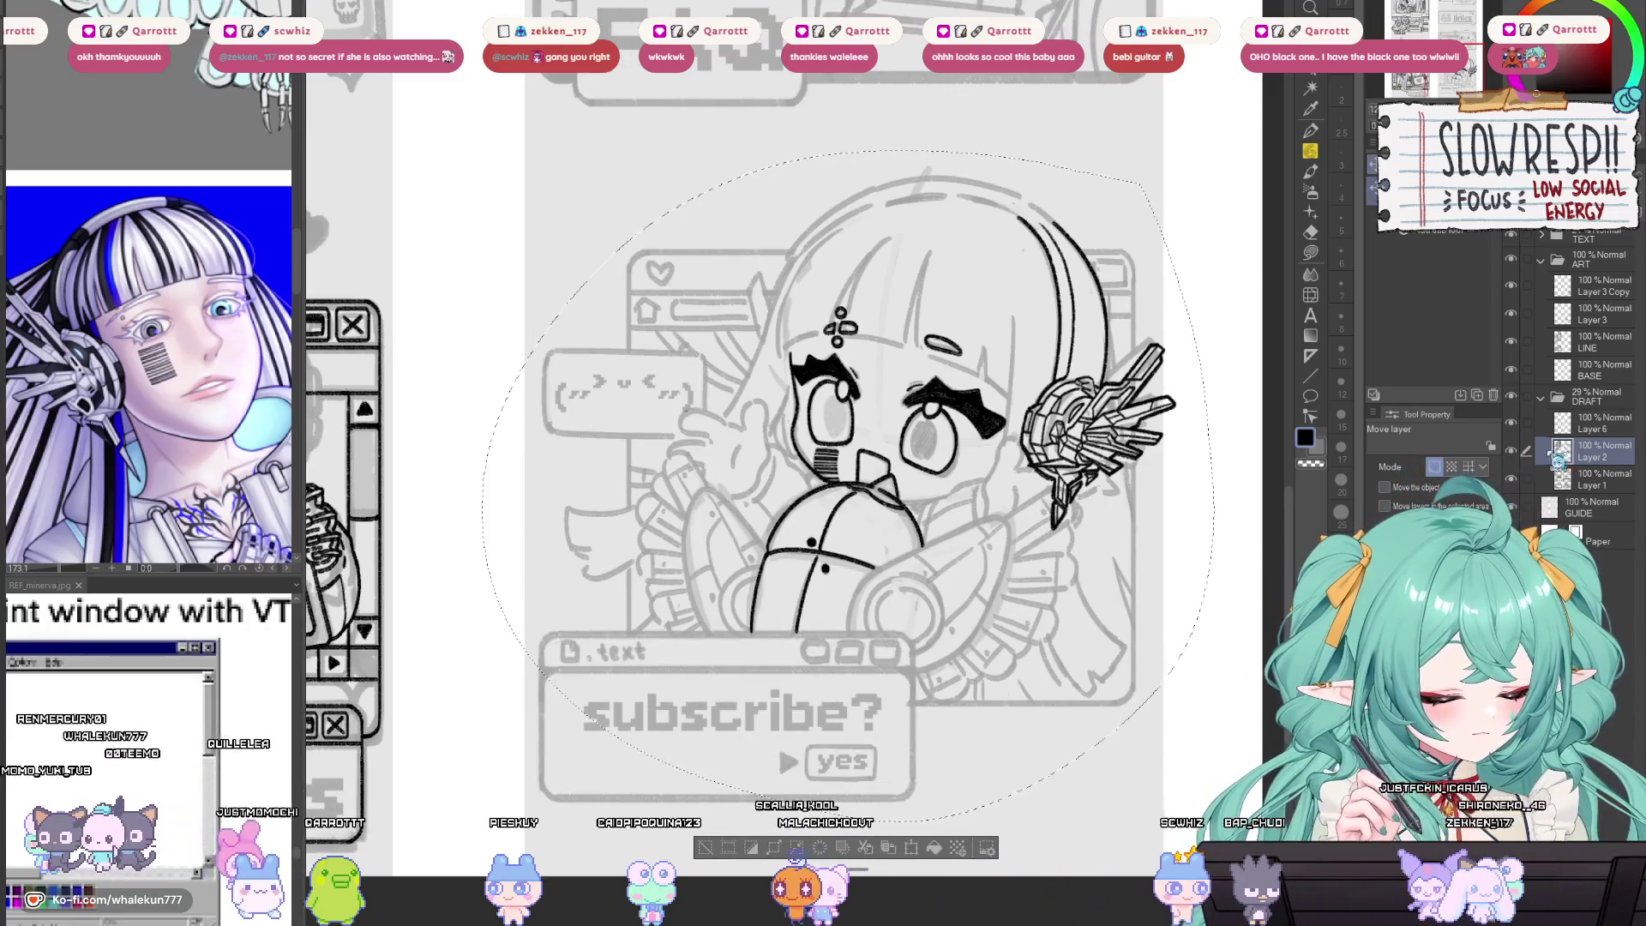
click(1586, 481)
key(ctrl+h)
key(ctrl+h)
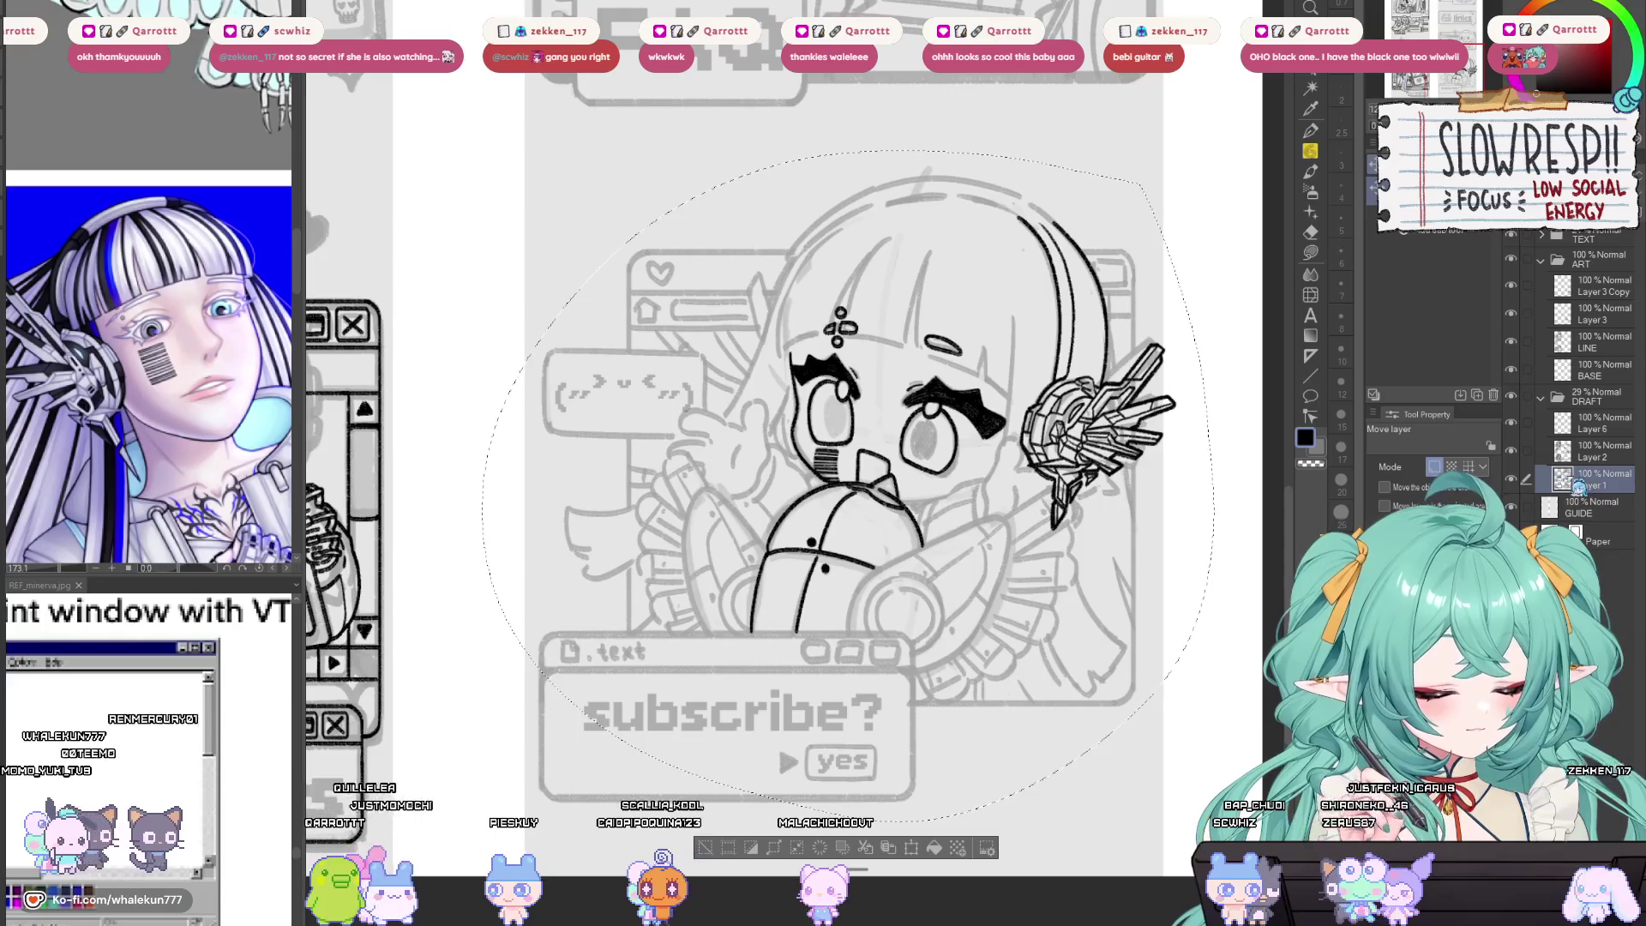
click(1581, 423)
key(ctrl+d)
key(h)
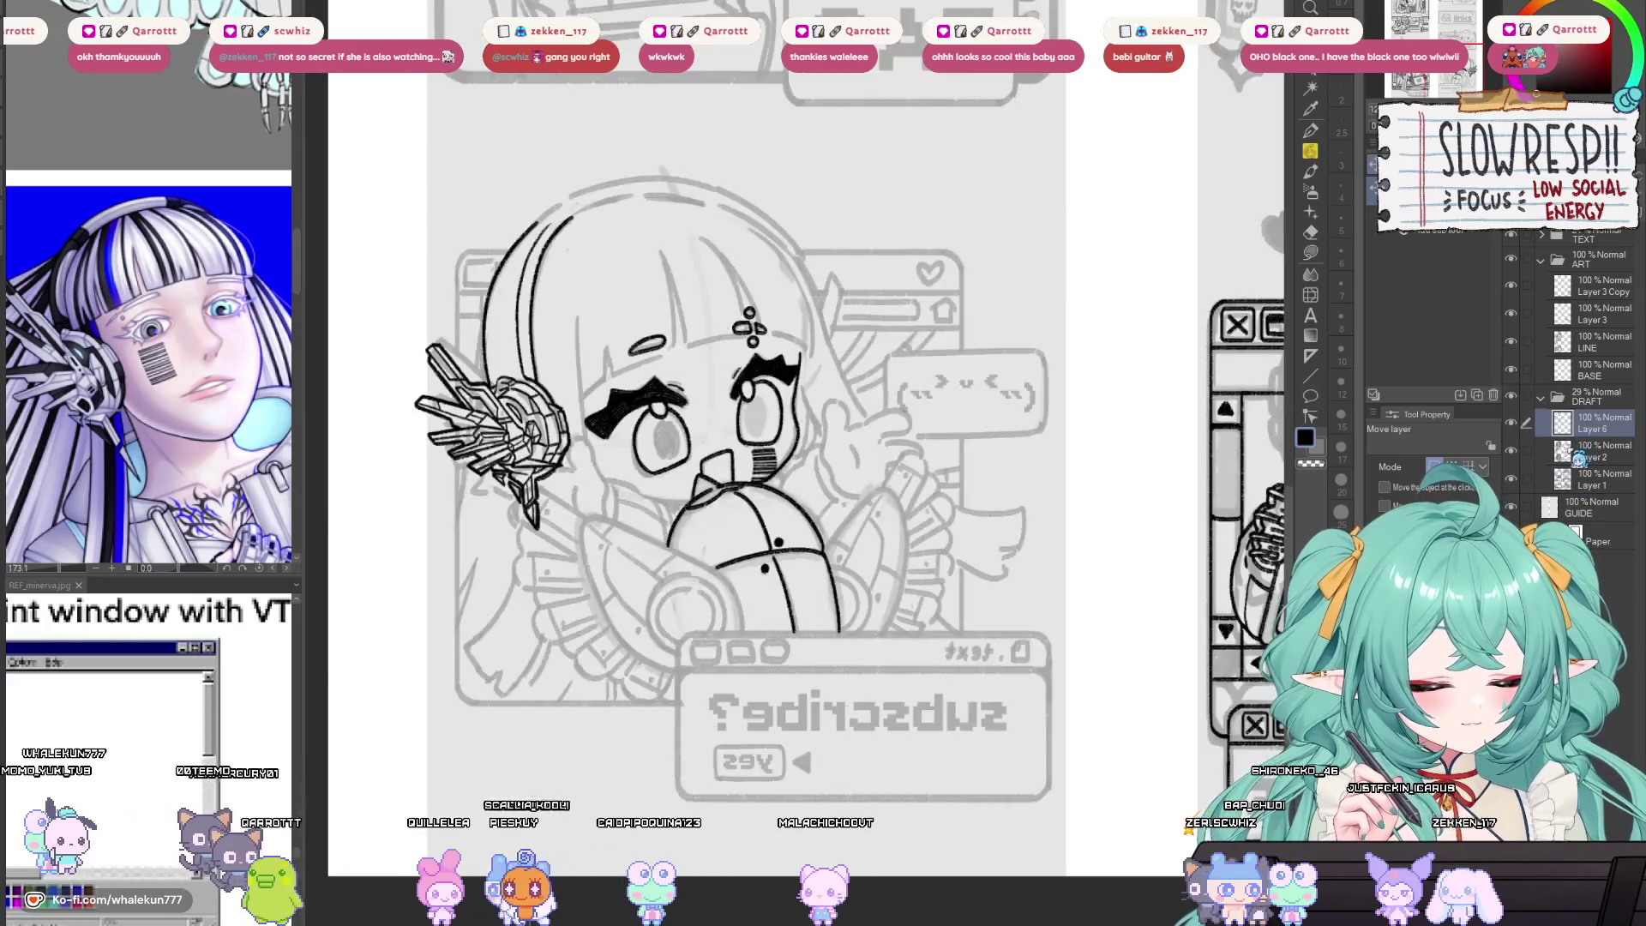
key(h)
click(1599, 287)
key(ctrl+h)
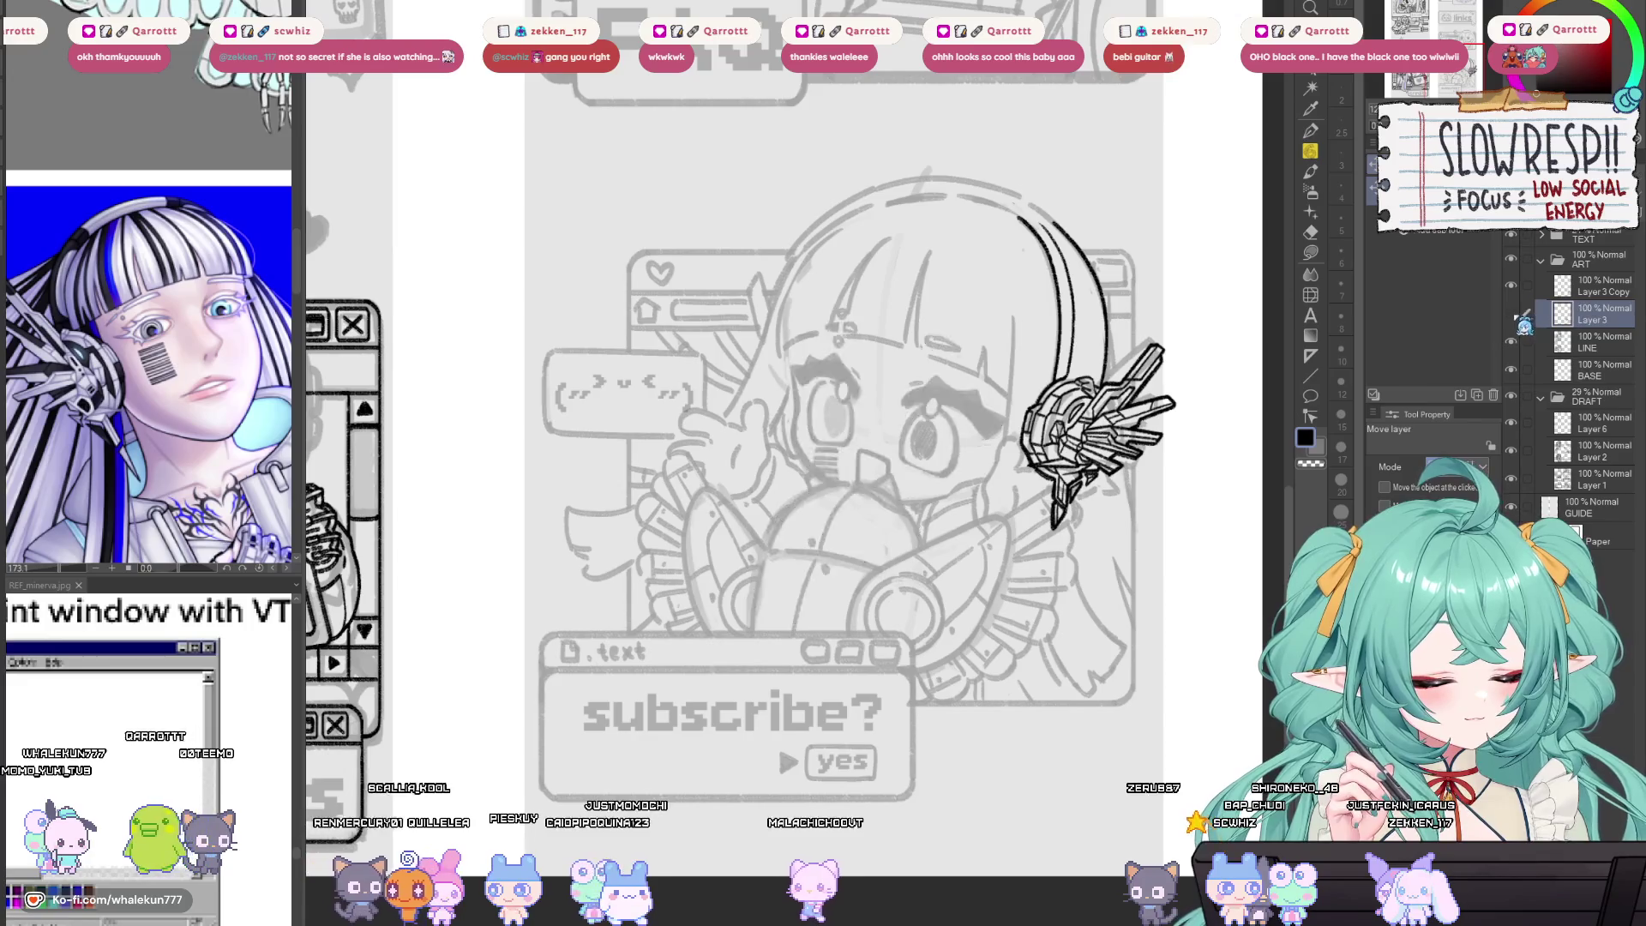
key(ctrl+h)
key(p)
Ink the headband's outer line from the top down past the eye.
scroll(831, 405, up, 2)
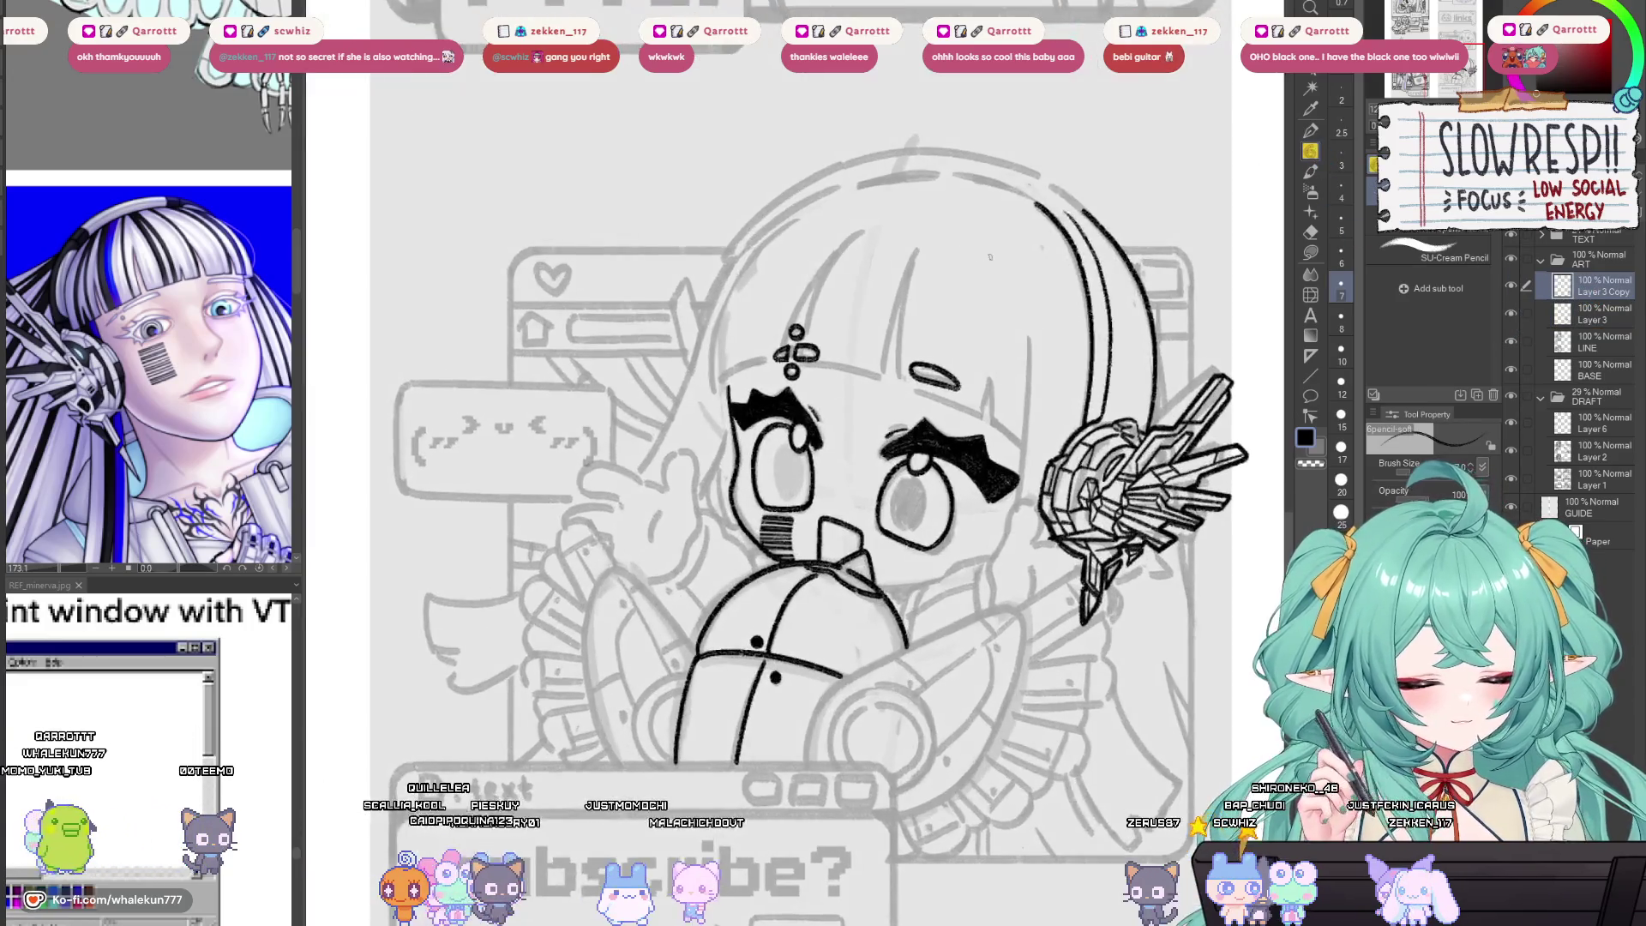
key(h)
scroll(832, 406, up, 2)
scroll(832, 406, up, 1)
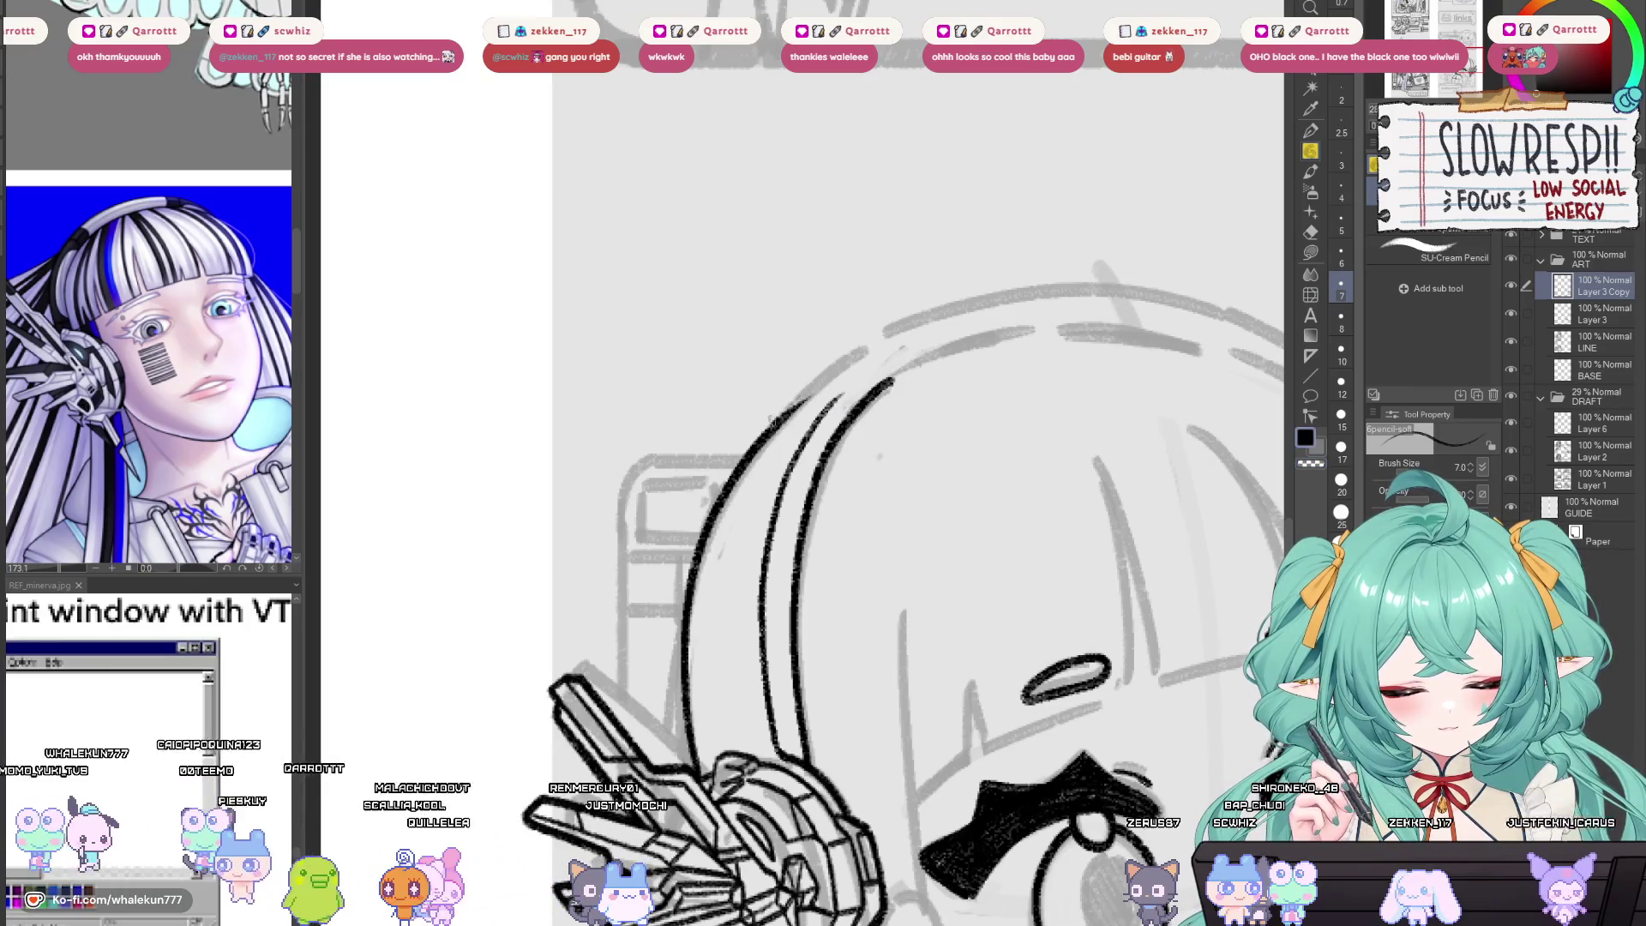
drag(763, 432, 892, 354)
key(ctrl+z)
key(ctrl+z)
key(ctrl+z)
mouse_move(769, 432)
mouse_down()
mouse_move(849, 368)
mouse_move(762, 450)
mouse_up()
key(ctrl+z)
key(ctrl+z)
drag(868, 349, 746, 463)
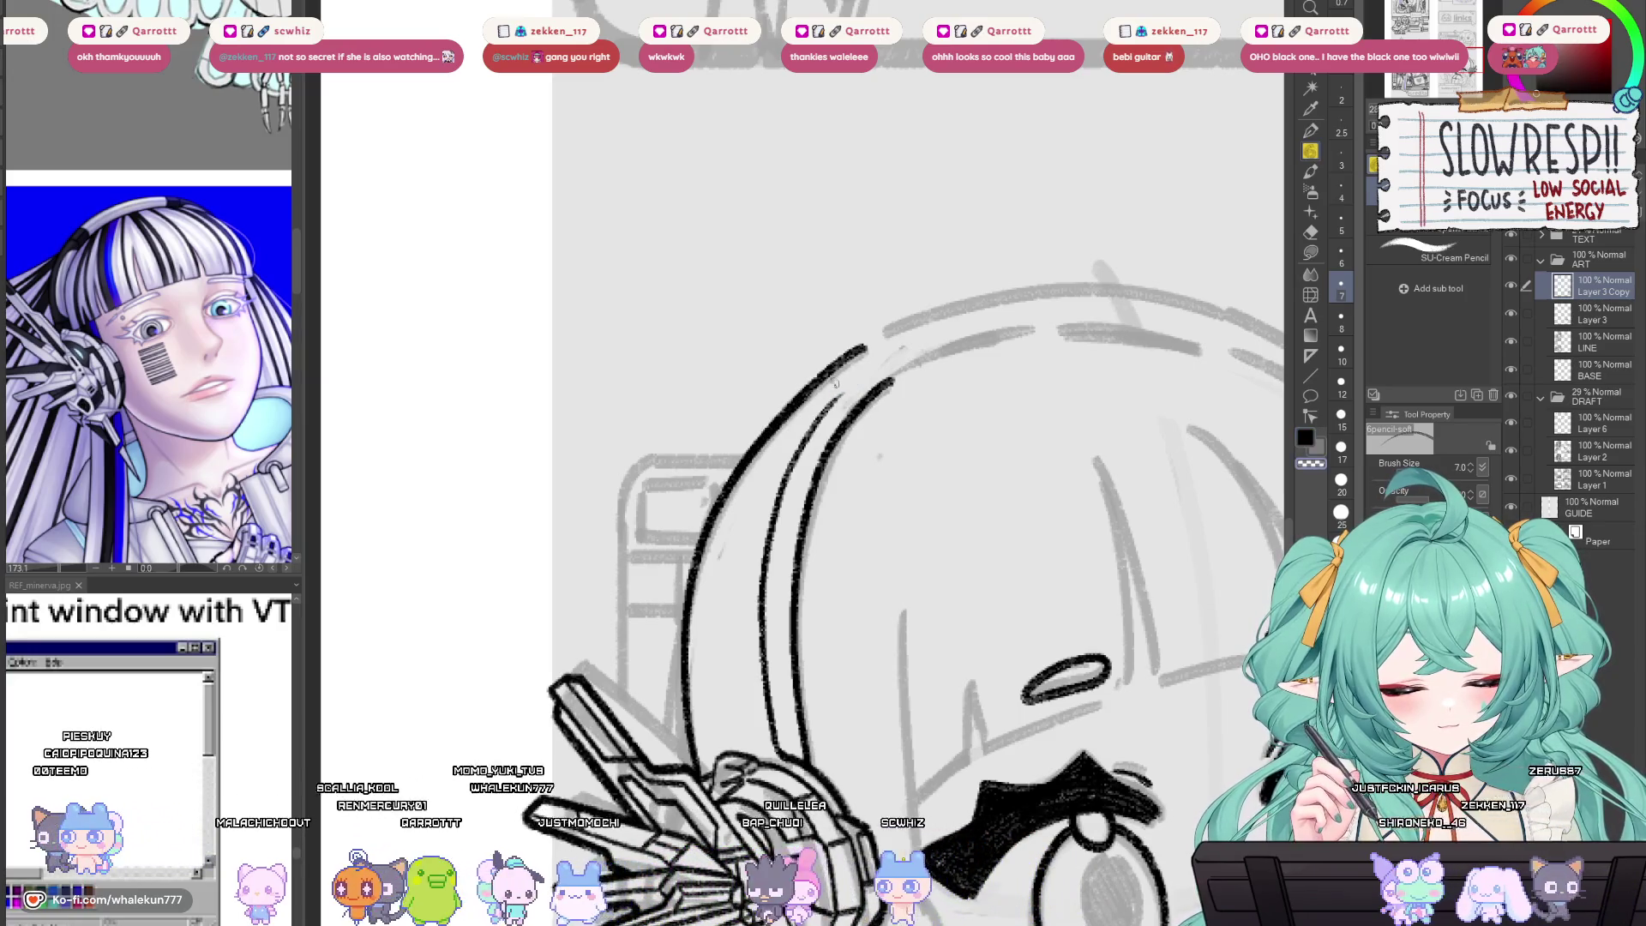
Extend the outer headband line around the top and erase part of the inner stroke.
key(h)
key(h)
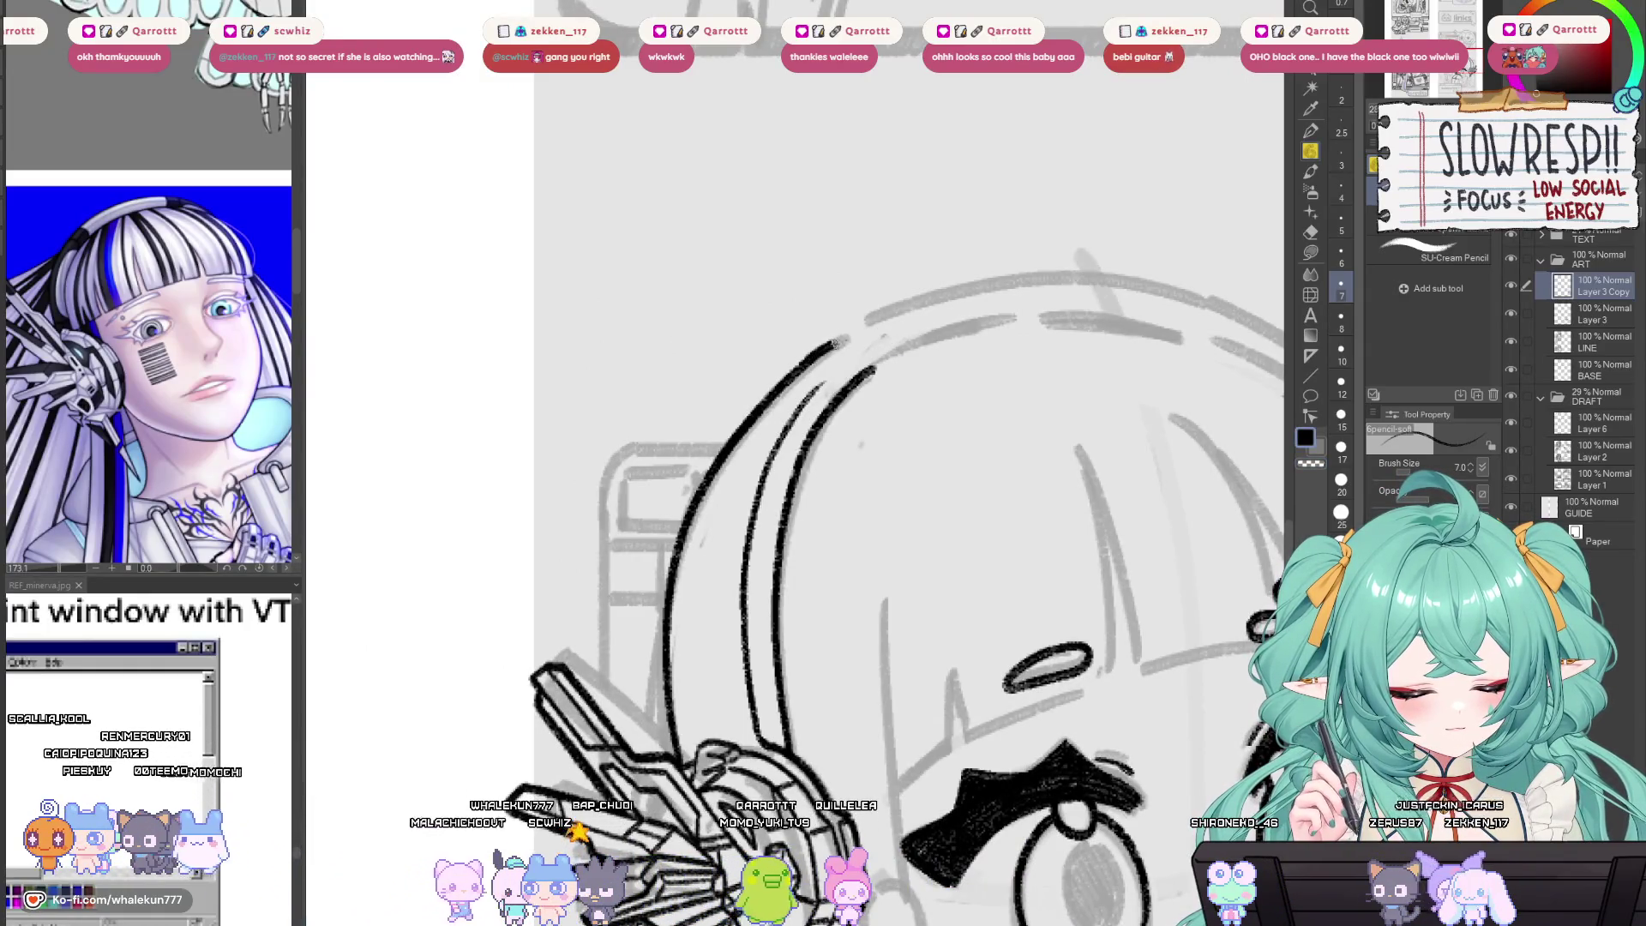
mouse_move(836, 343)
mouse_down()
mouse_move(896, 324)
mouse_move(926, 341)
mouse_up()
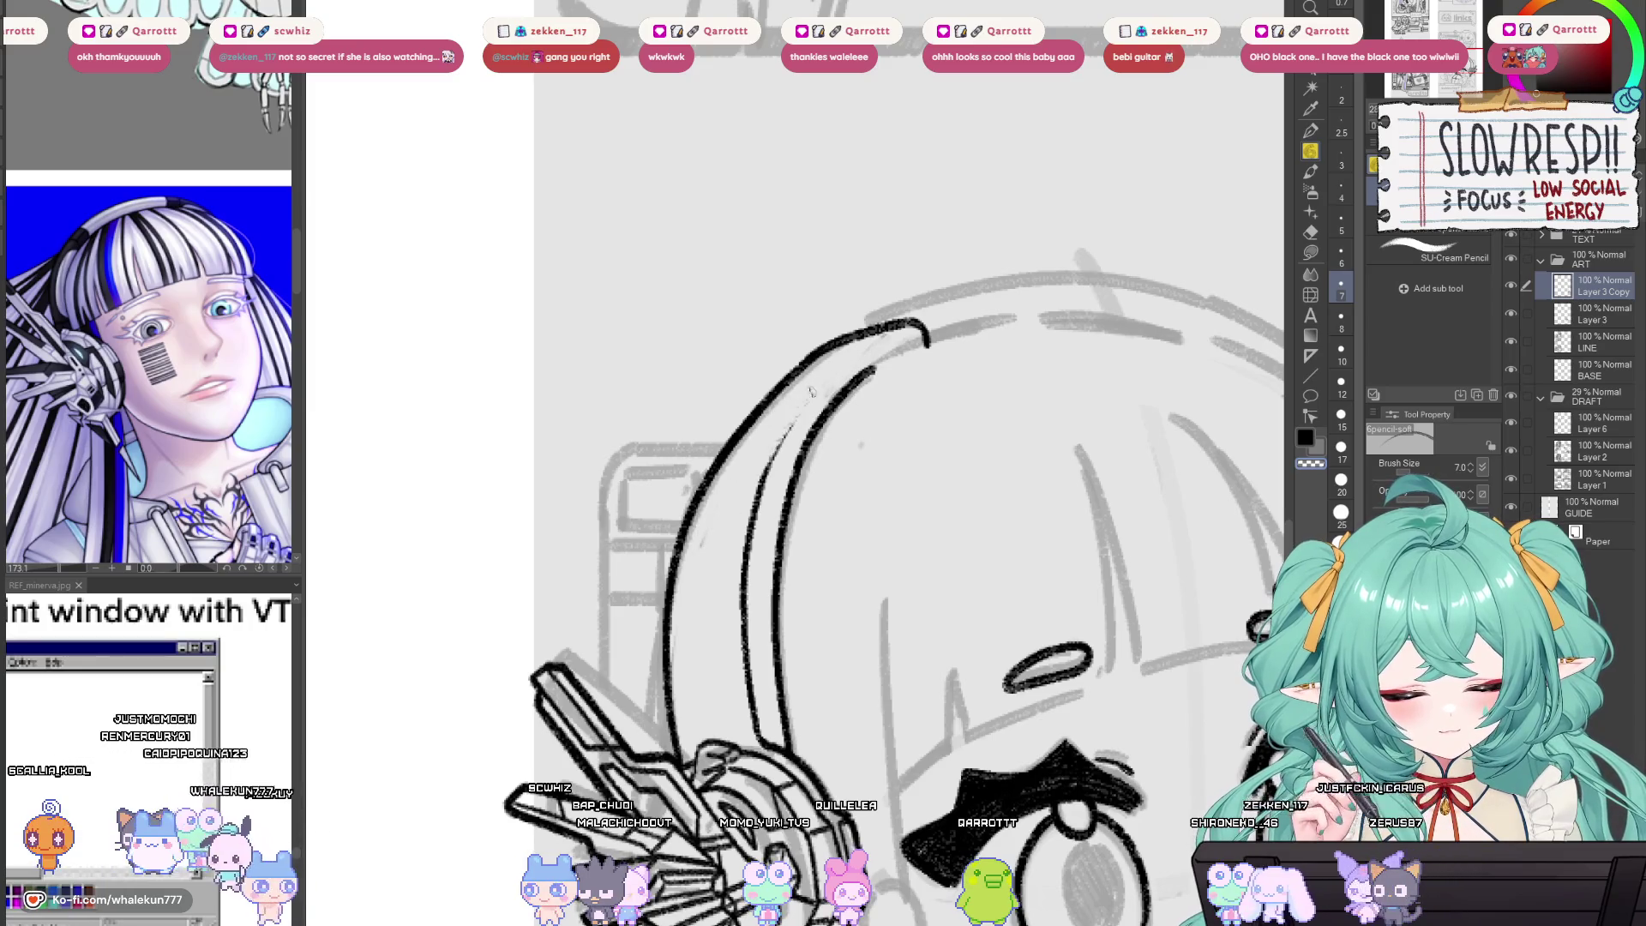
key(ctrl+z)
key(ctrl+z)
key(e)
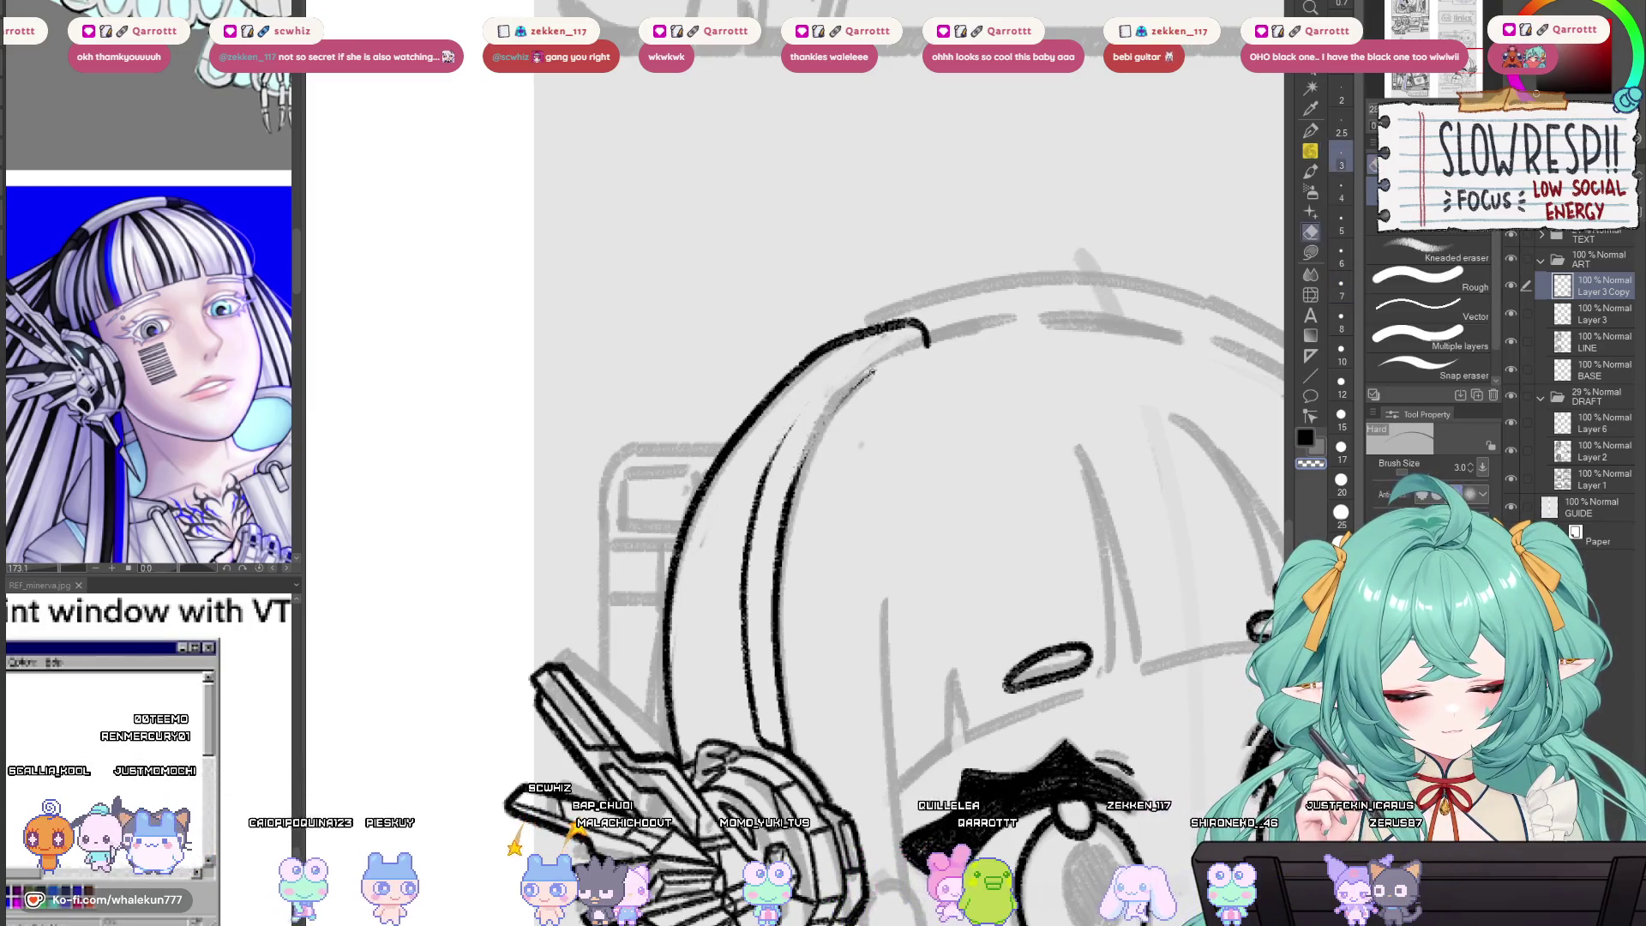
drag(802, 450, 780, 557)
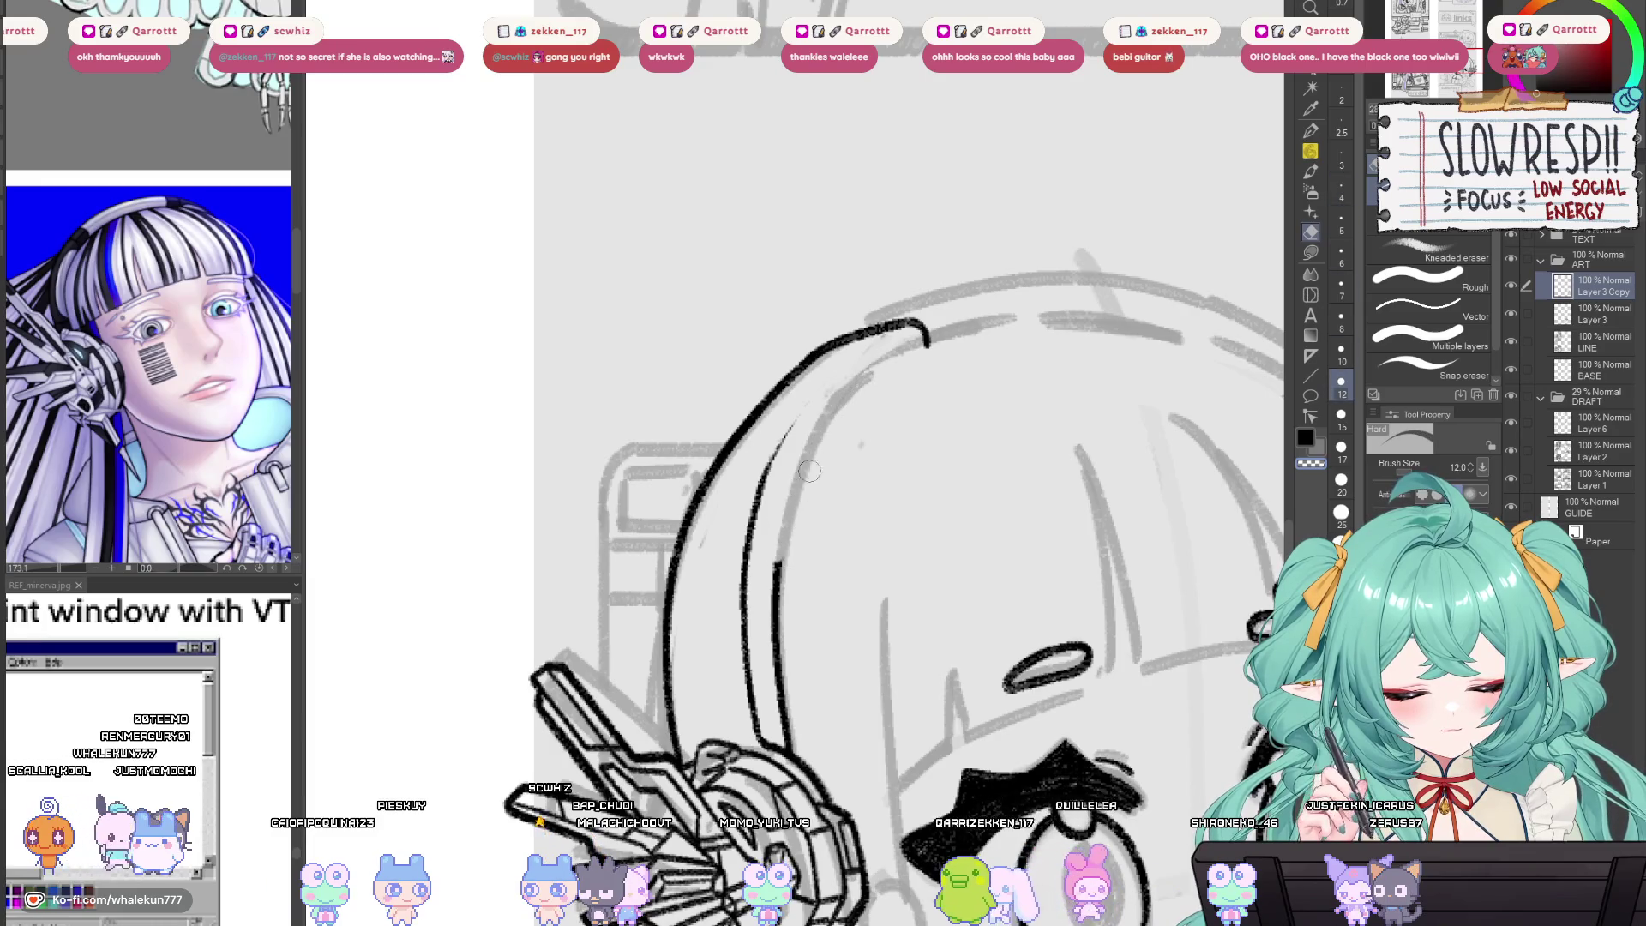
key(p)
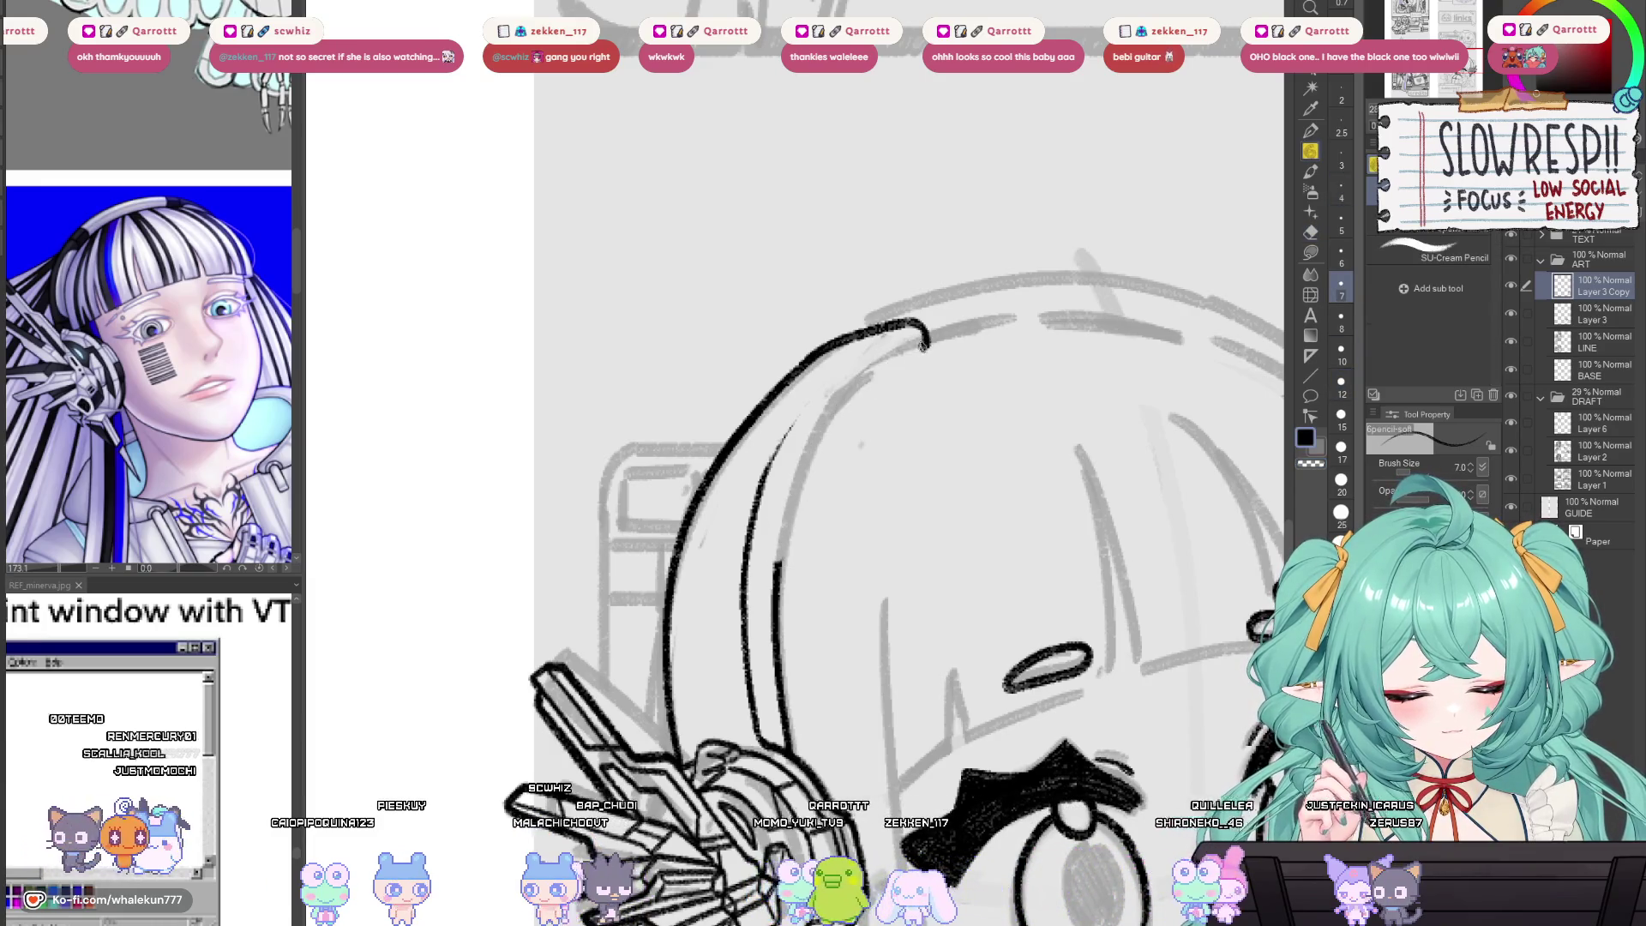
mouse_move(923, 345)
mouse_down()
mouse_move(825, 430)
mouse_move(770, 595)
mouse_up()
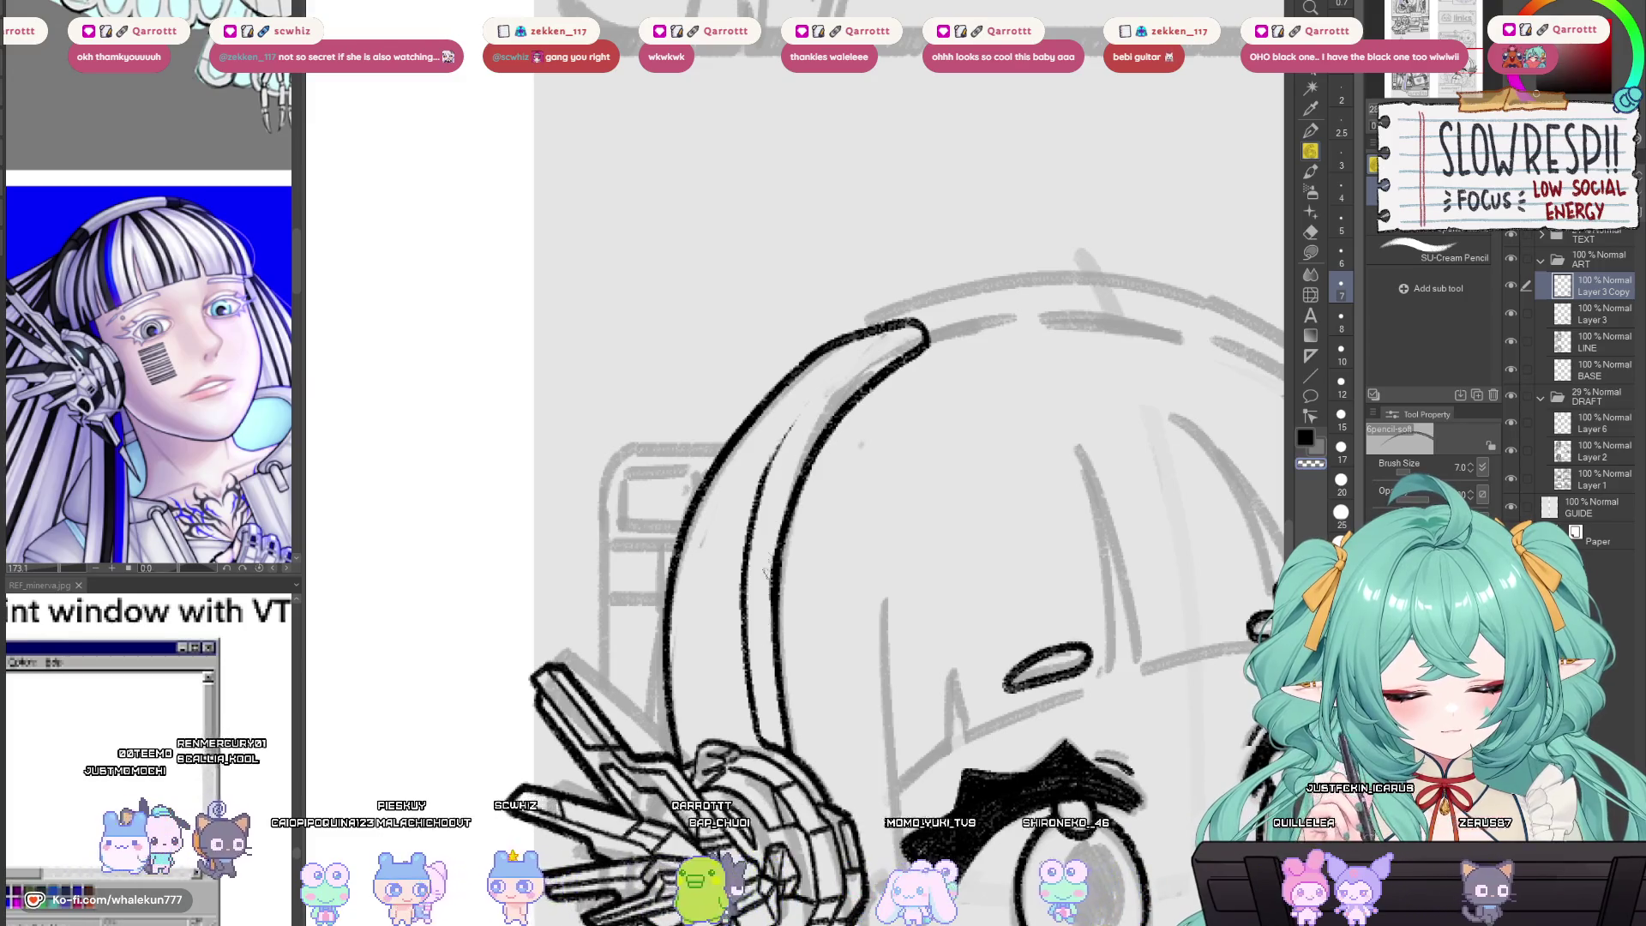
Redraw the headband's inner curve from the tip until it sits cleanly.
key(h)
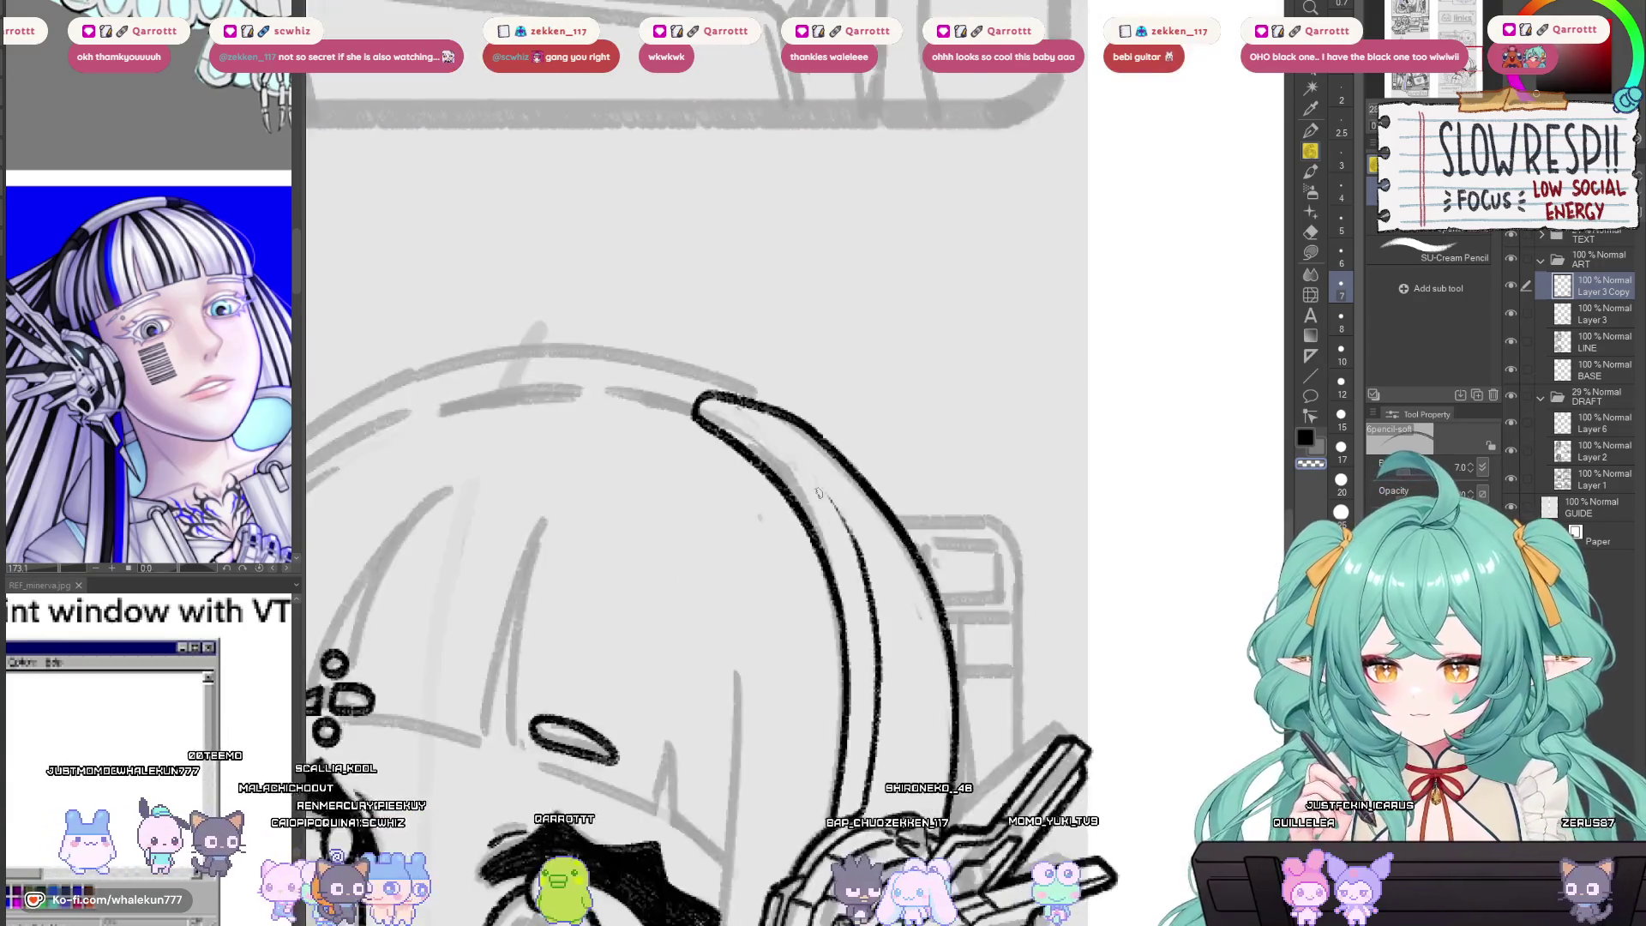
key(h)
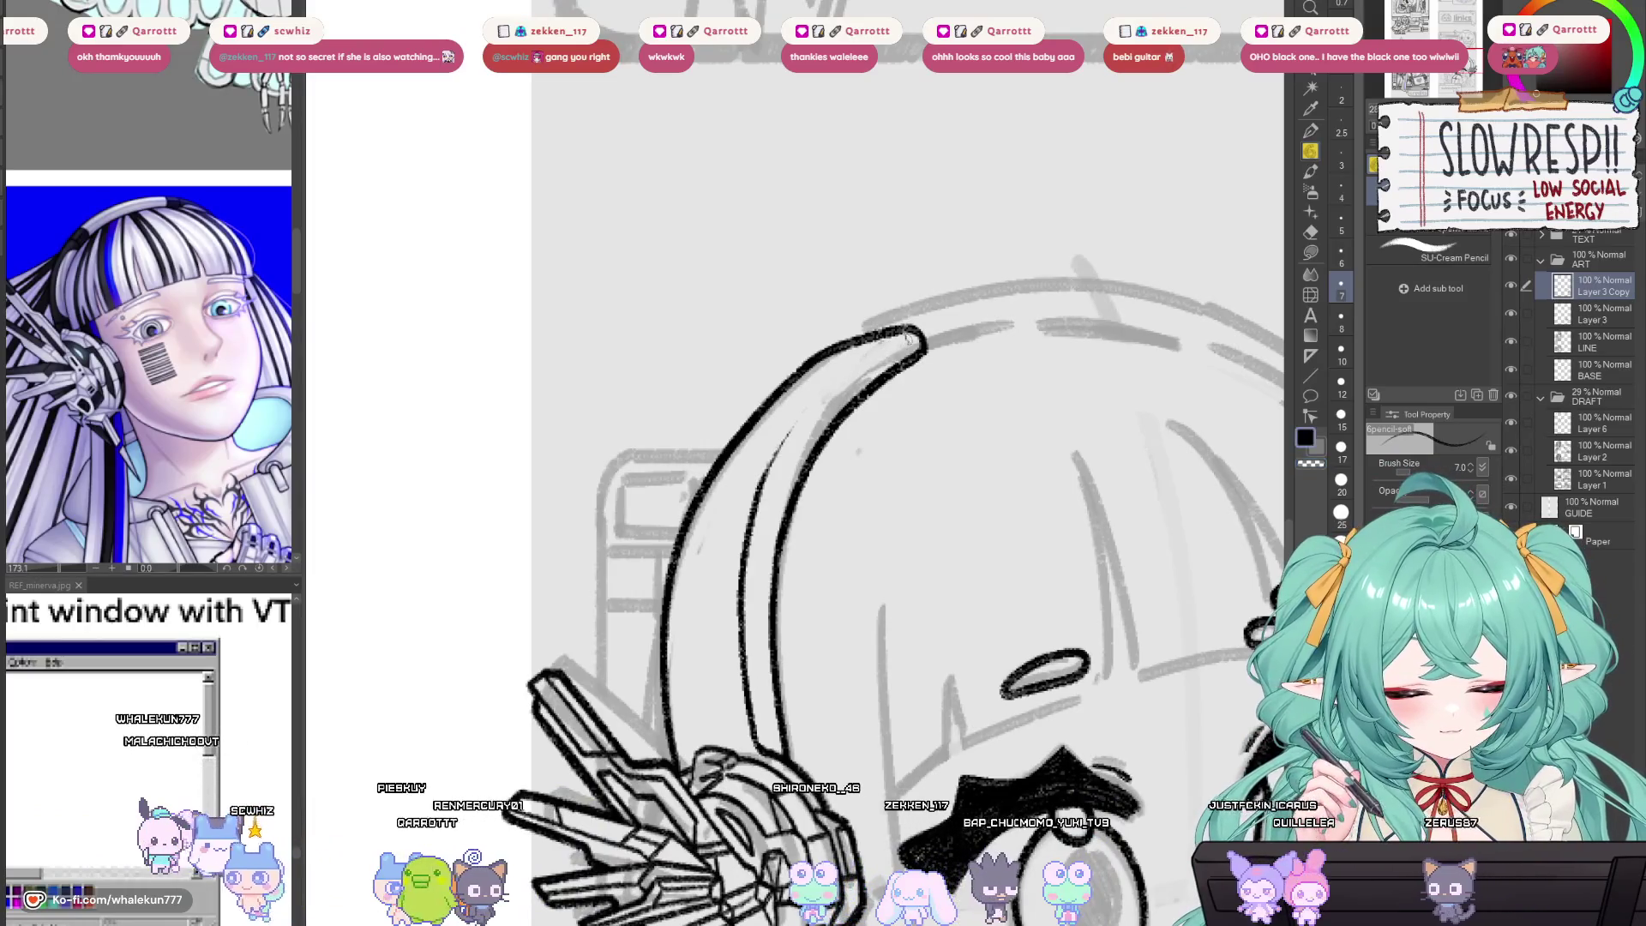
drag(909, 336, 806, 417)
key(ctrl+z)
drag(899, 335, 774, 466)
key(ctrl+z)
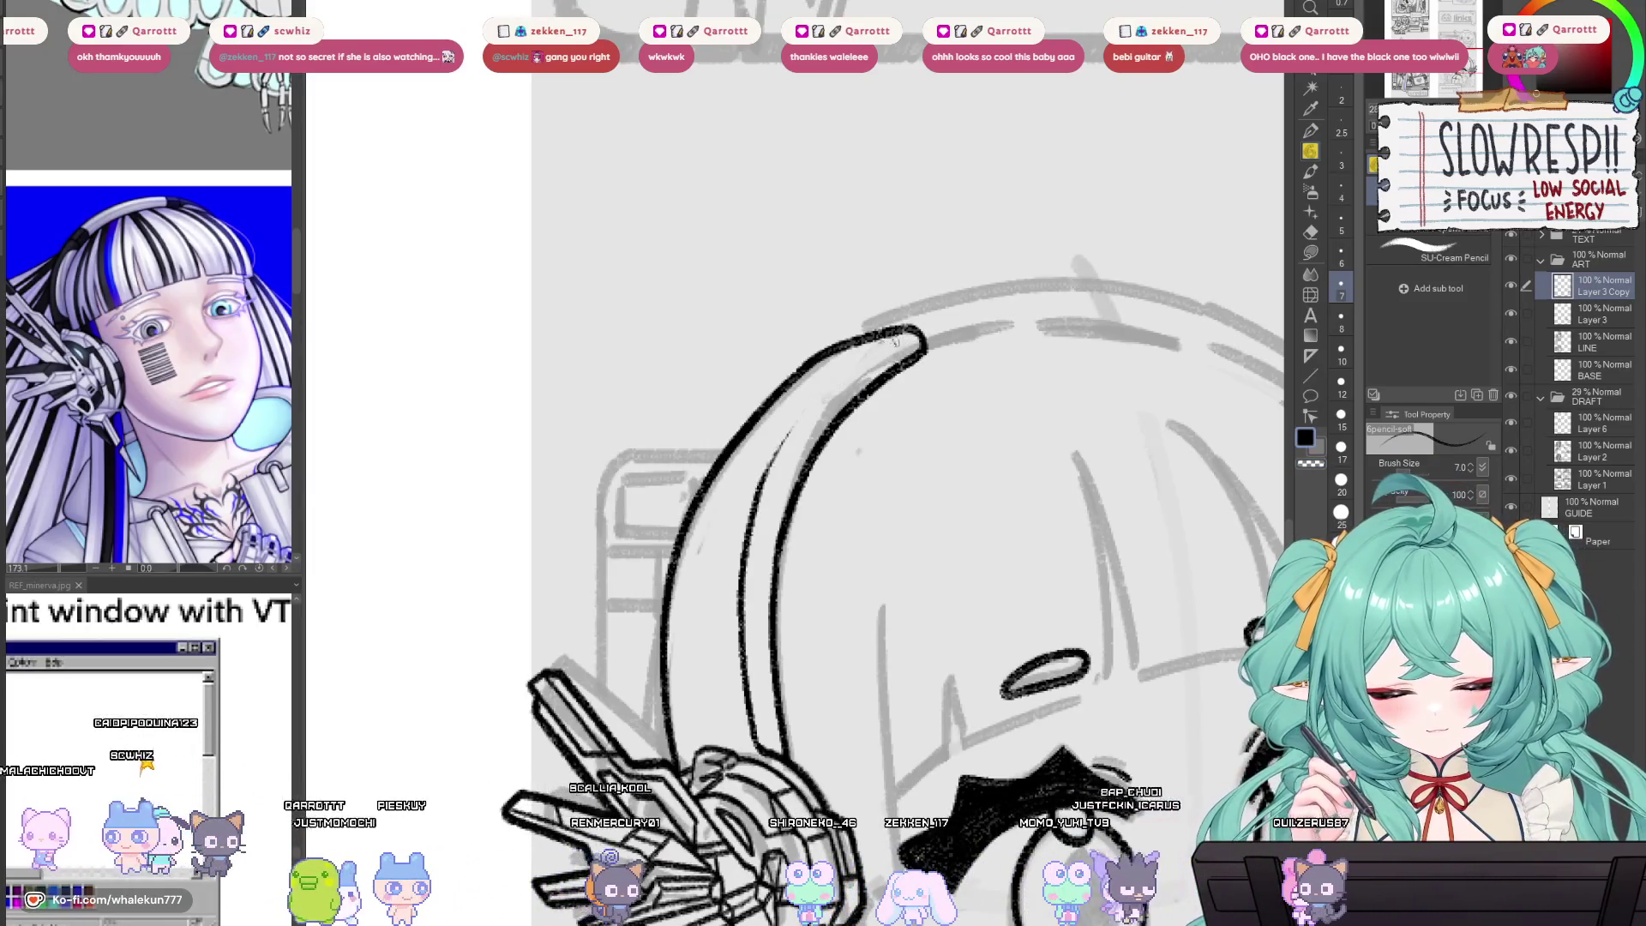
drag(894, 342, 754, 507)
key(ctrl+z)
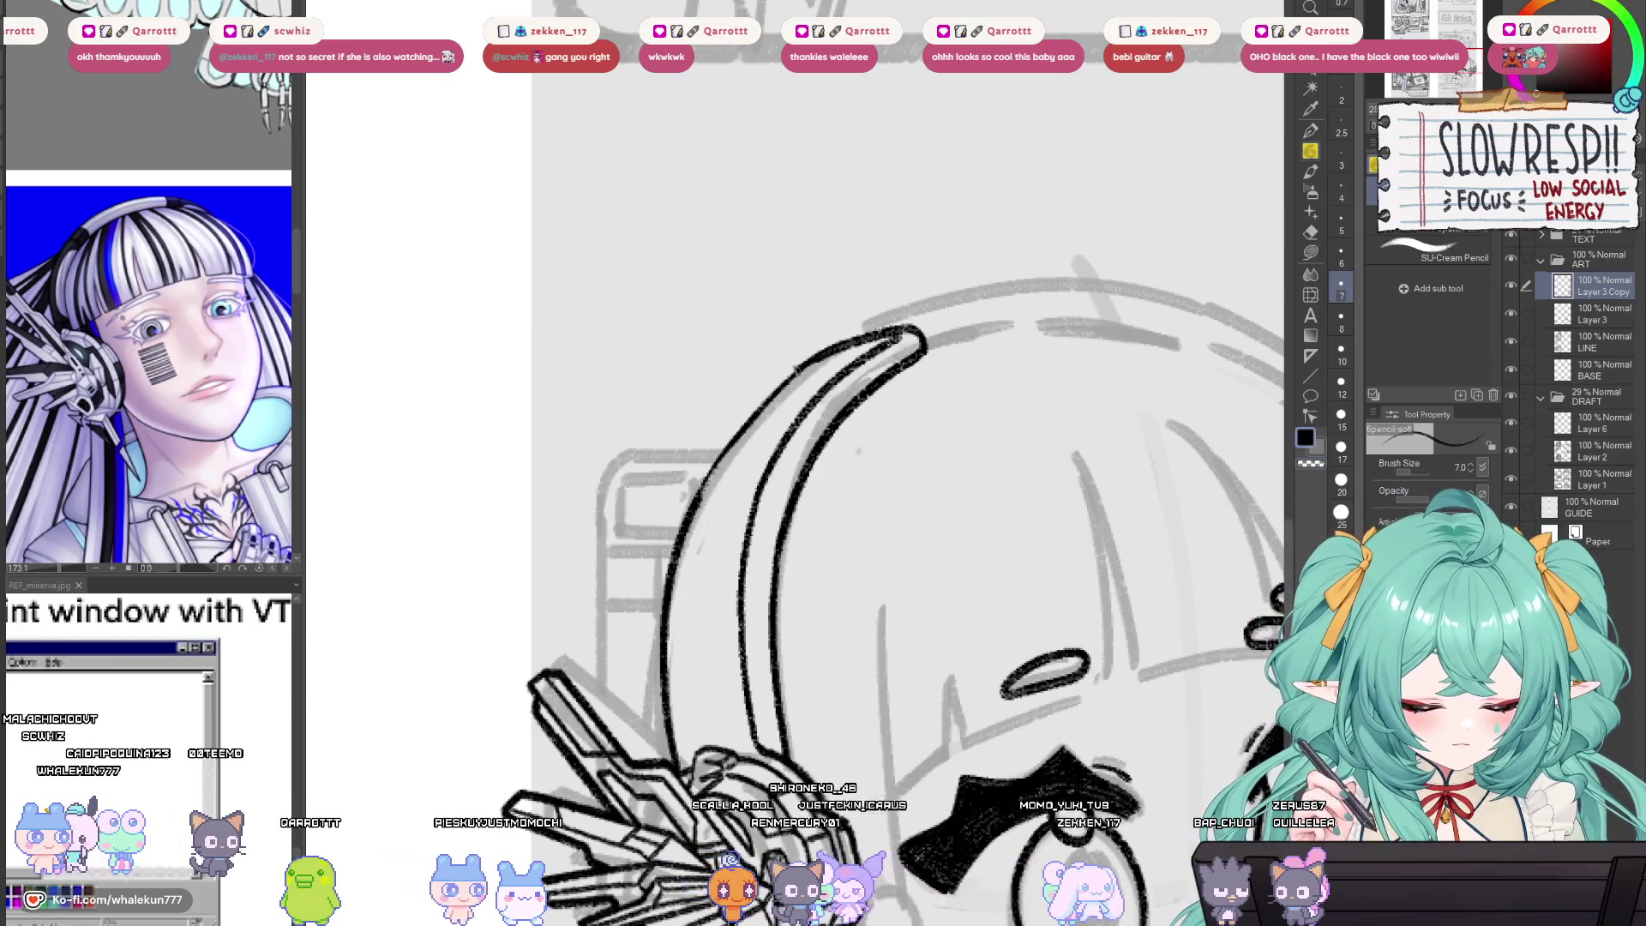
key(ctrl+z)
drag(800, 367, 686, 510)
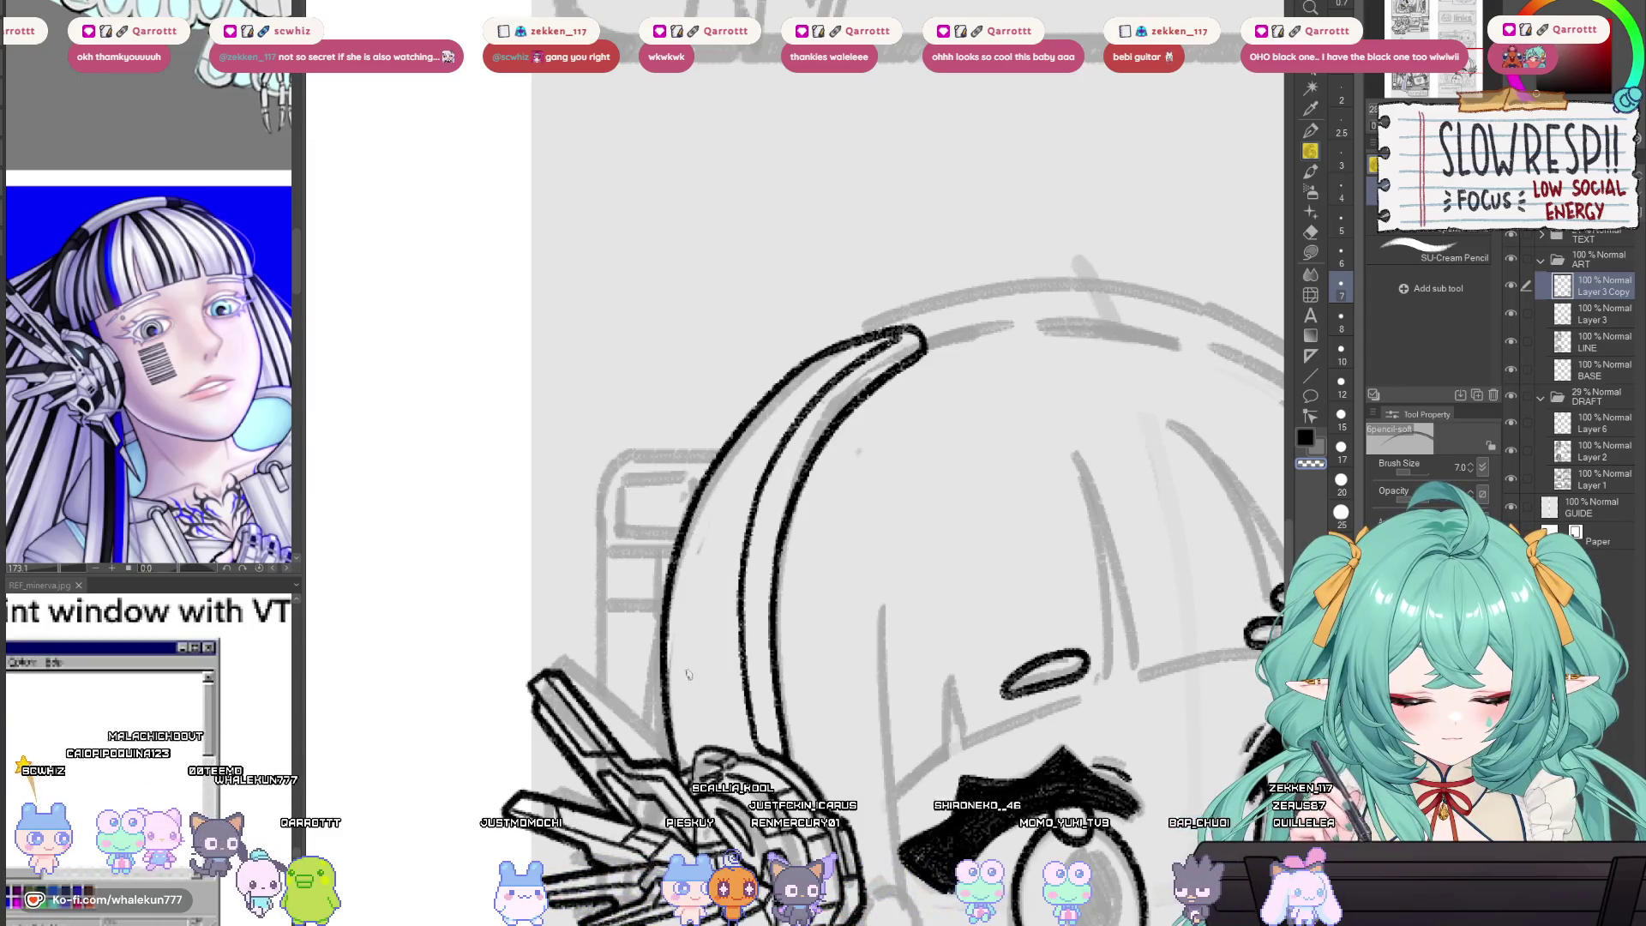
key(h)
key(h)
Extend the inner curve downward to close the crescent tip and ink a line along the hair strand.
drag(806, 592, 846, 535)
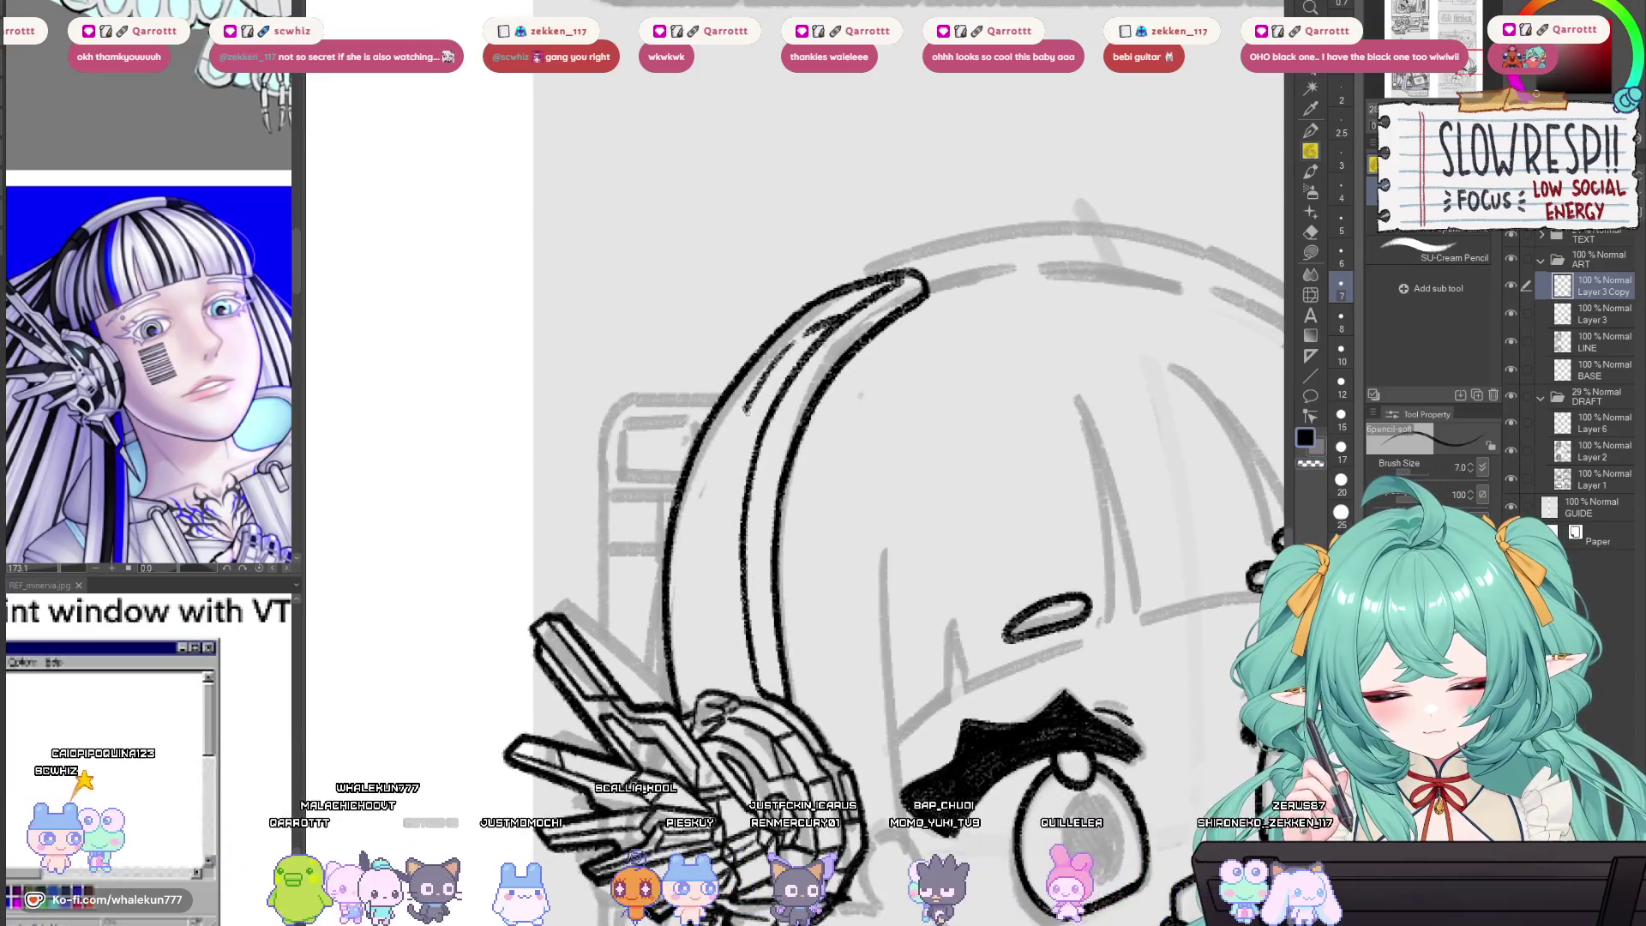
drag(746, 410, 710, 547)
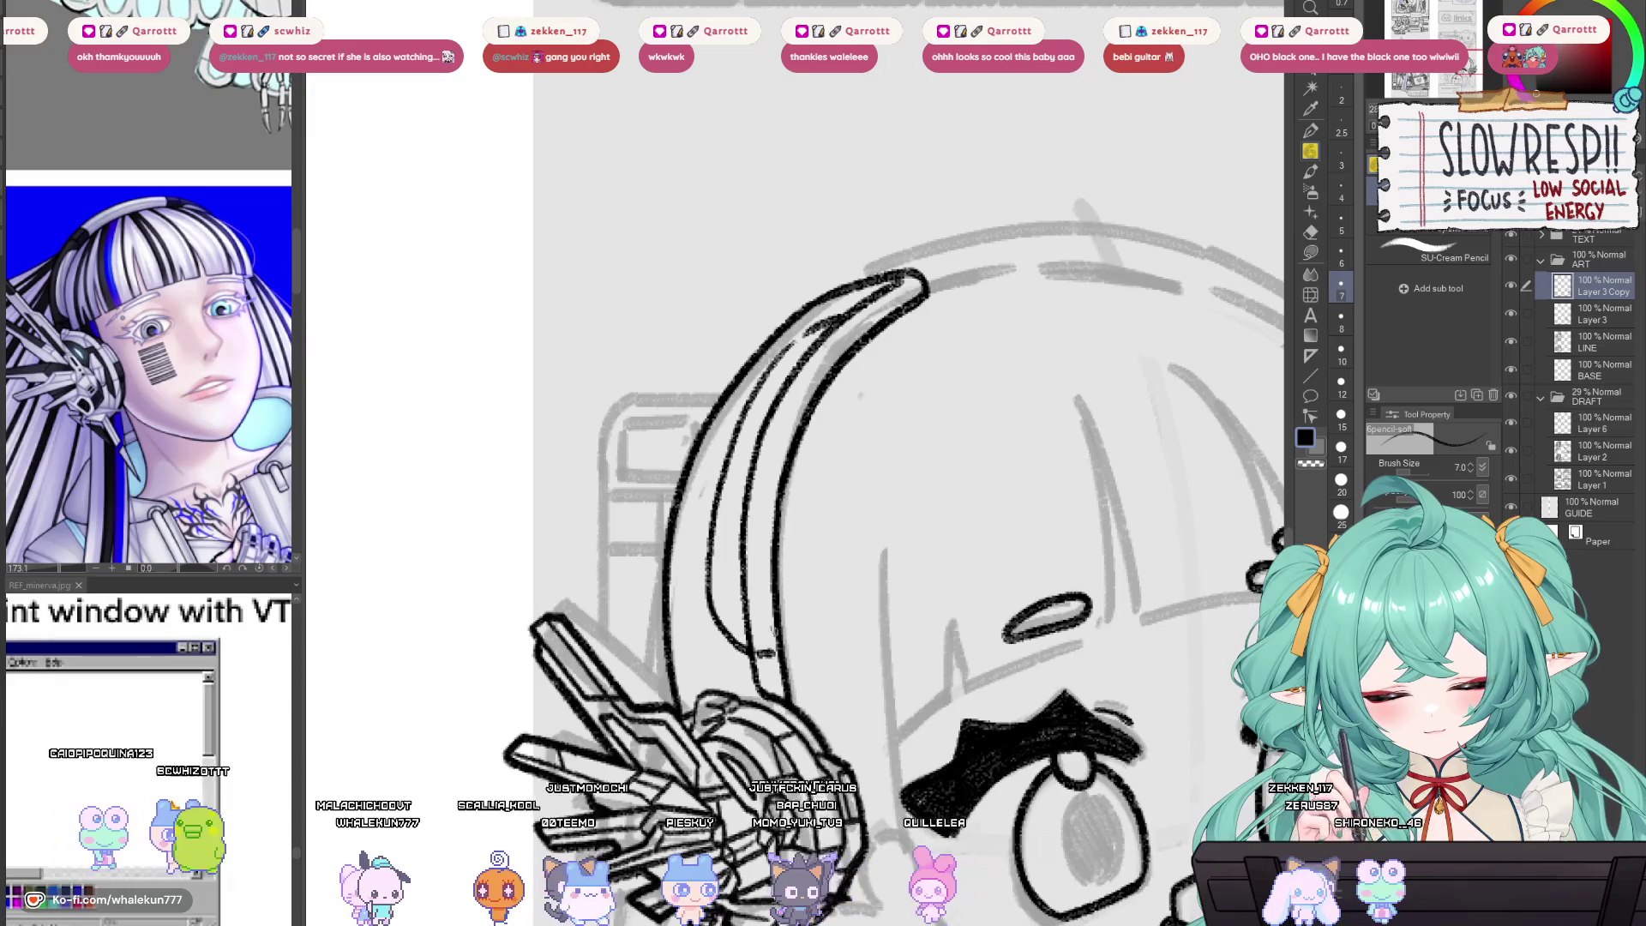
mouse_move(867, 448)
mouse_down()
mouse_move(841, 456)
mouse_move(837, 441)
mouse_up()
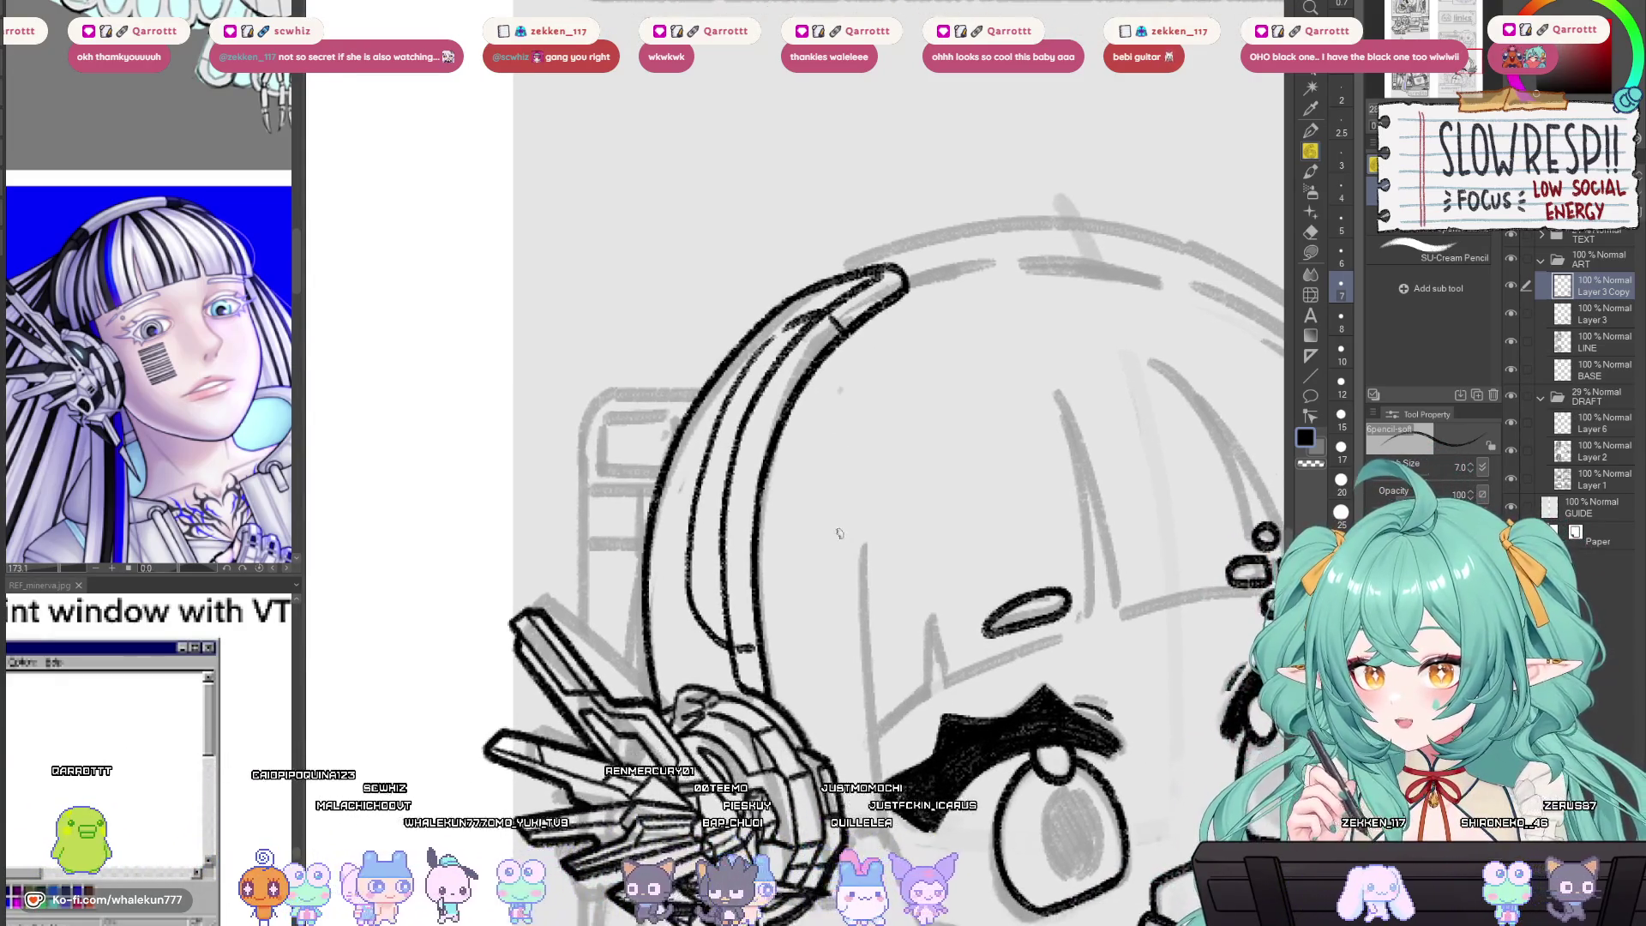
drag(853, 584, 867, 603)
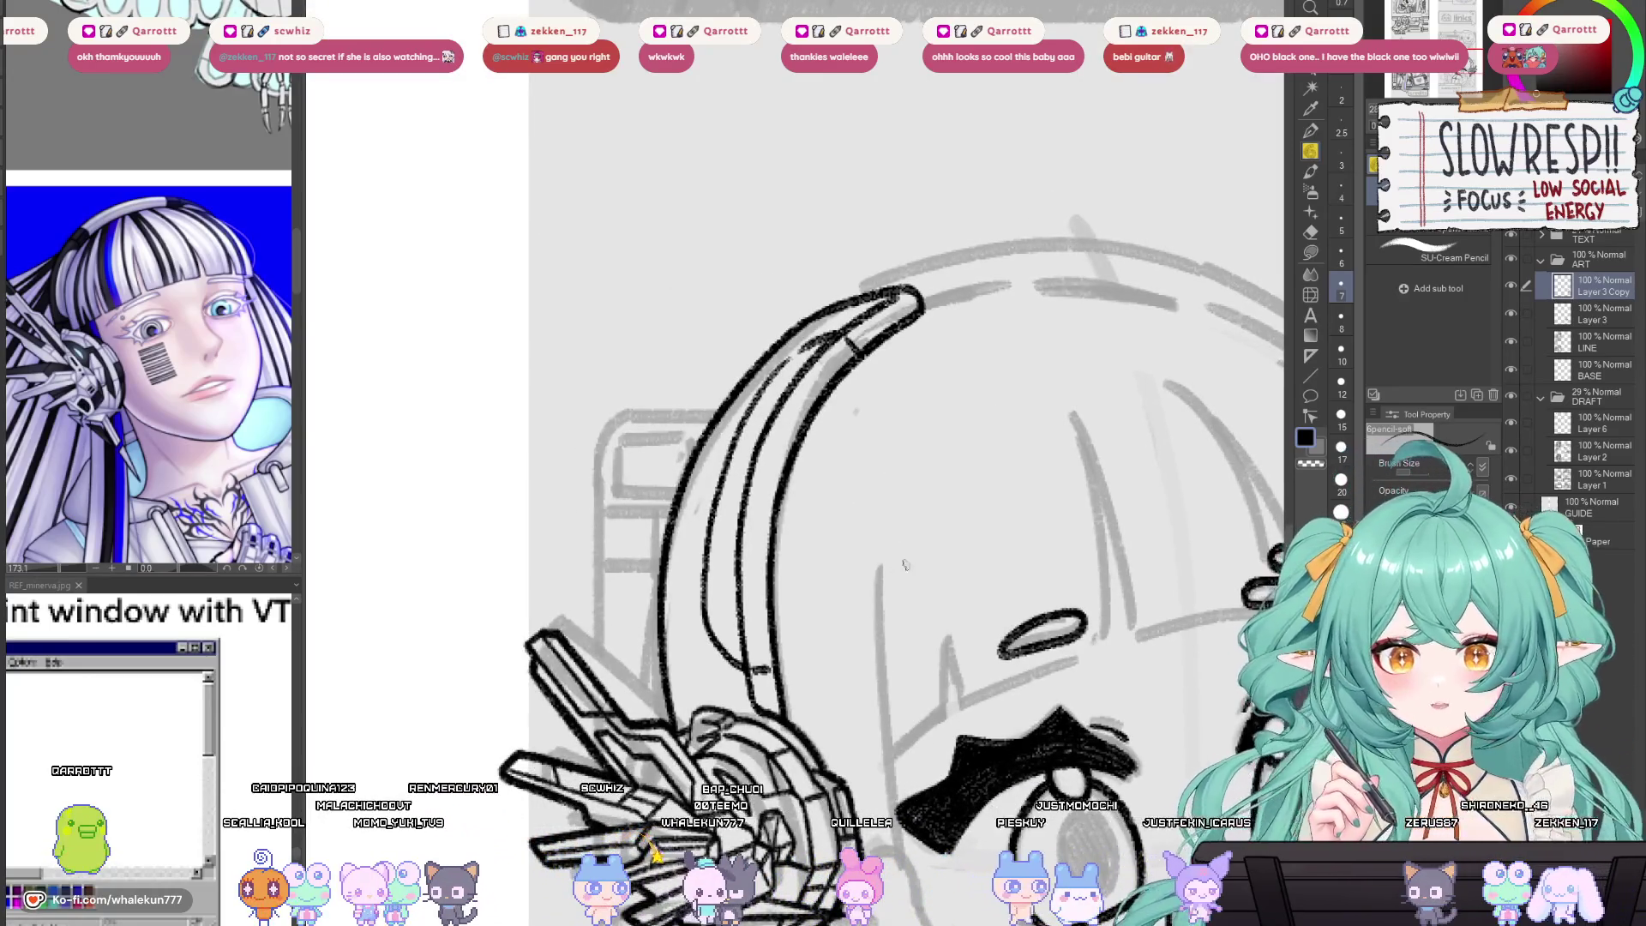
drag(906, 564, 923, 569)
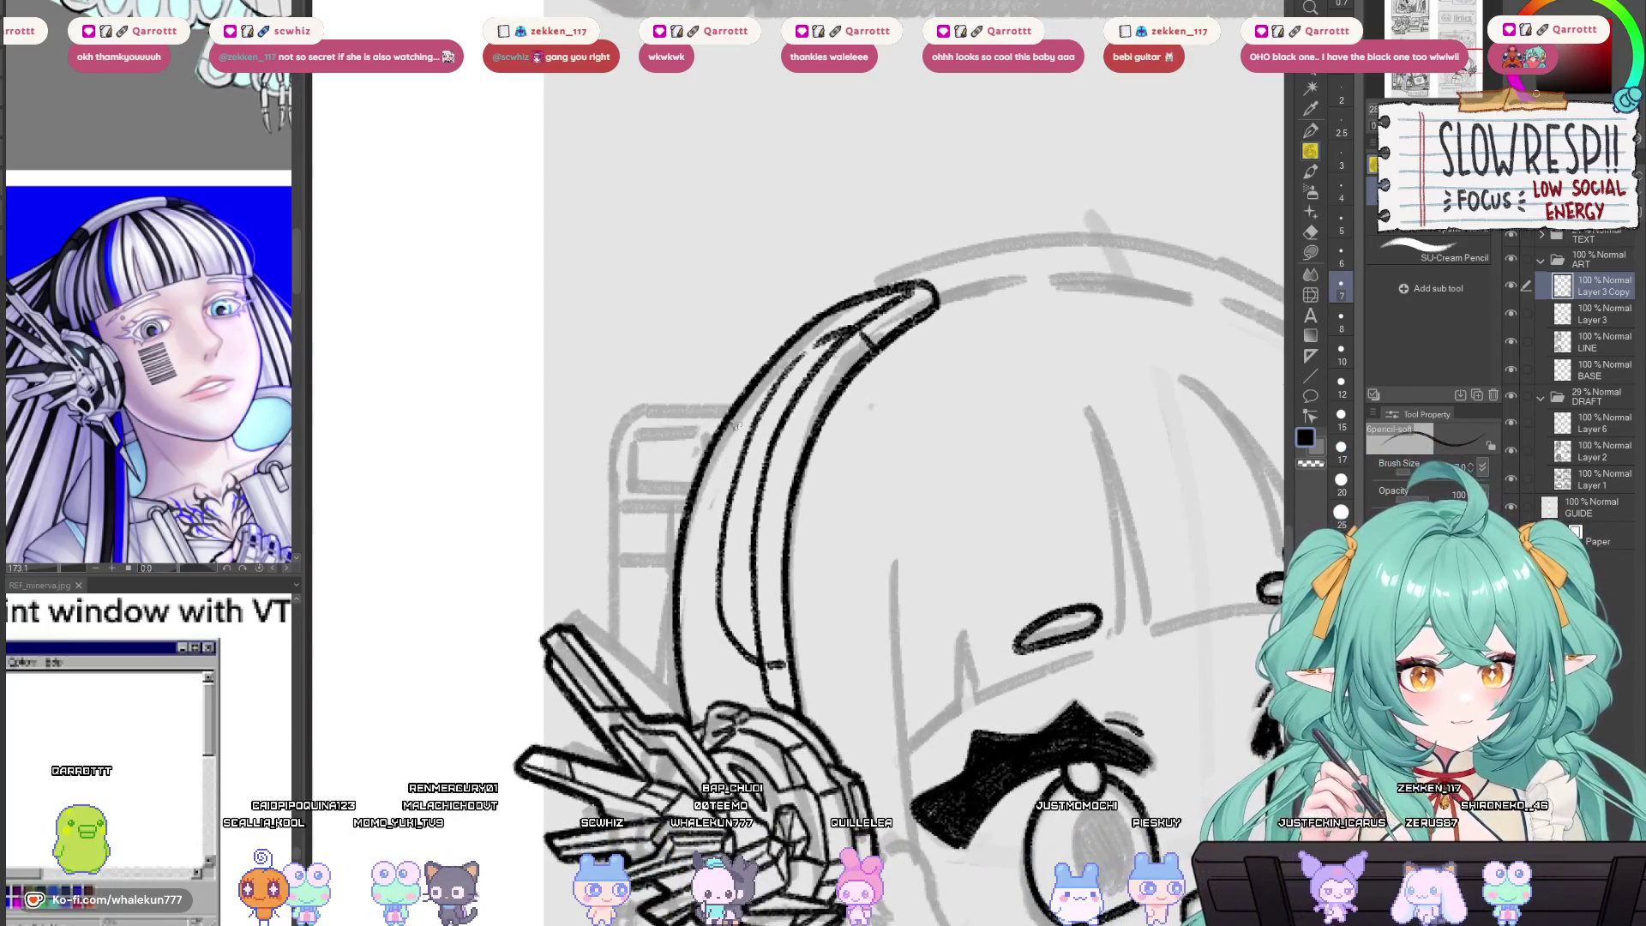
mouse_move(698, 549)
mouse_down()
mouse_move(740, 413)
mouse_move(693, 575)
mouse_up()
key(ctrl+z)
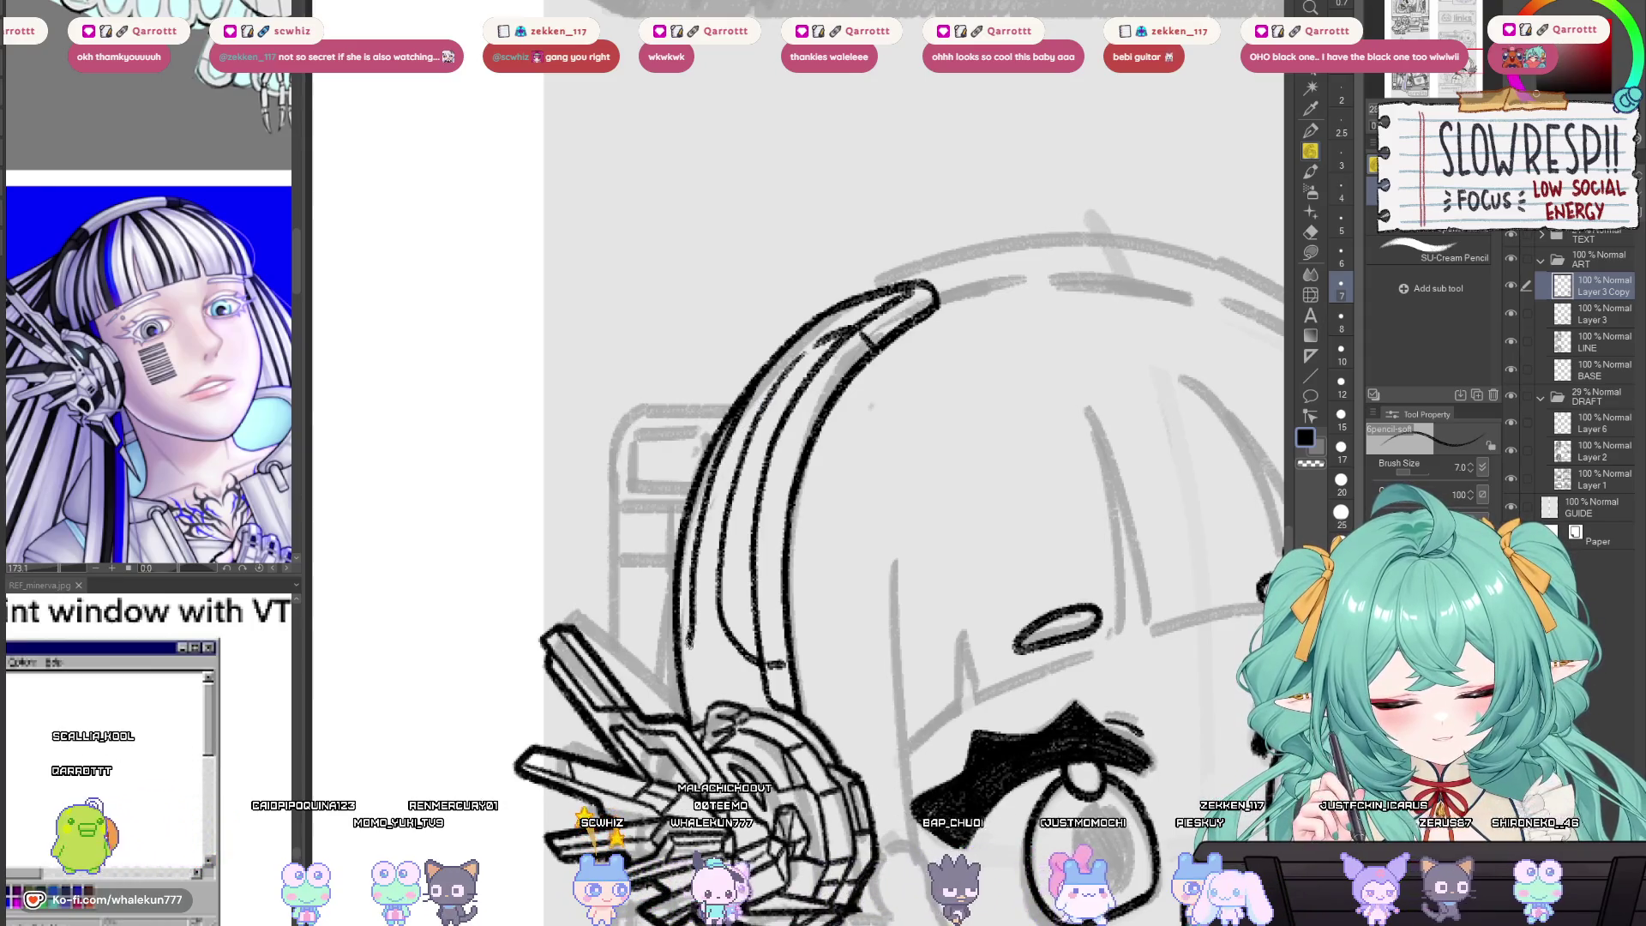
drag(785, 617, 778, 550)
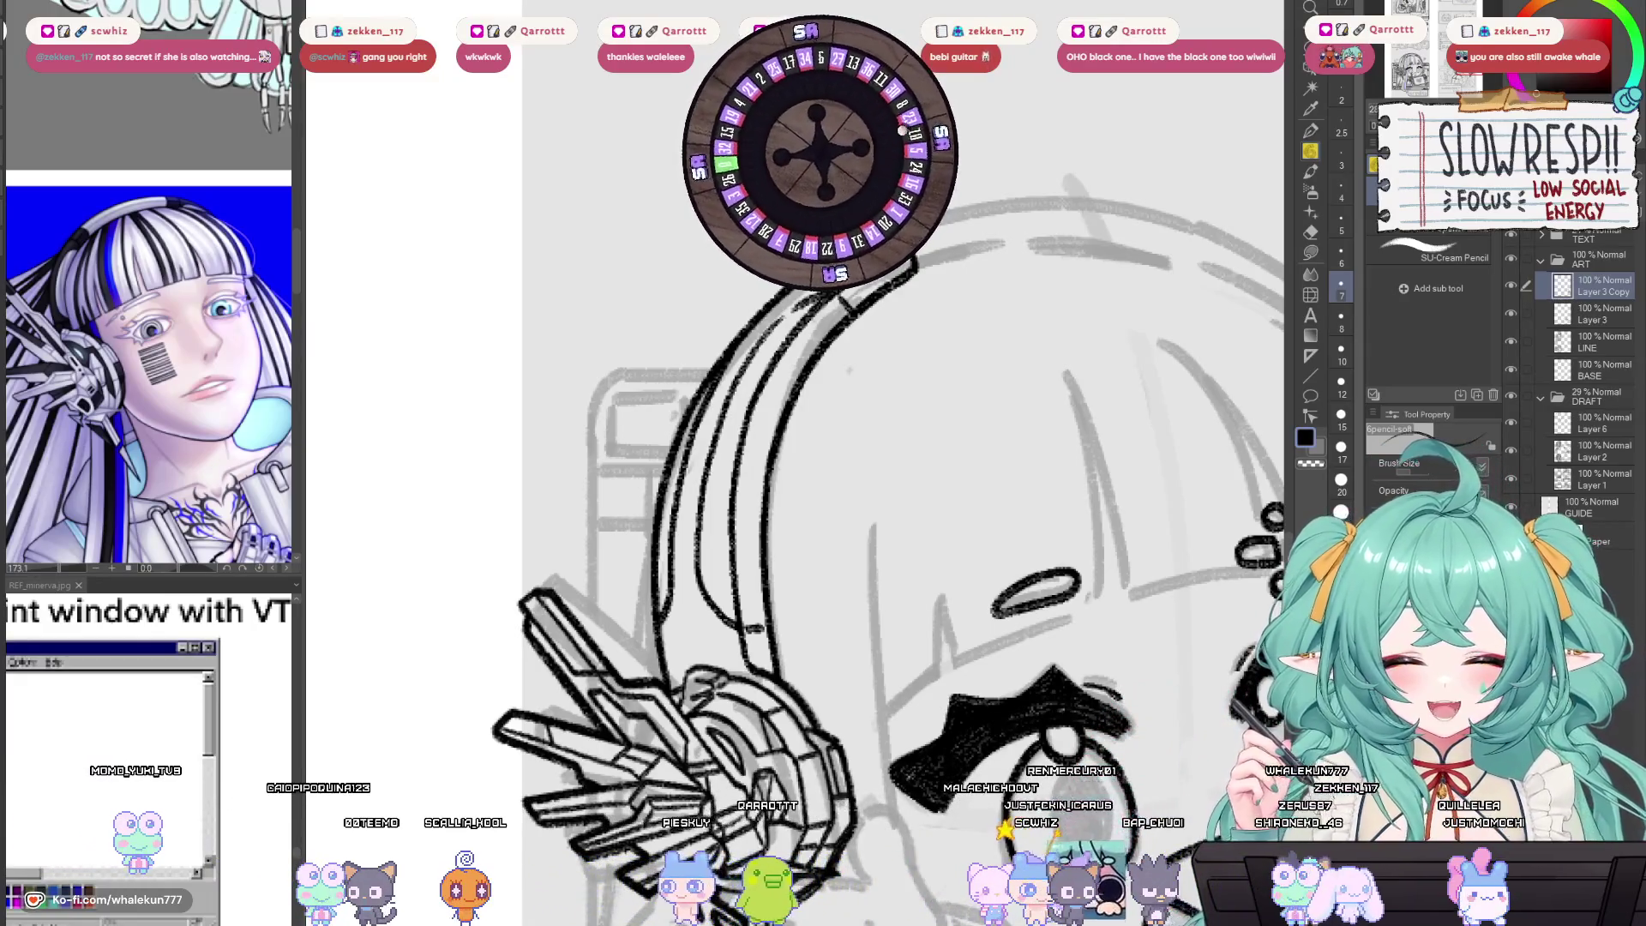
drag(823, 660, 815, 542)
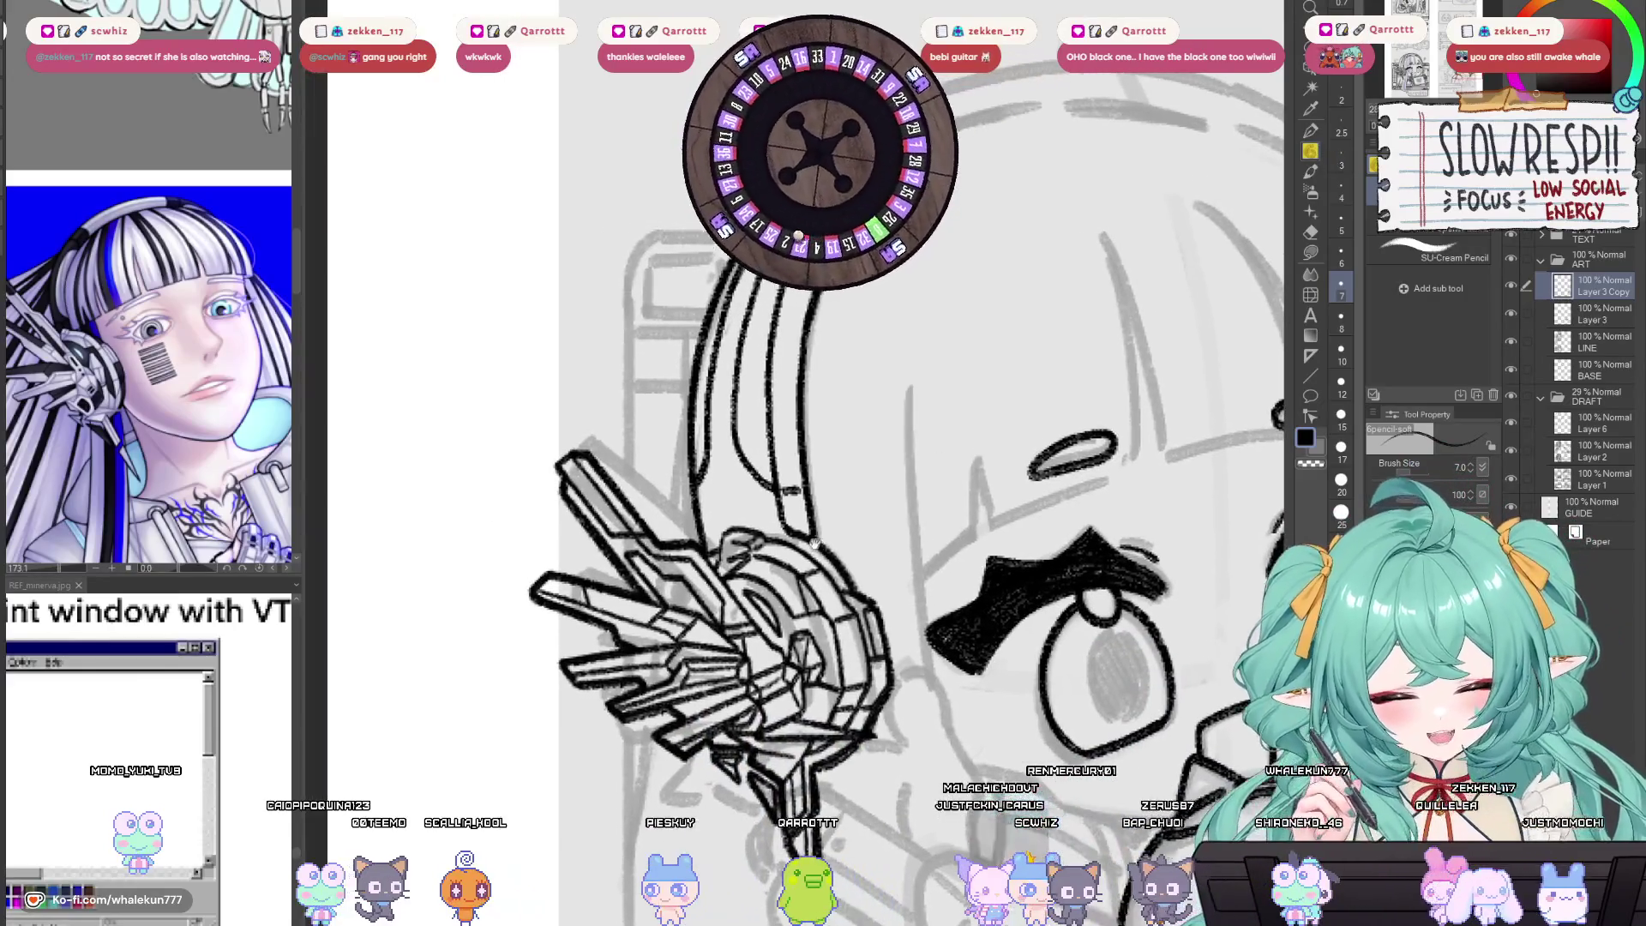
drag(729, 334, 699, 484)
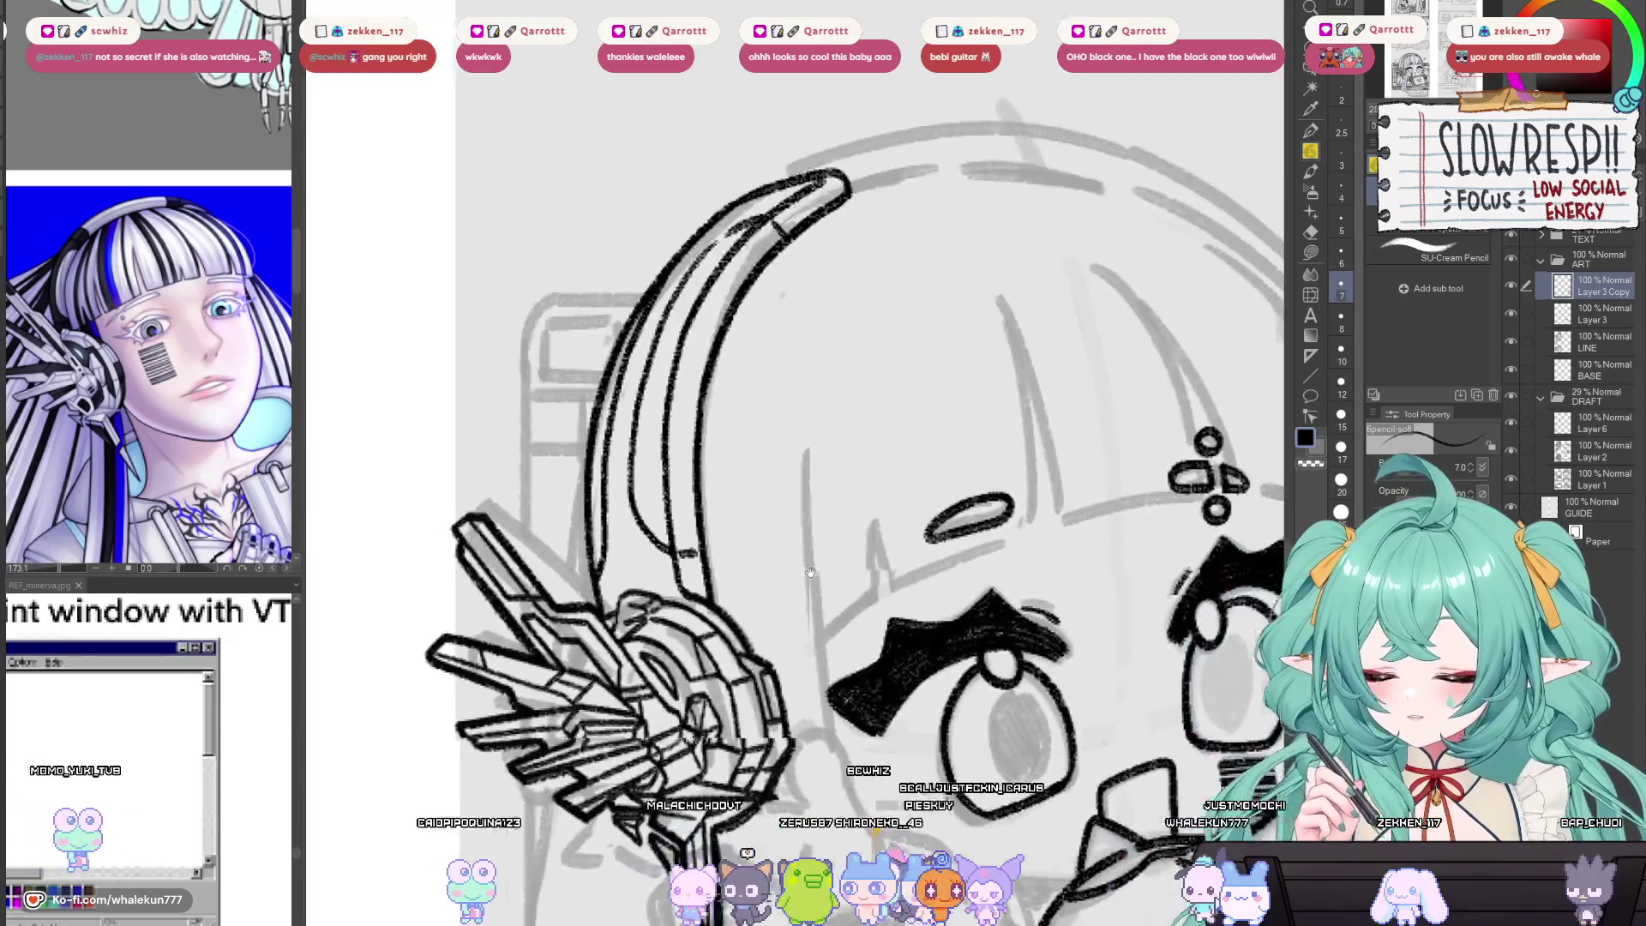
drag(1005, 470, 855, 667)
Hide the Layer 3 Copy headphone lineart, select Layer 3 and zoom in on the face.
key(h)
key(h)
scroll(854, 617, down, 5)
key(h)
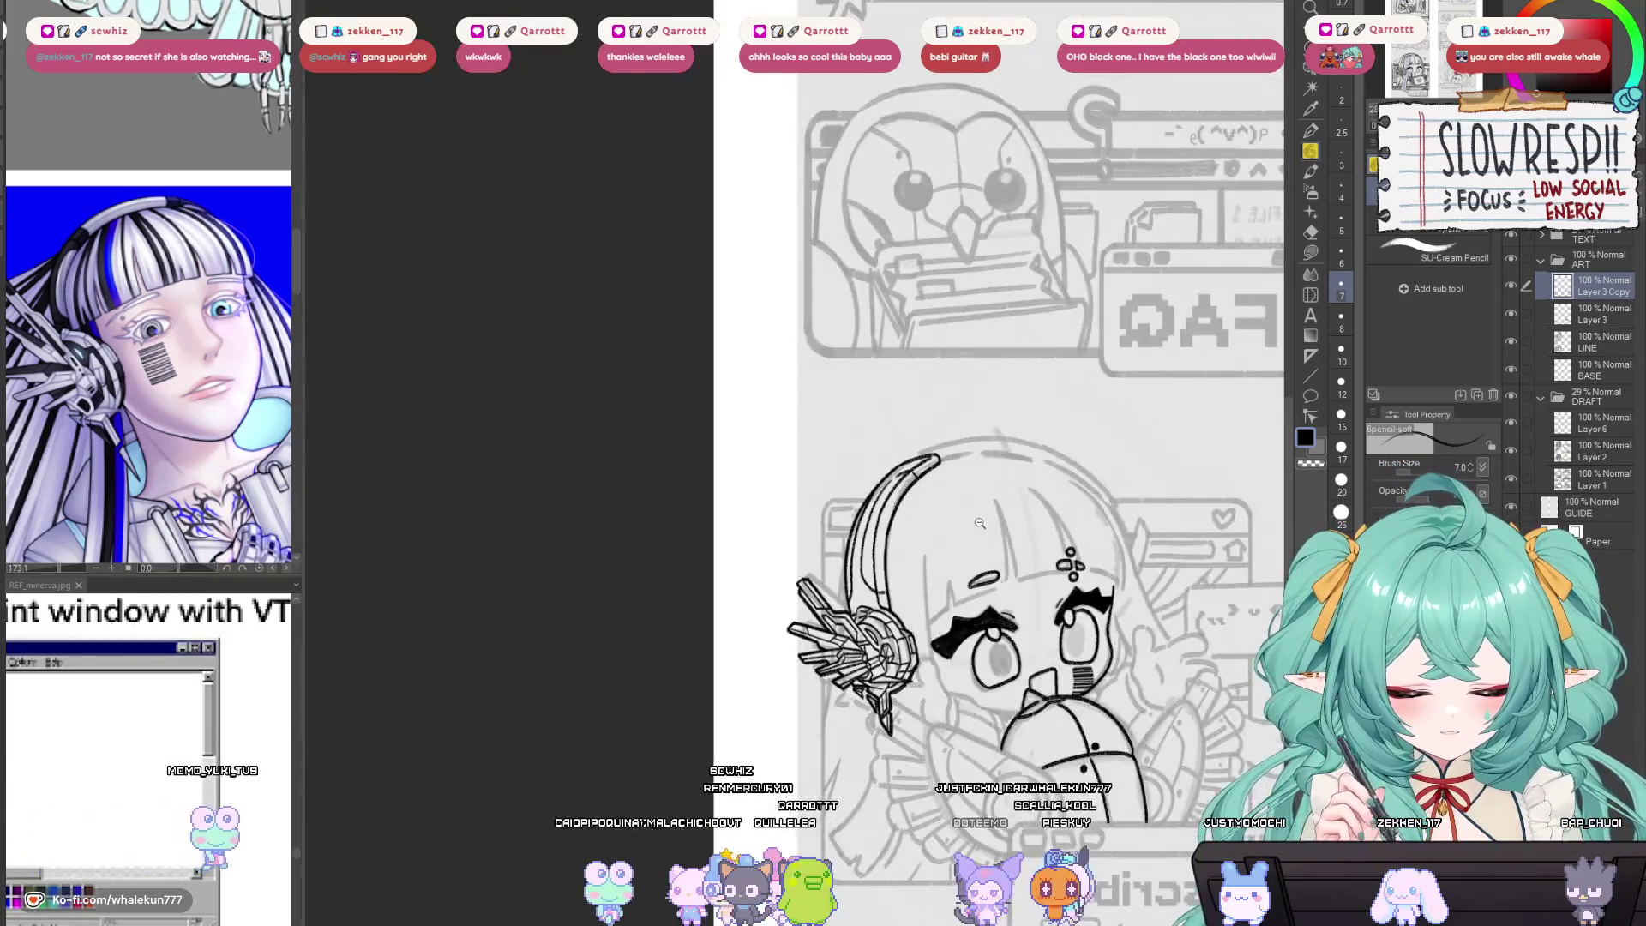
key(h)
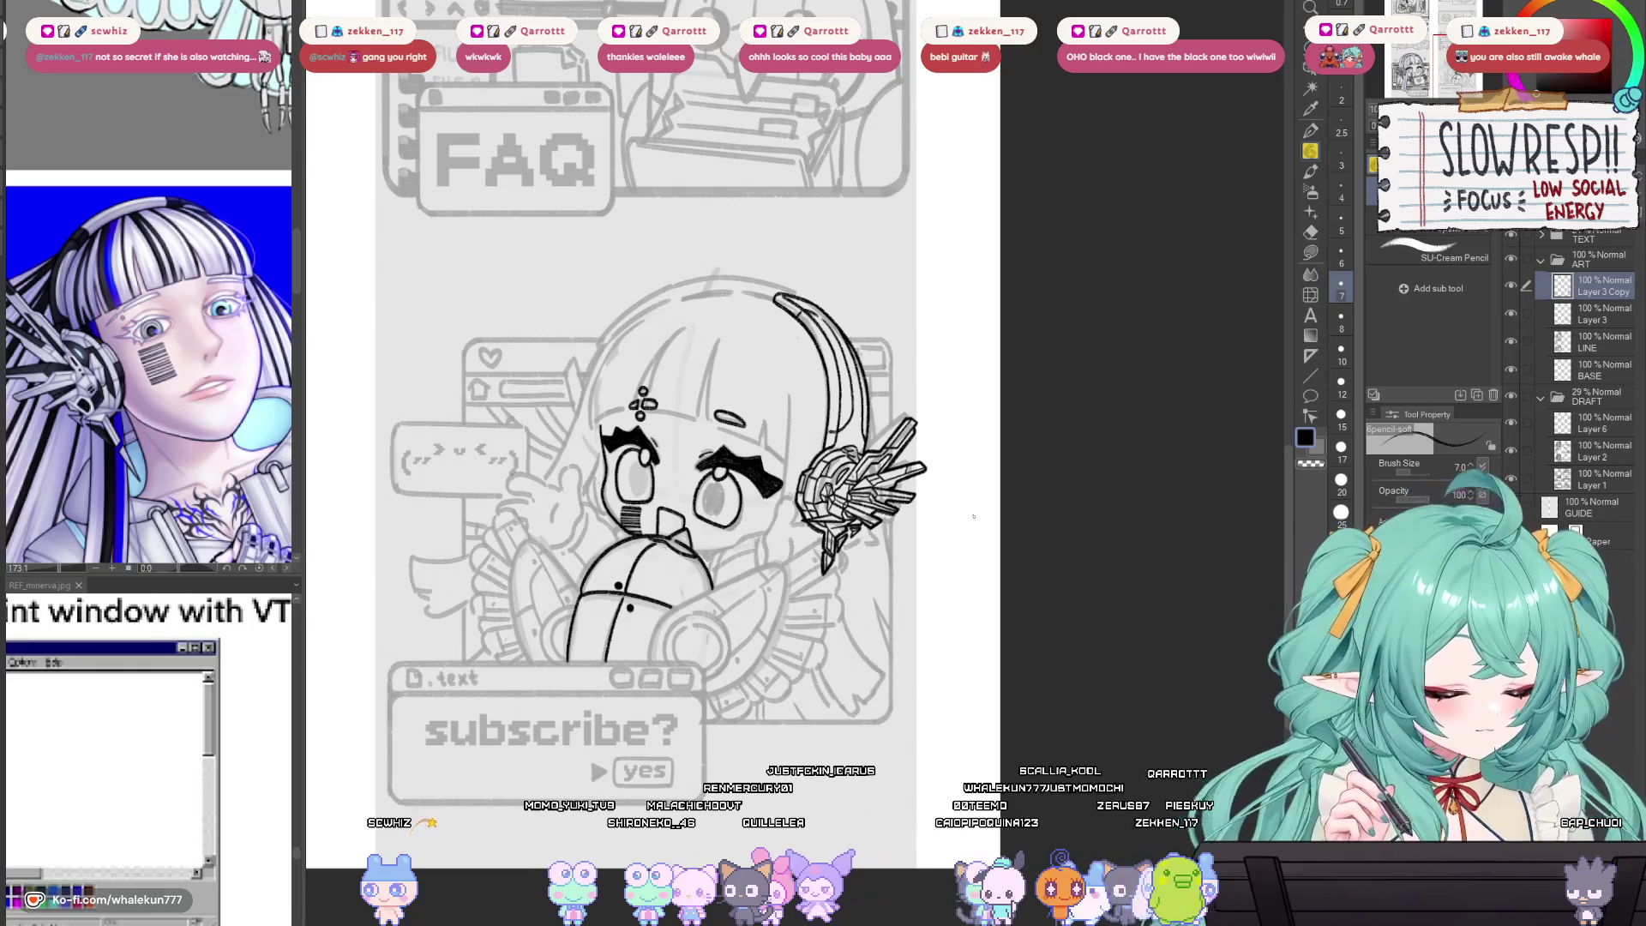
click(1511, 285)
click(1583, 317)
scroll(871, 542, up, 5)
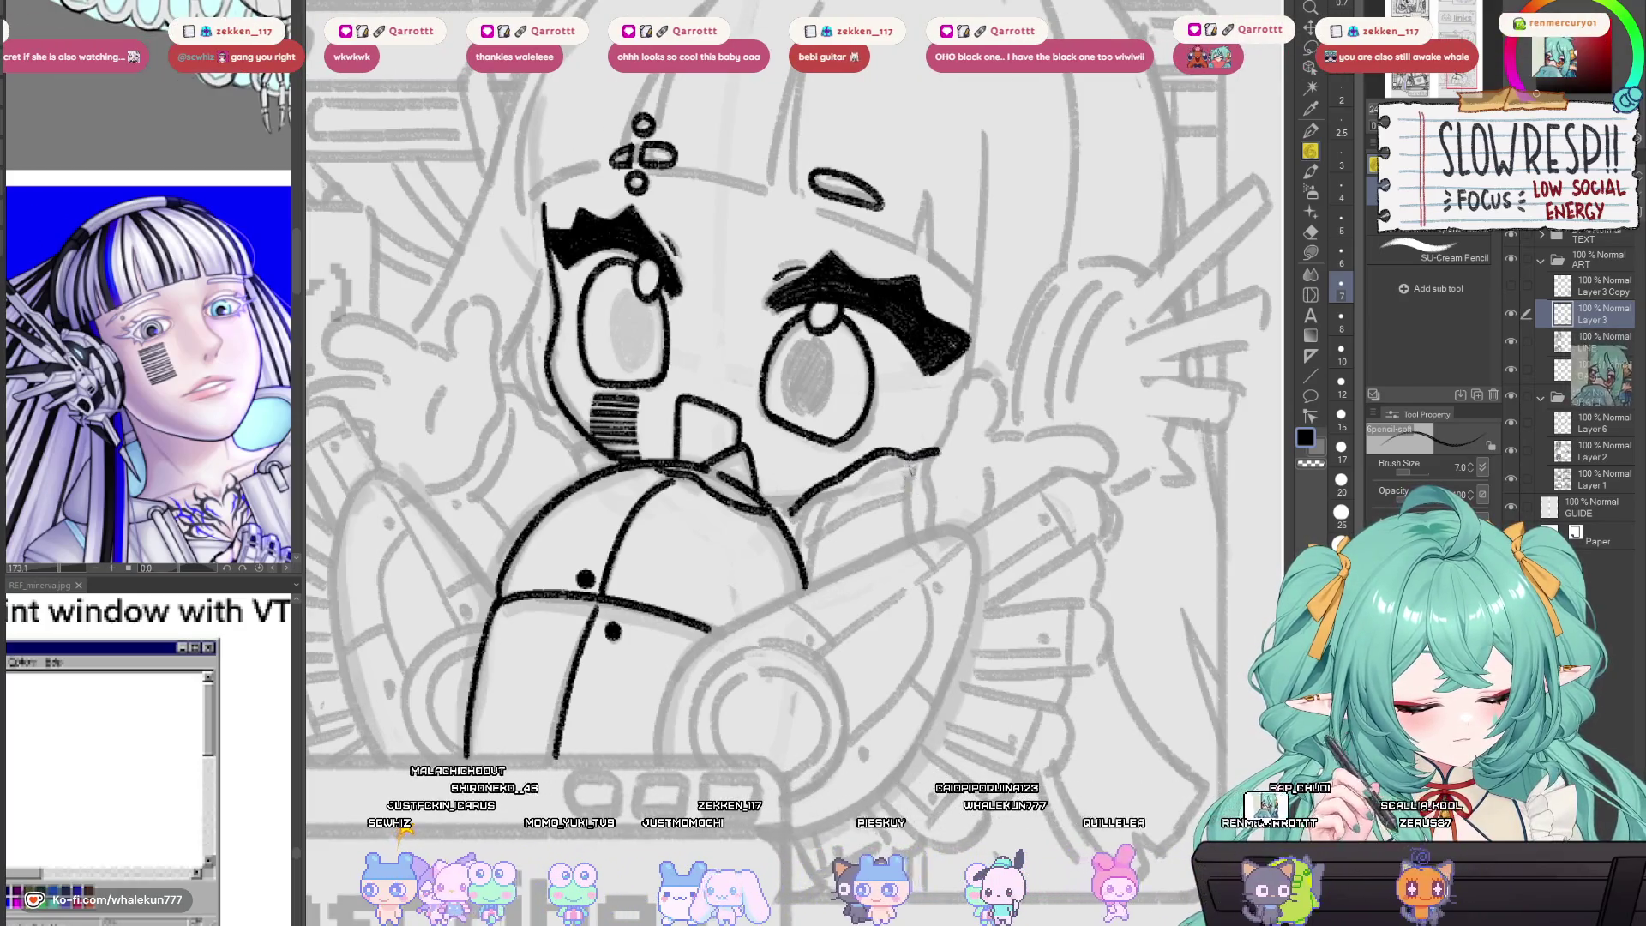
Ink two short strokes on the sleeve and a line from the cheek toward the collar.
mouse_move(902, 501)
mouse_down()
mouse_move(905, 535)
mouse_move(795, 544)
mouse_up()
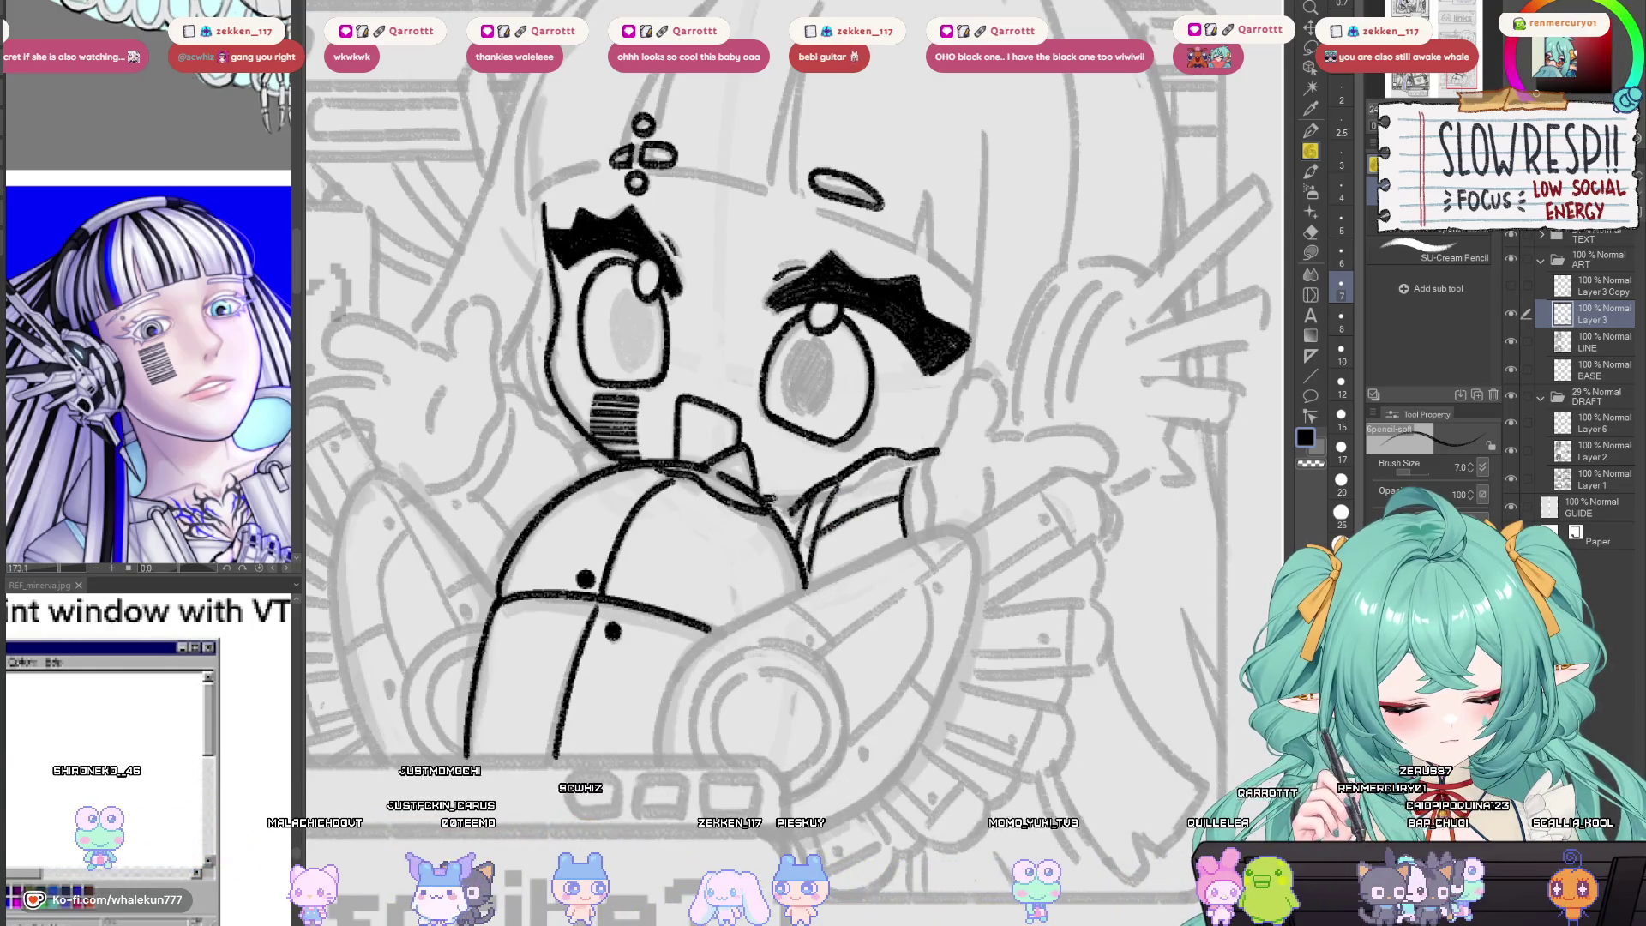
drag(759, 494, 797, 497)
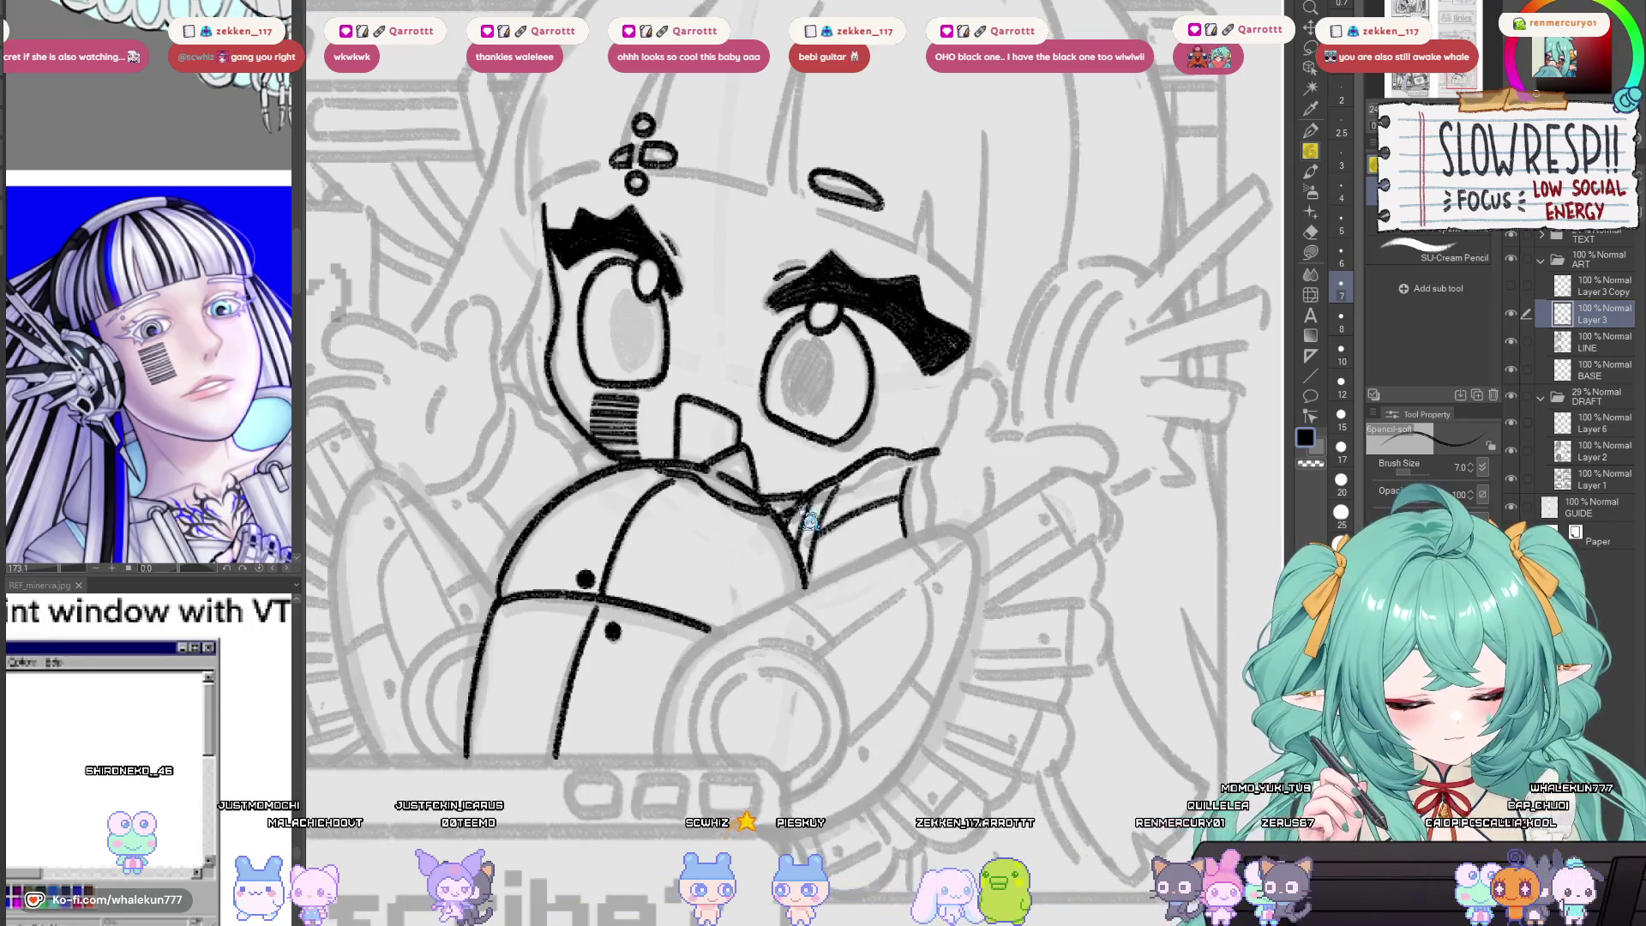
key(h)
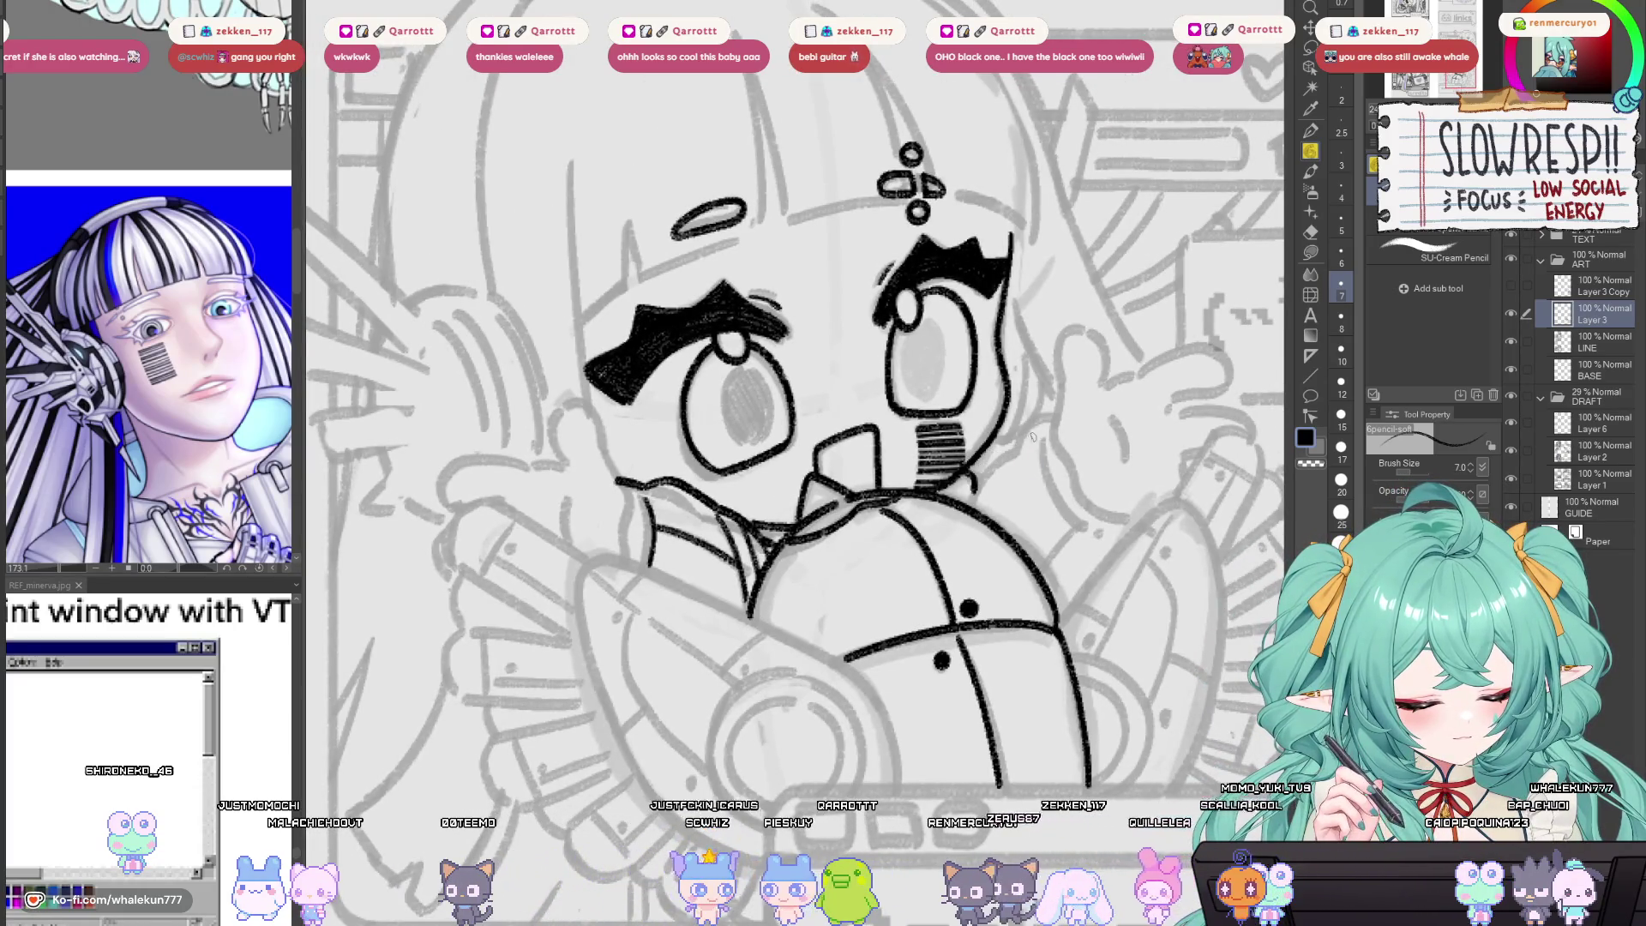
key(h)
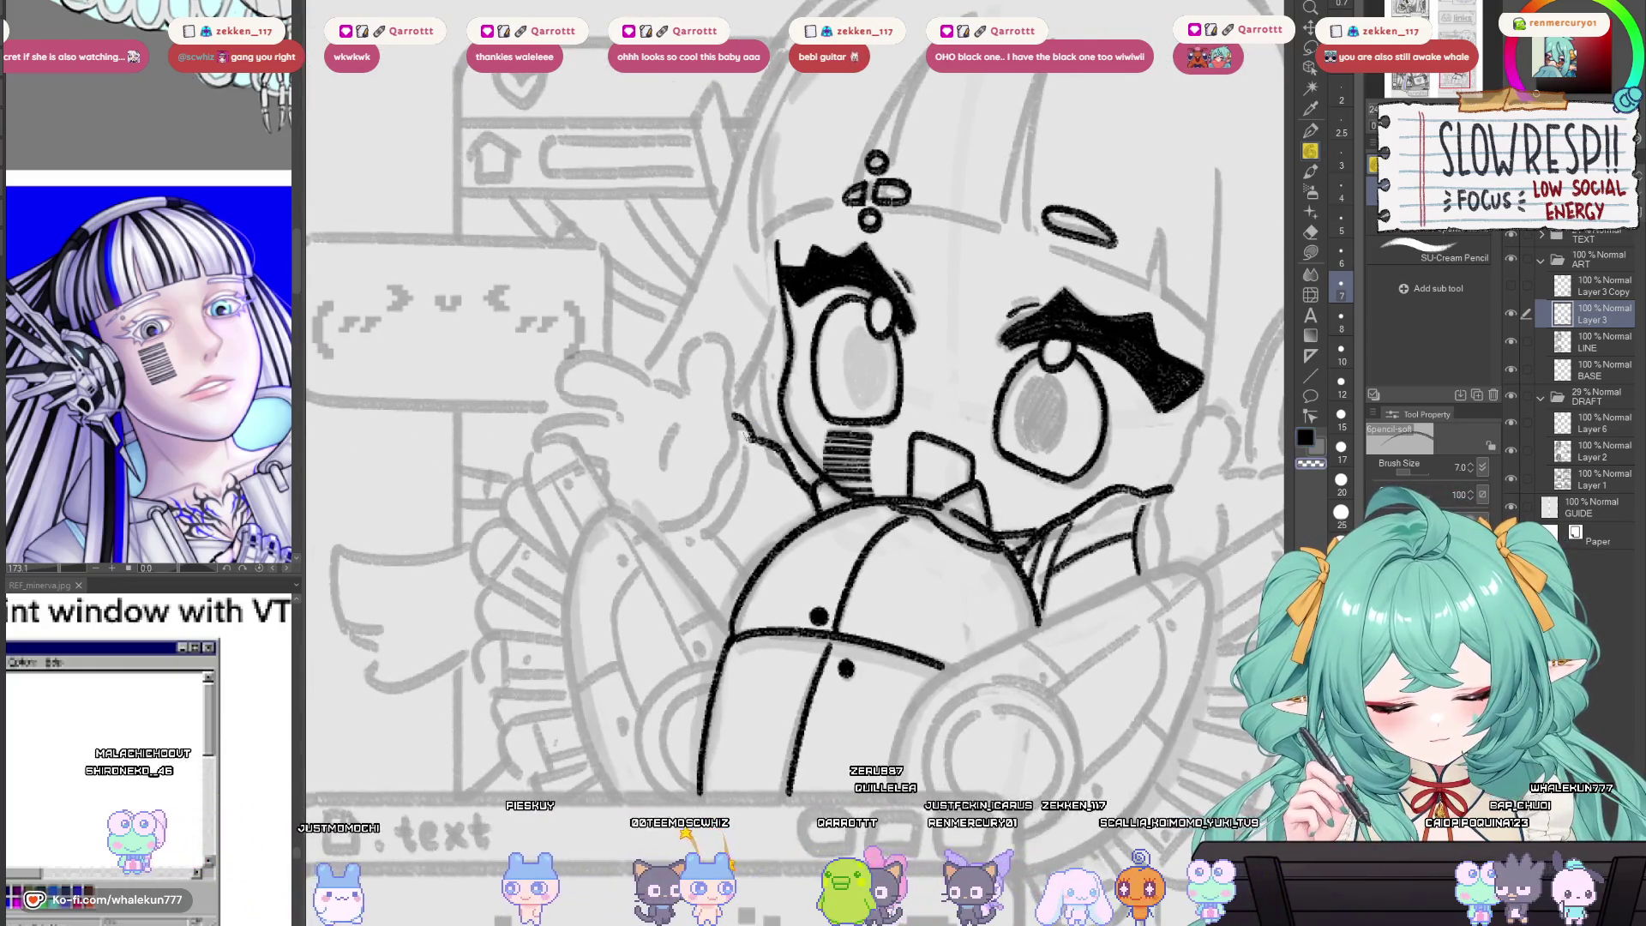
key(h)
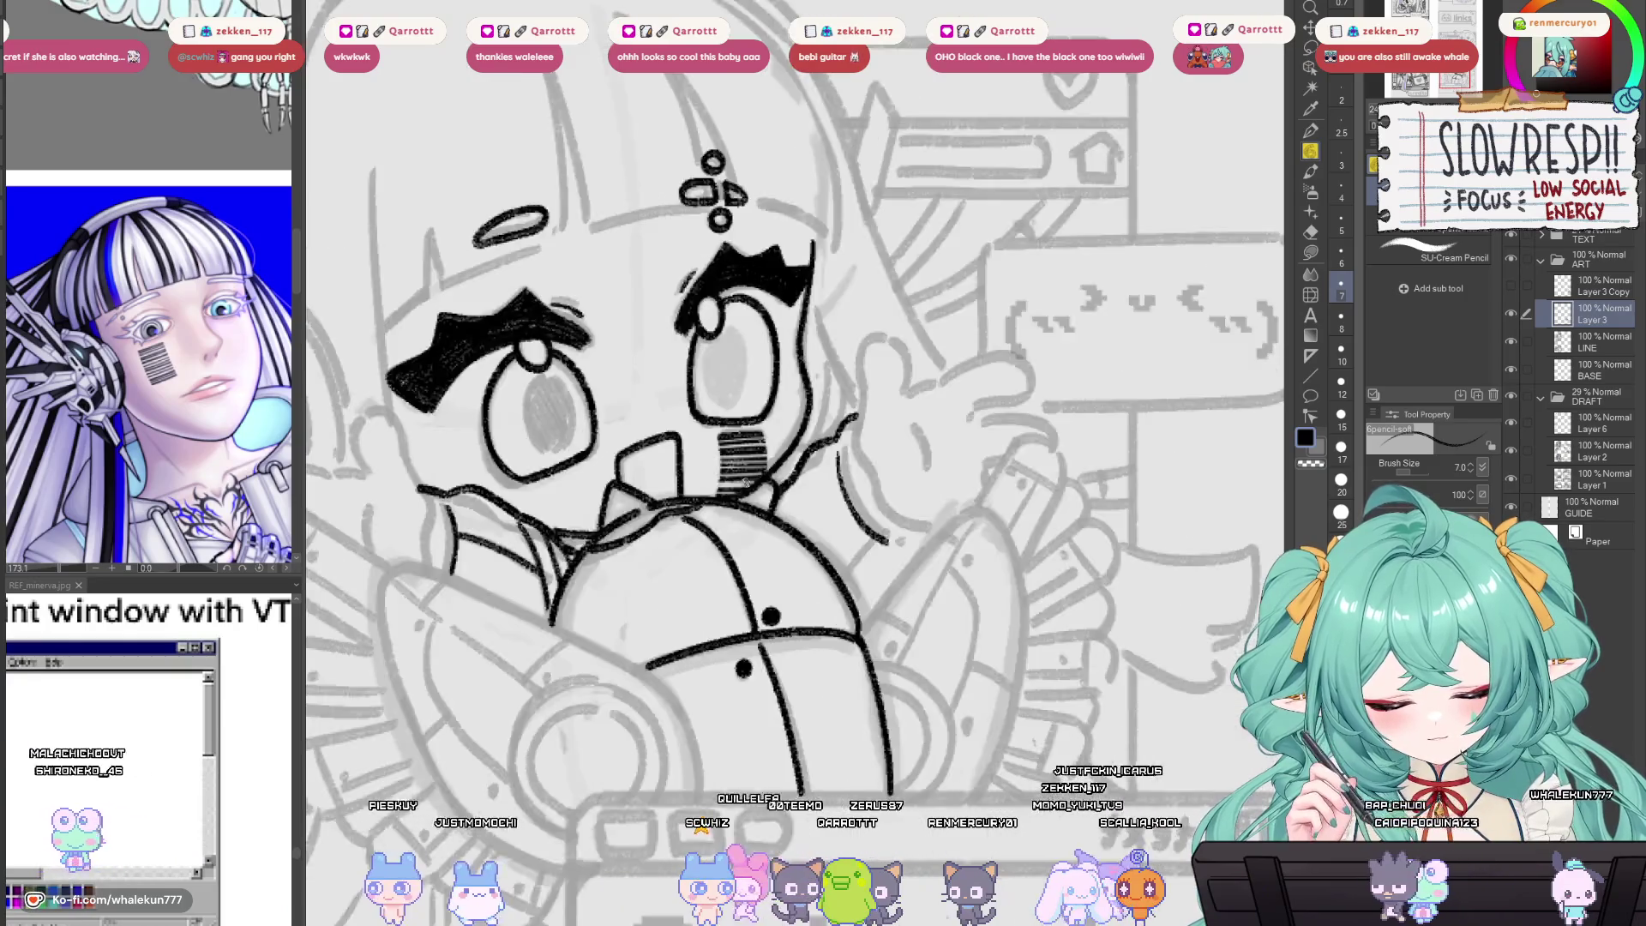
key(h)
drag(1068, 601, 848, 552)
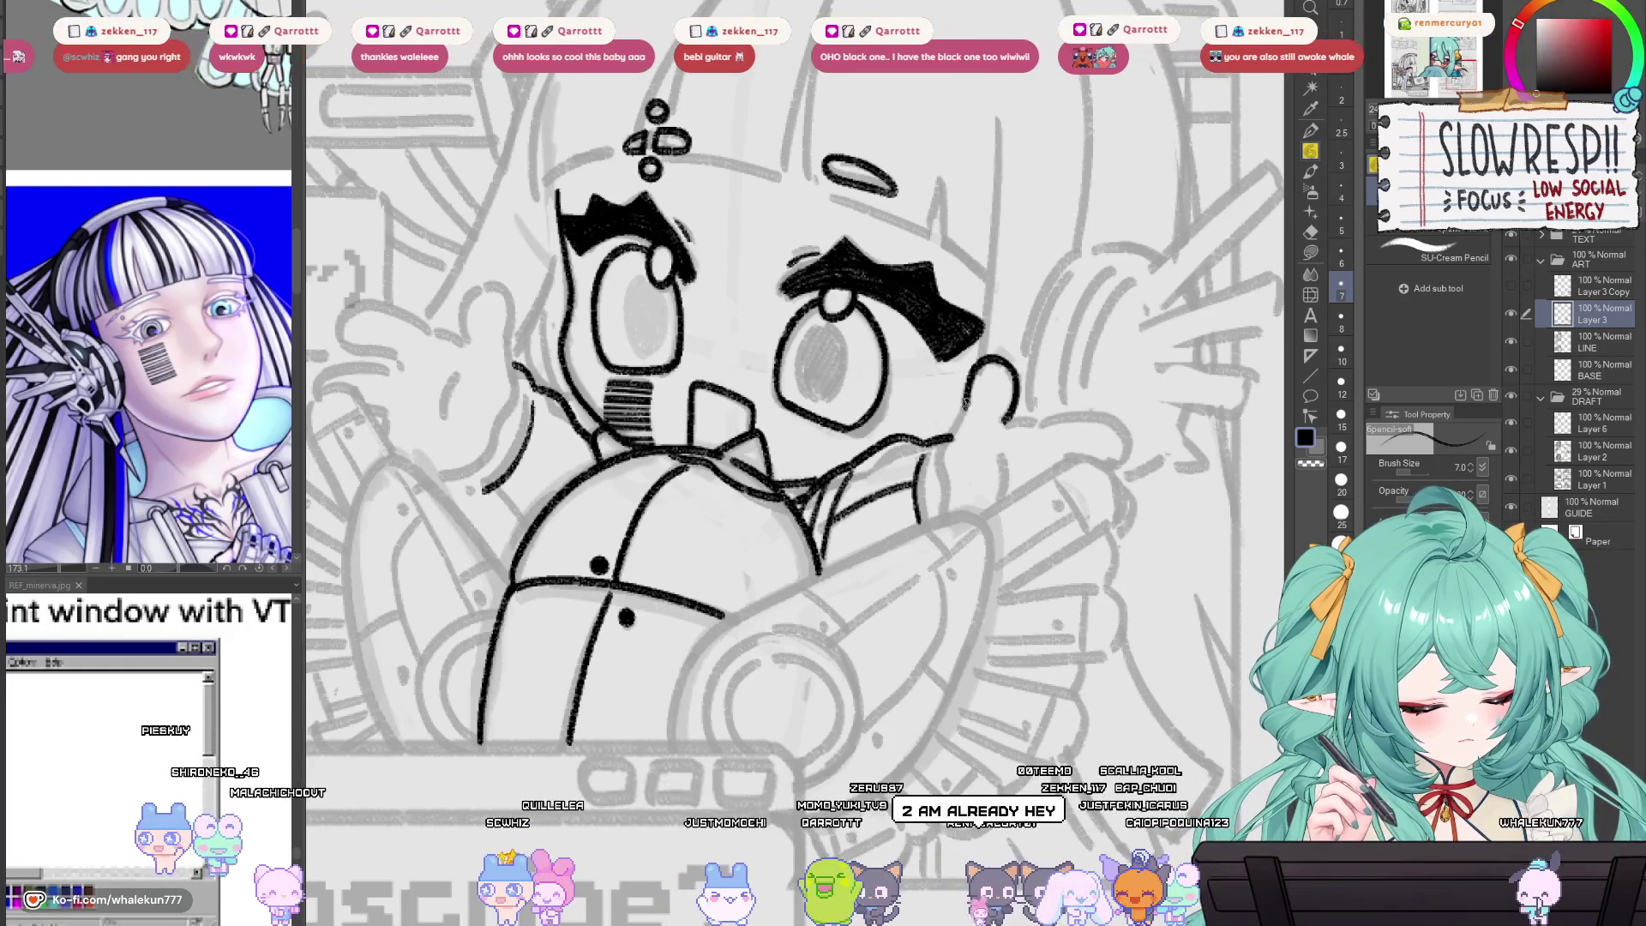
drag(969, 397, 947, 444)
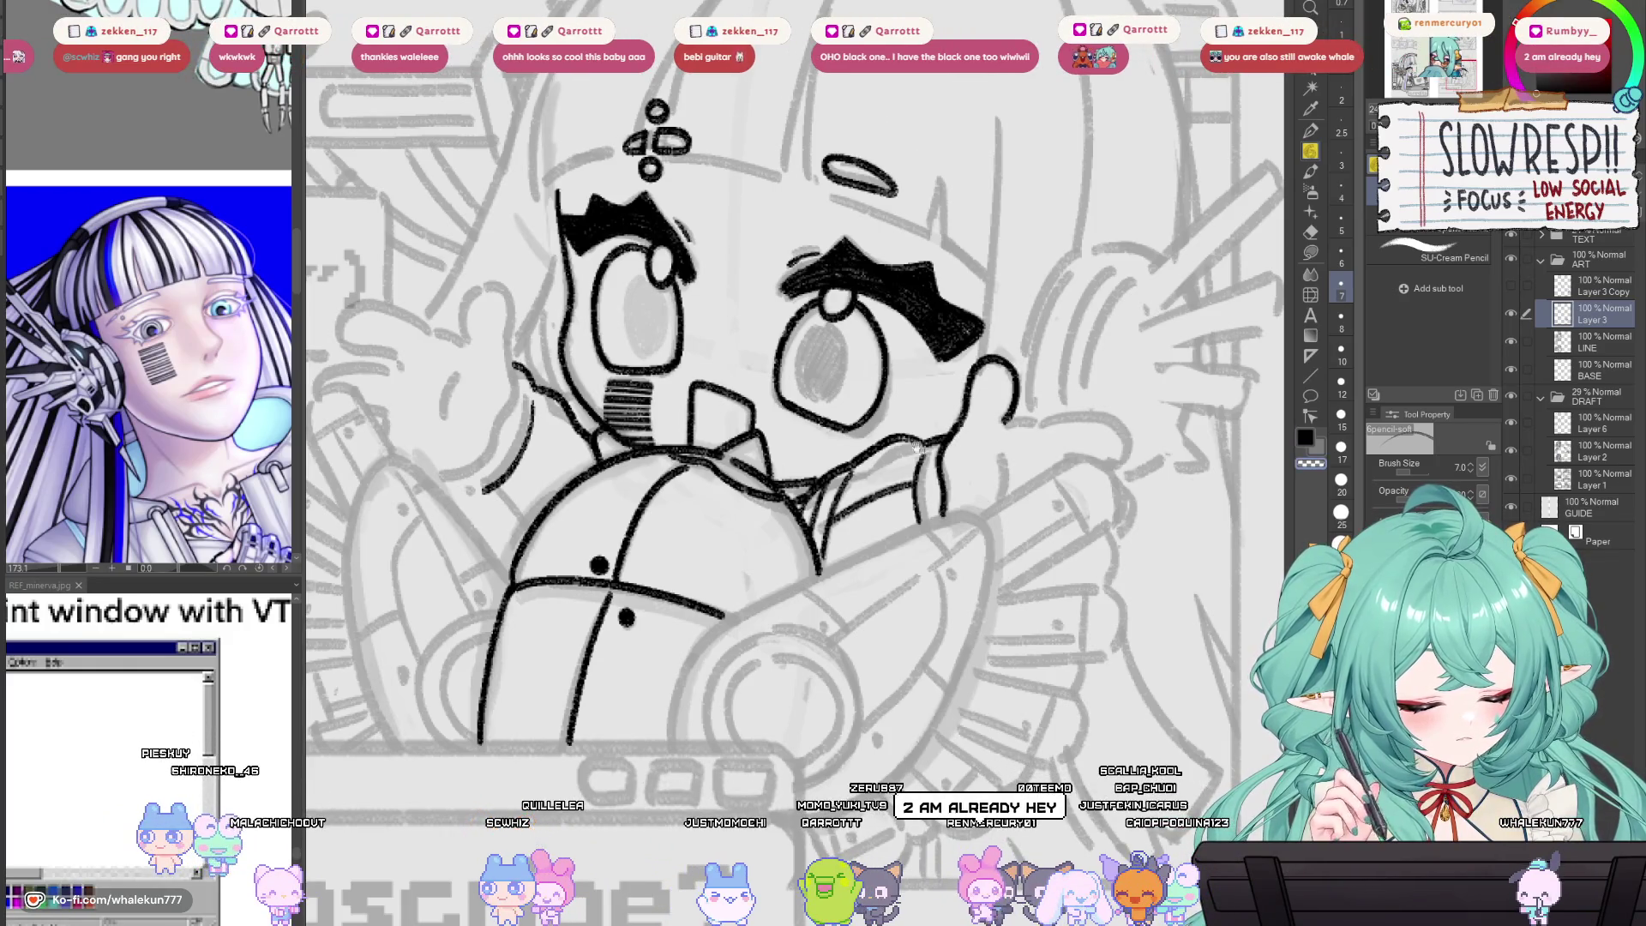
Widen the reference panel and zoom it to show the glove design.
click(187, 397)
drag(309, 480, 433, 480)
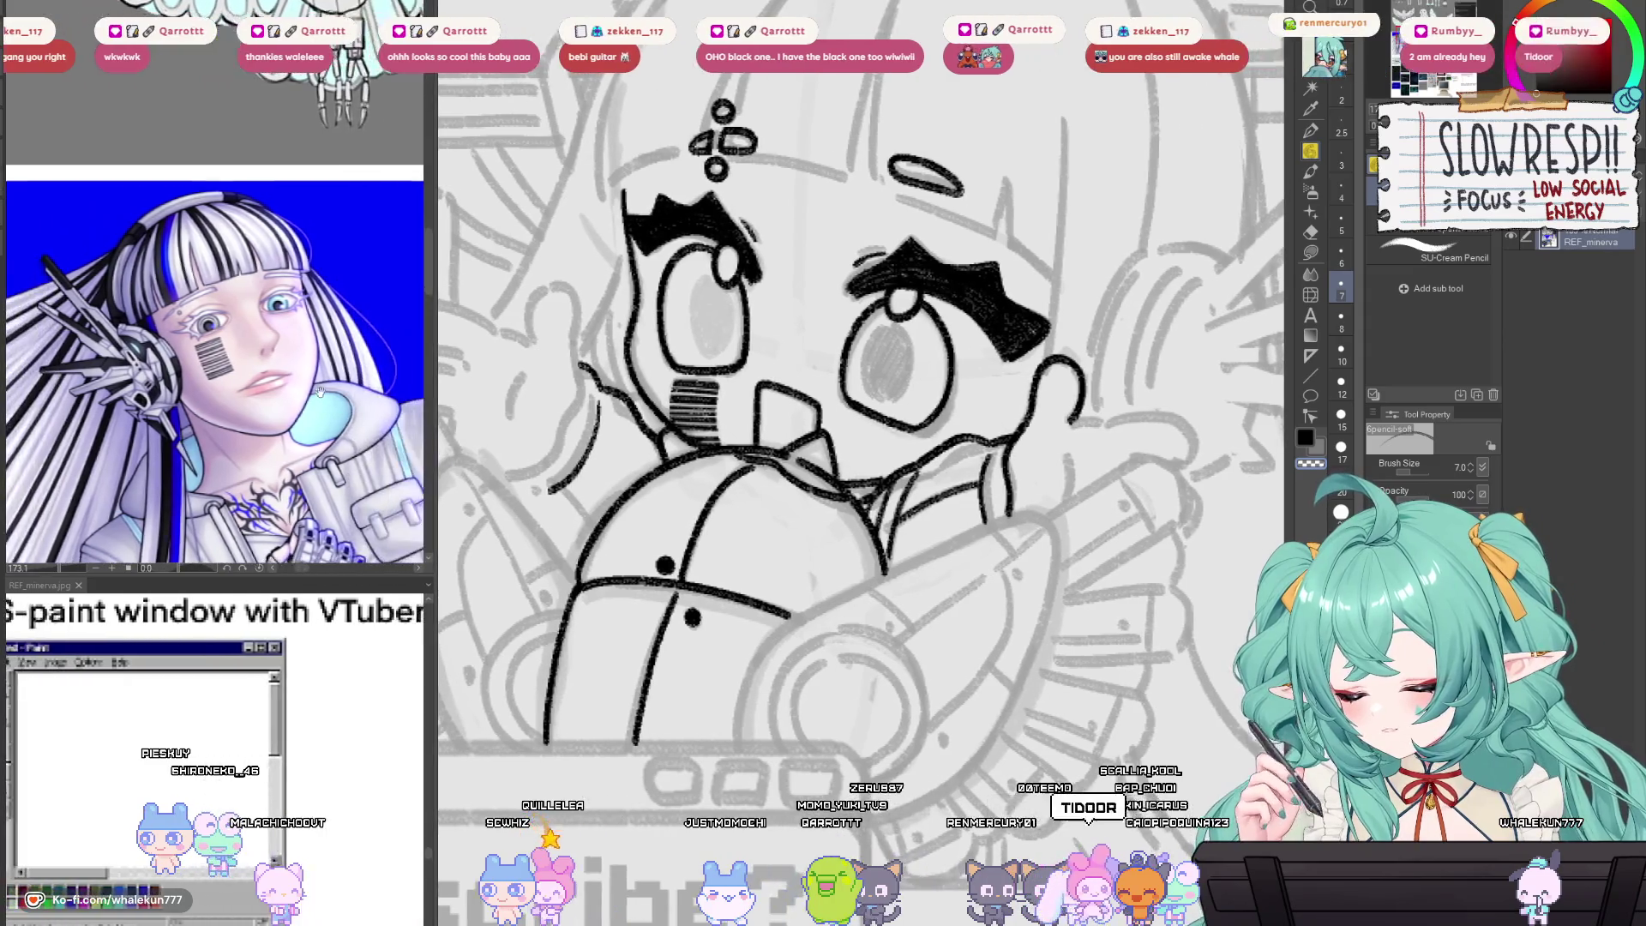
scroll(300, 343, down, 5)
scroll(321, 409, up, 4)
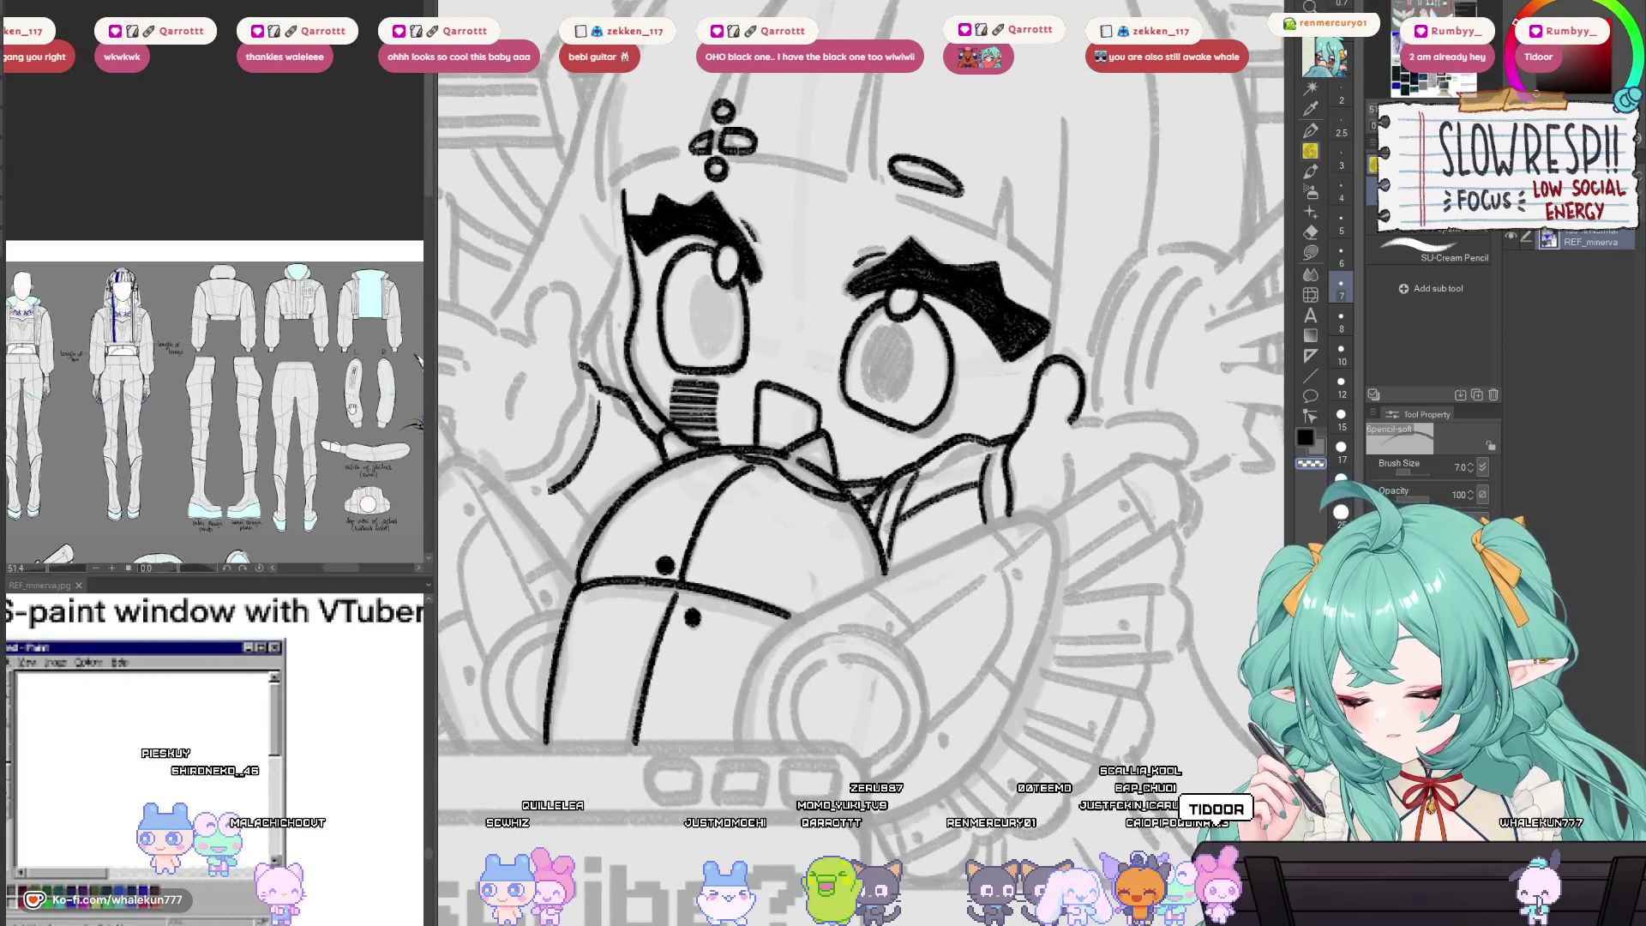
scroll(282, 375, up, 4)
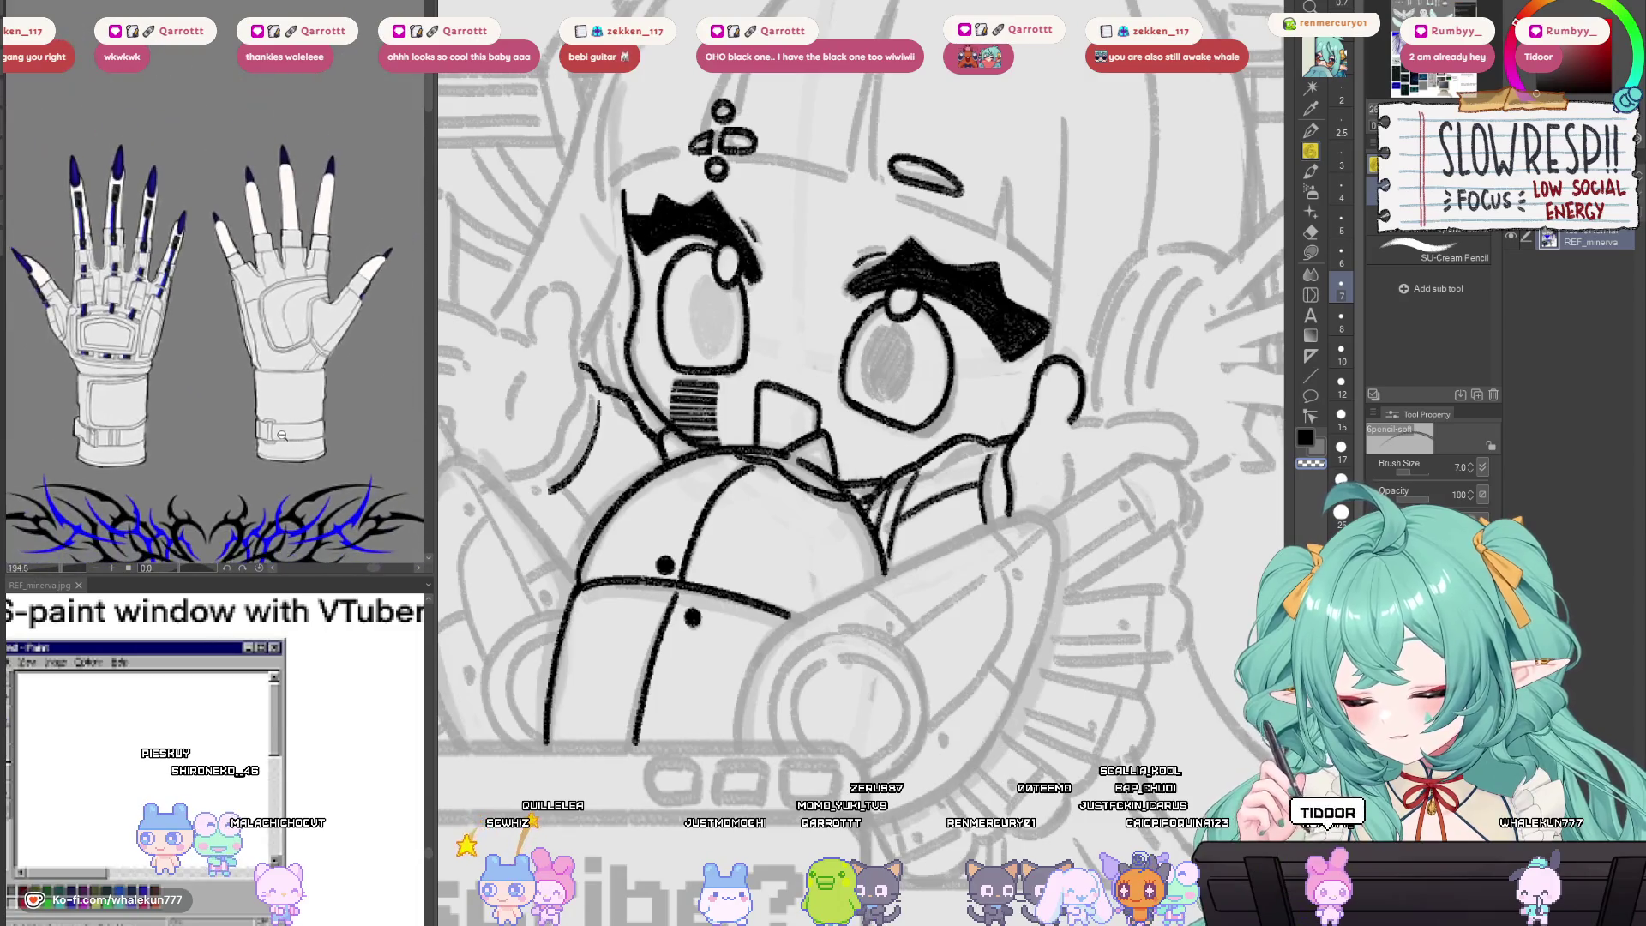
drag(1057, 475, 1013, 471)
Outline the raised finger of the gloved hand and add a glove line on it.
key(h)
scroll(1014, 470, up, 3)
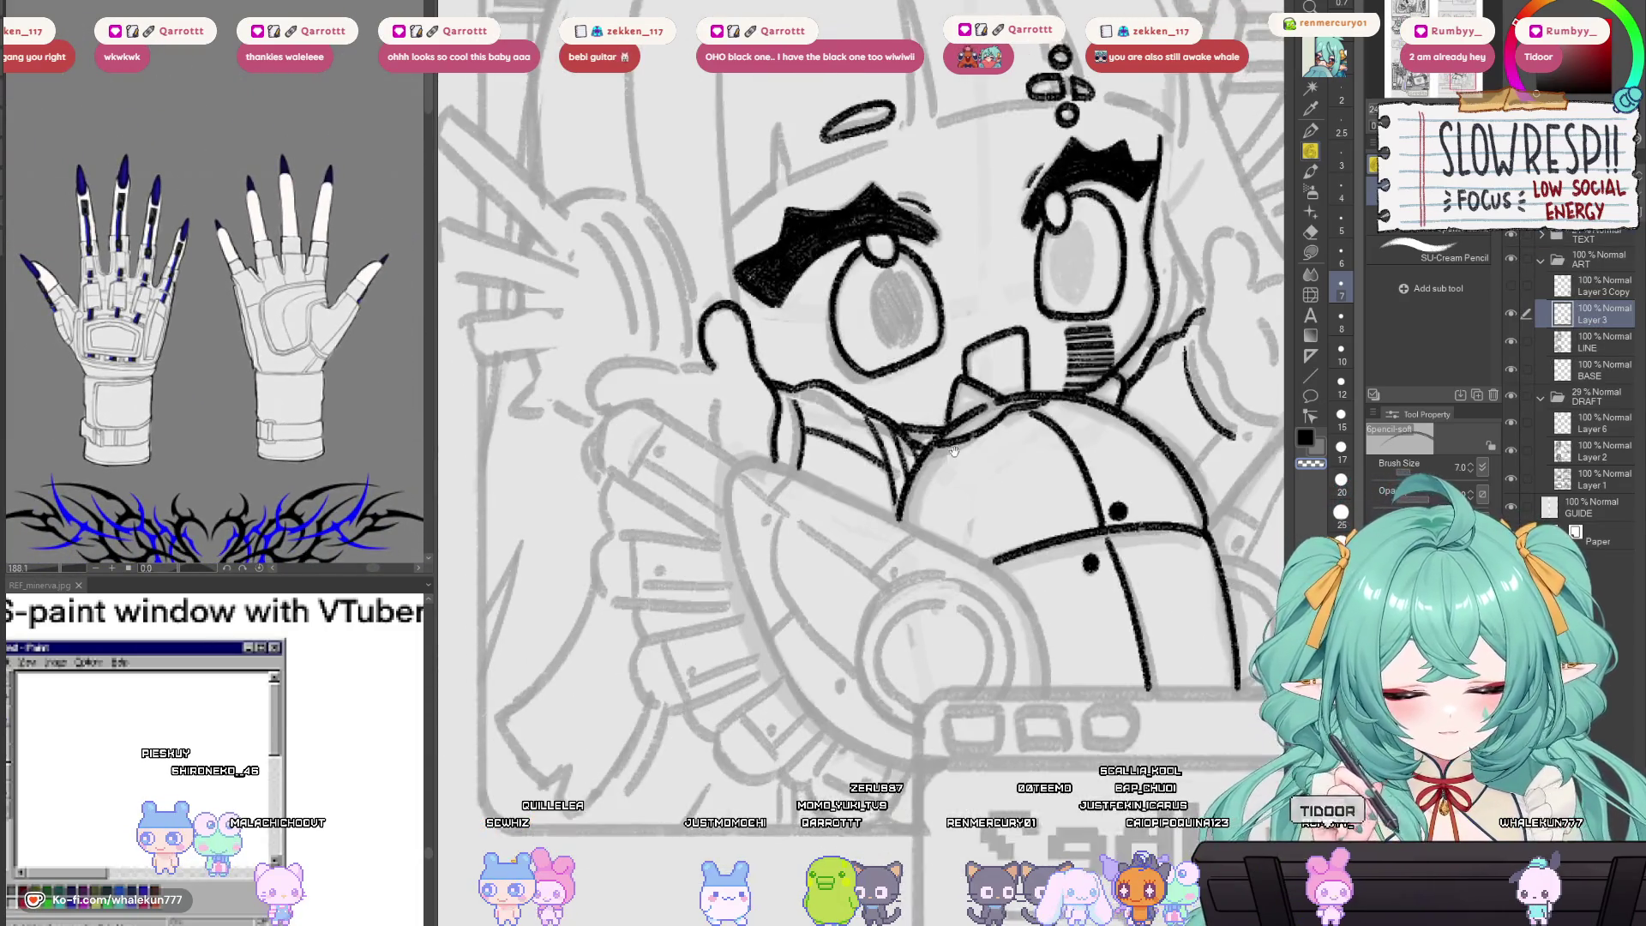
drag(718, 347, 778, 380)
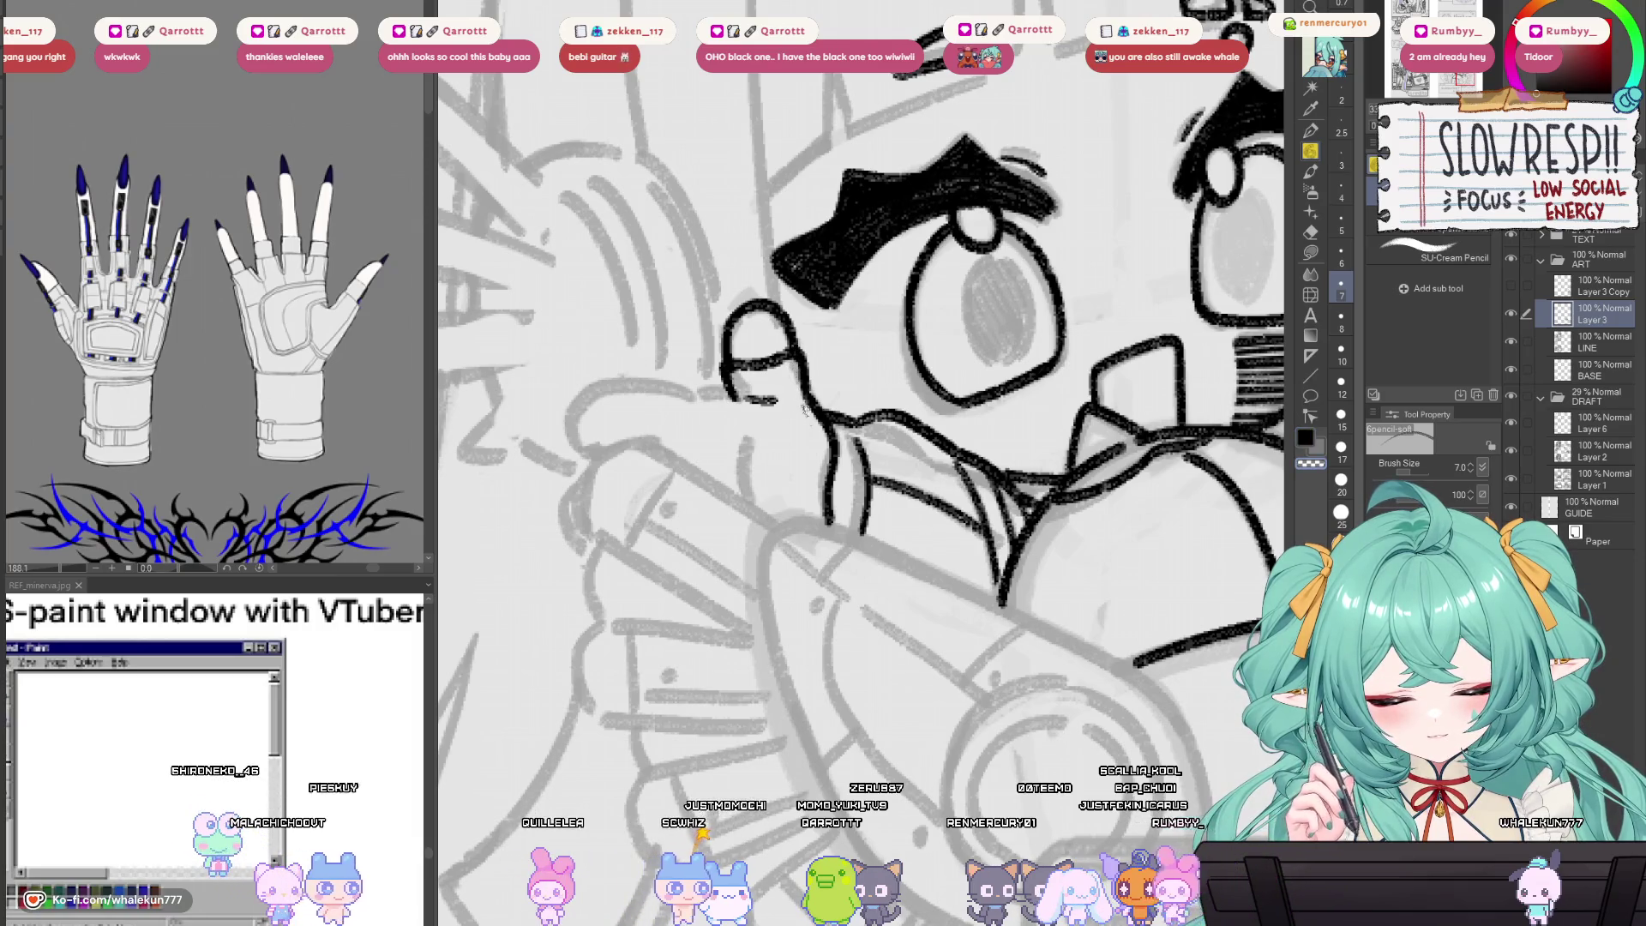
mouse_move(749, 406)
mouse_down()
mouse_move(788, 383)
mouse_move(828, 497)
mouse_up()
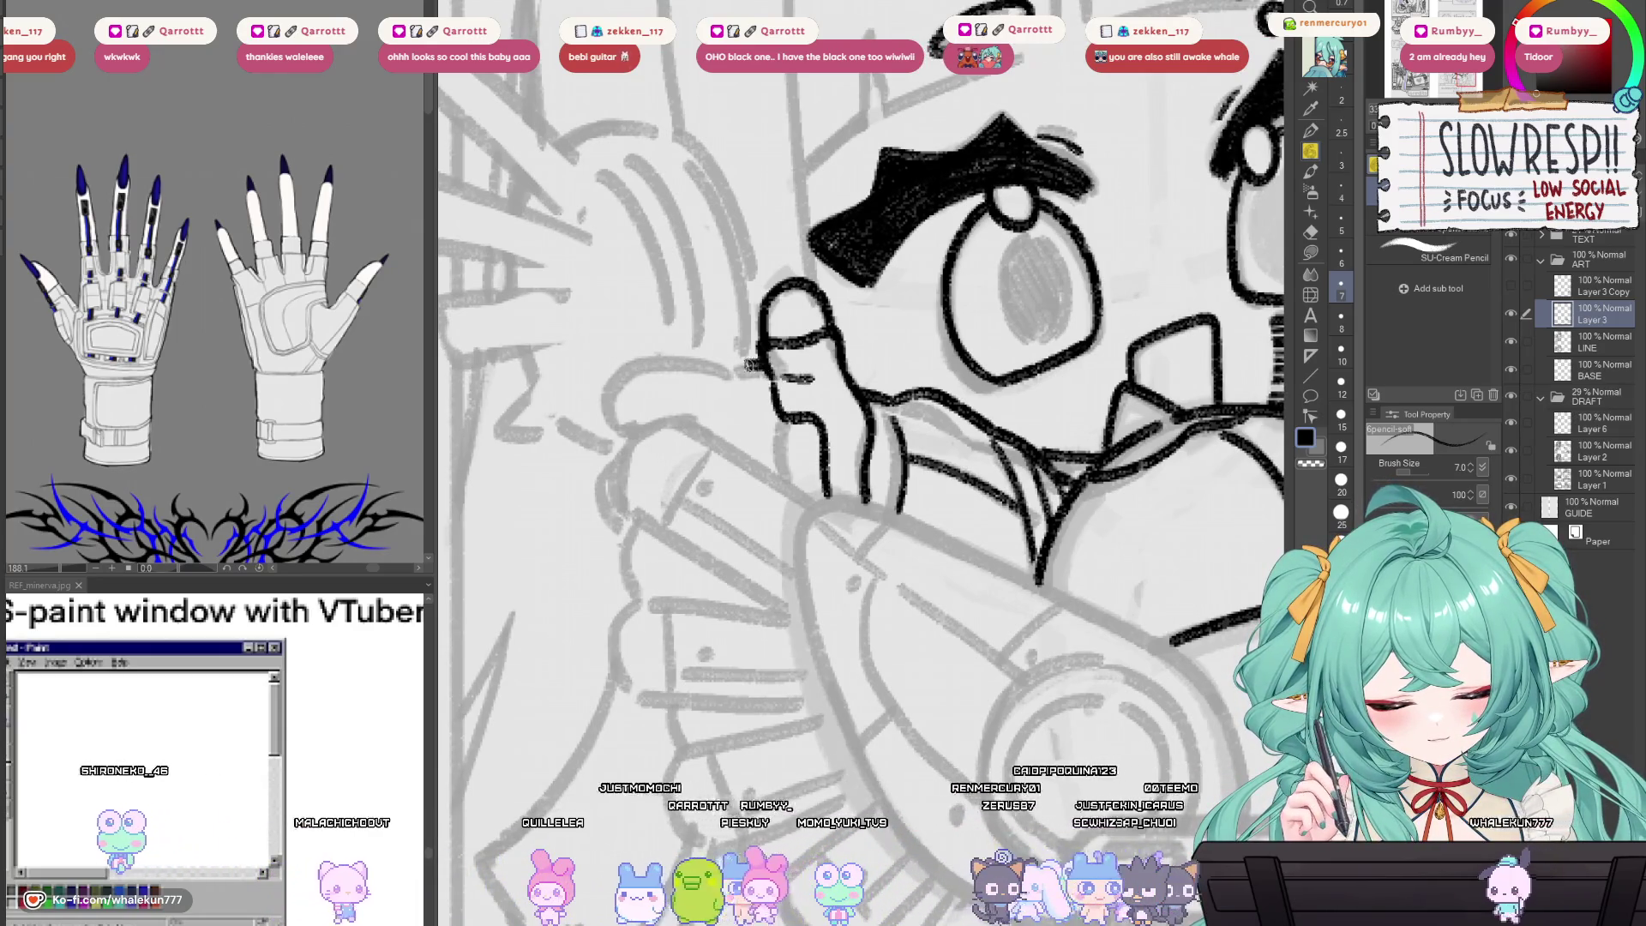
drag(756, 362, 727, 444)
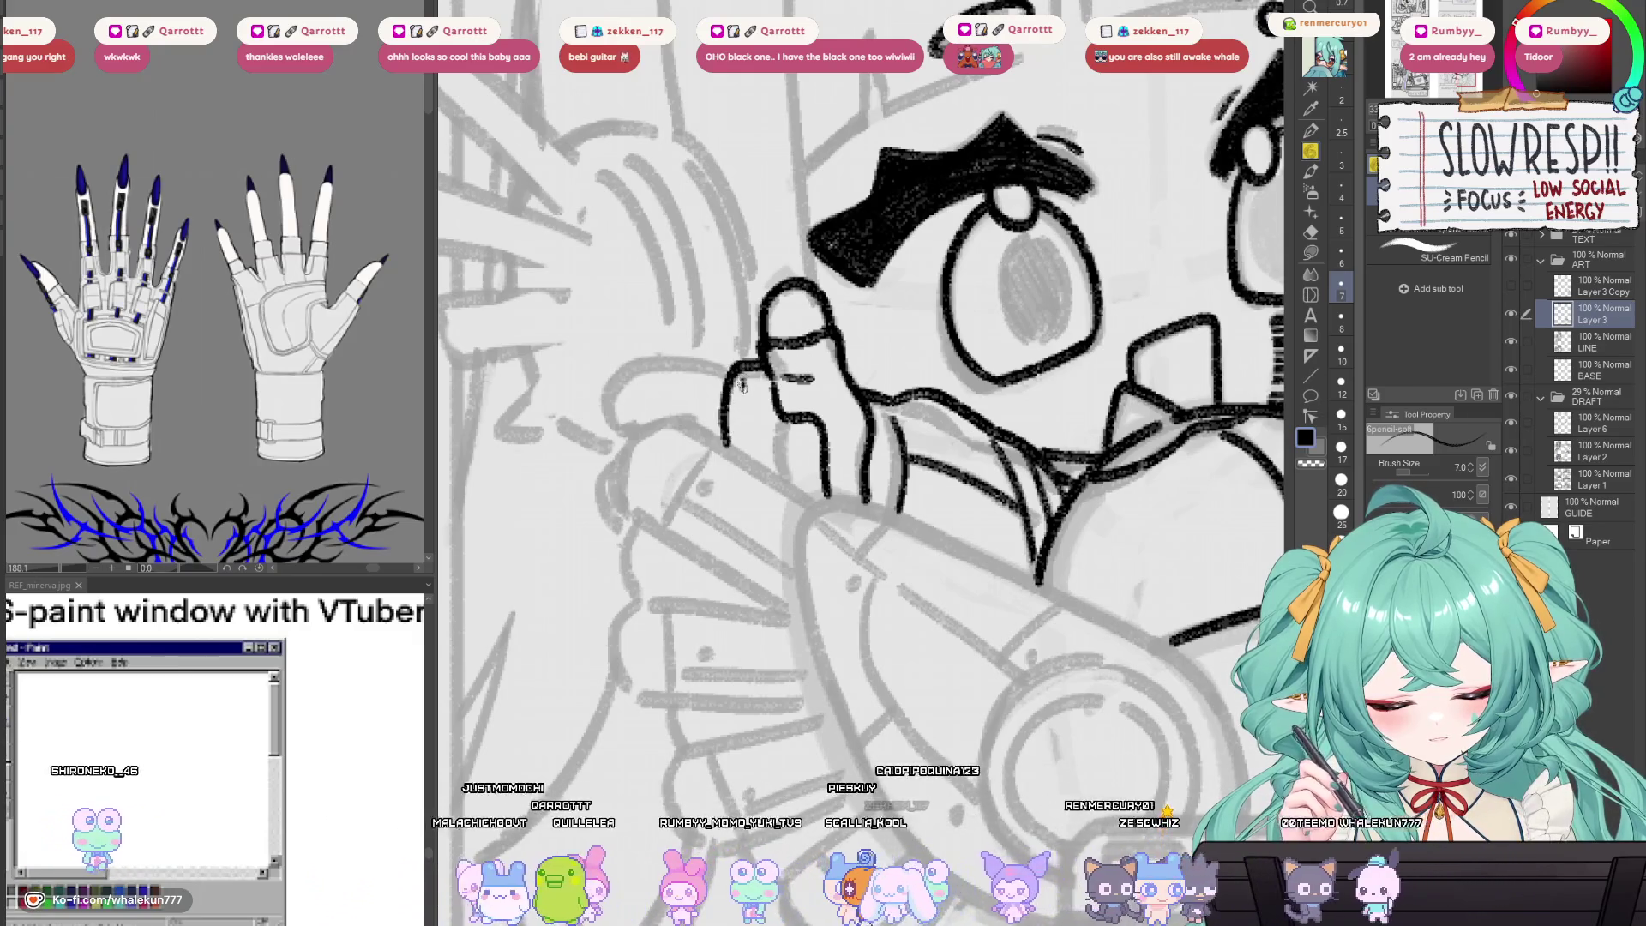
drag(758, 377, 765, 415)
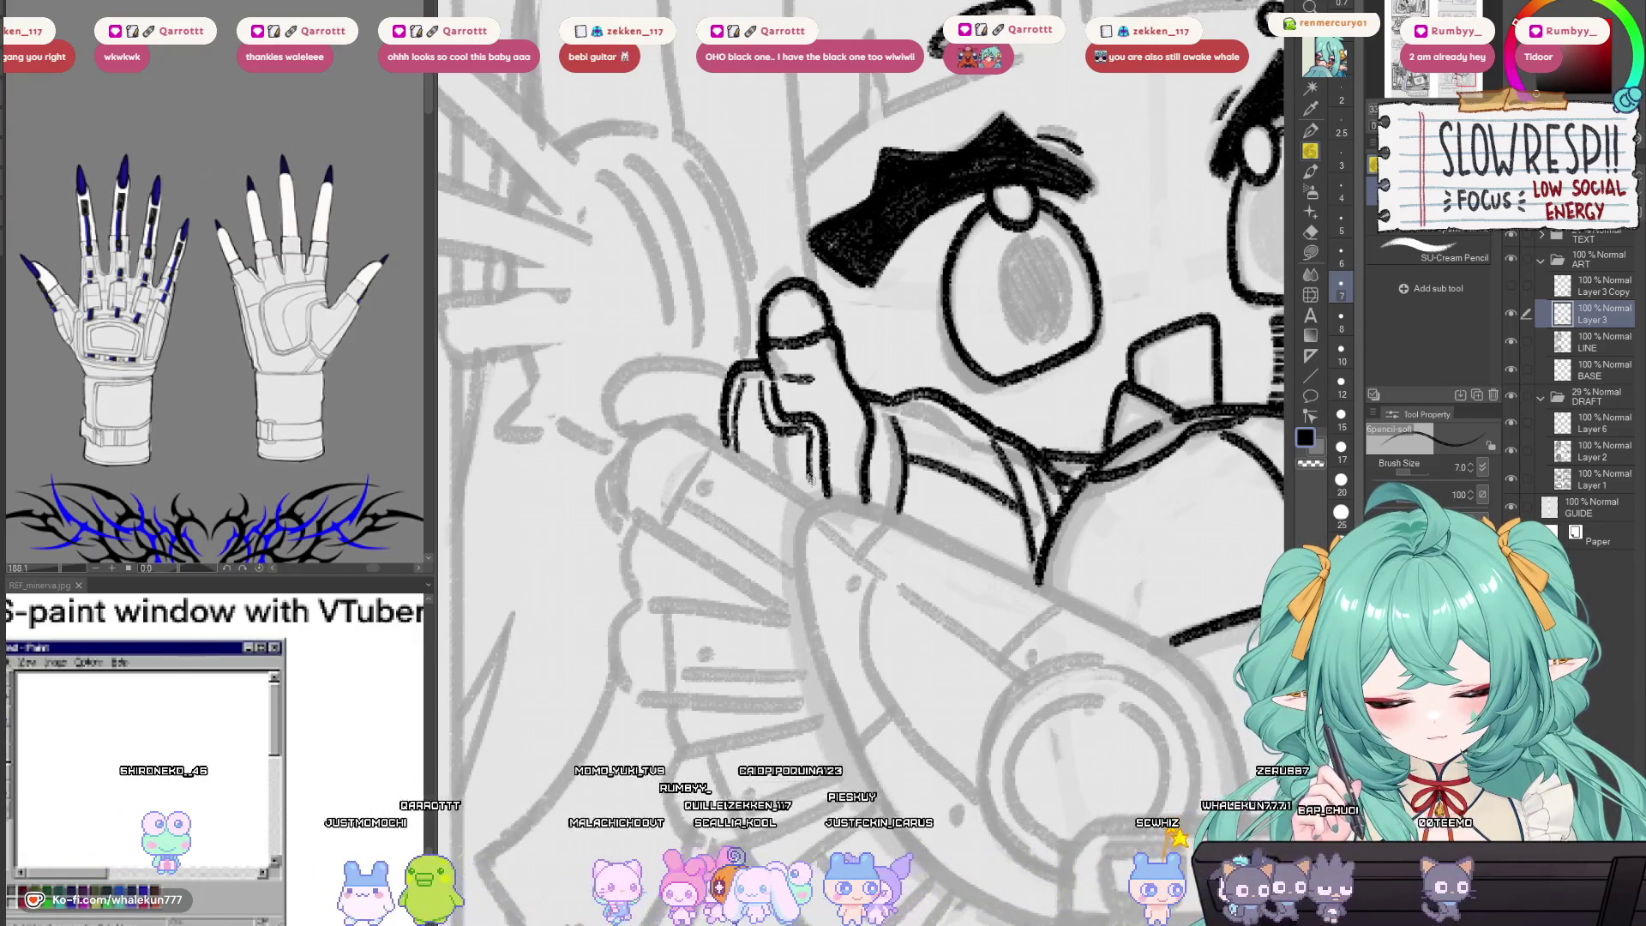
key(ctrl+z)
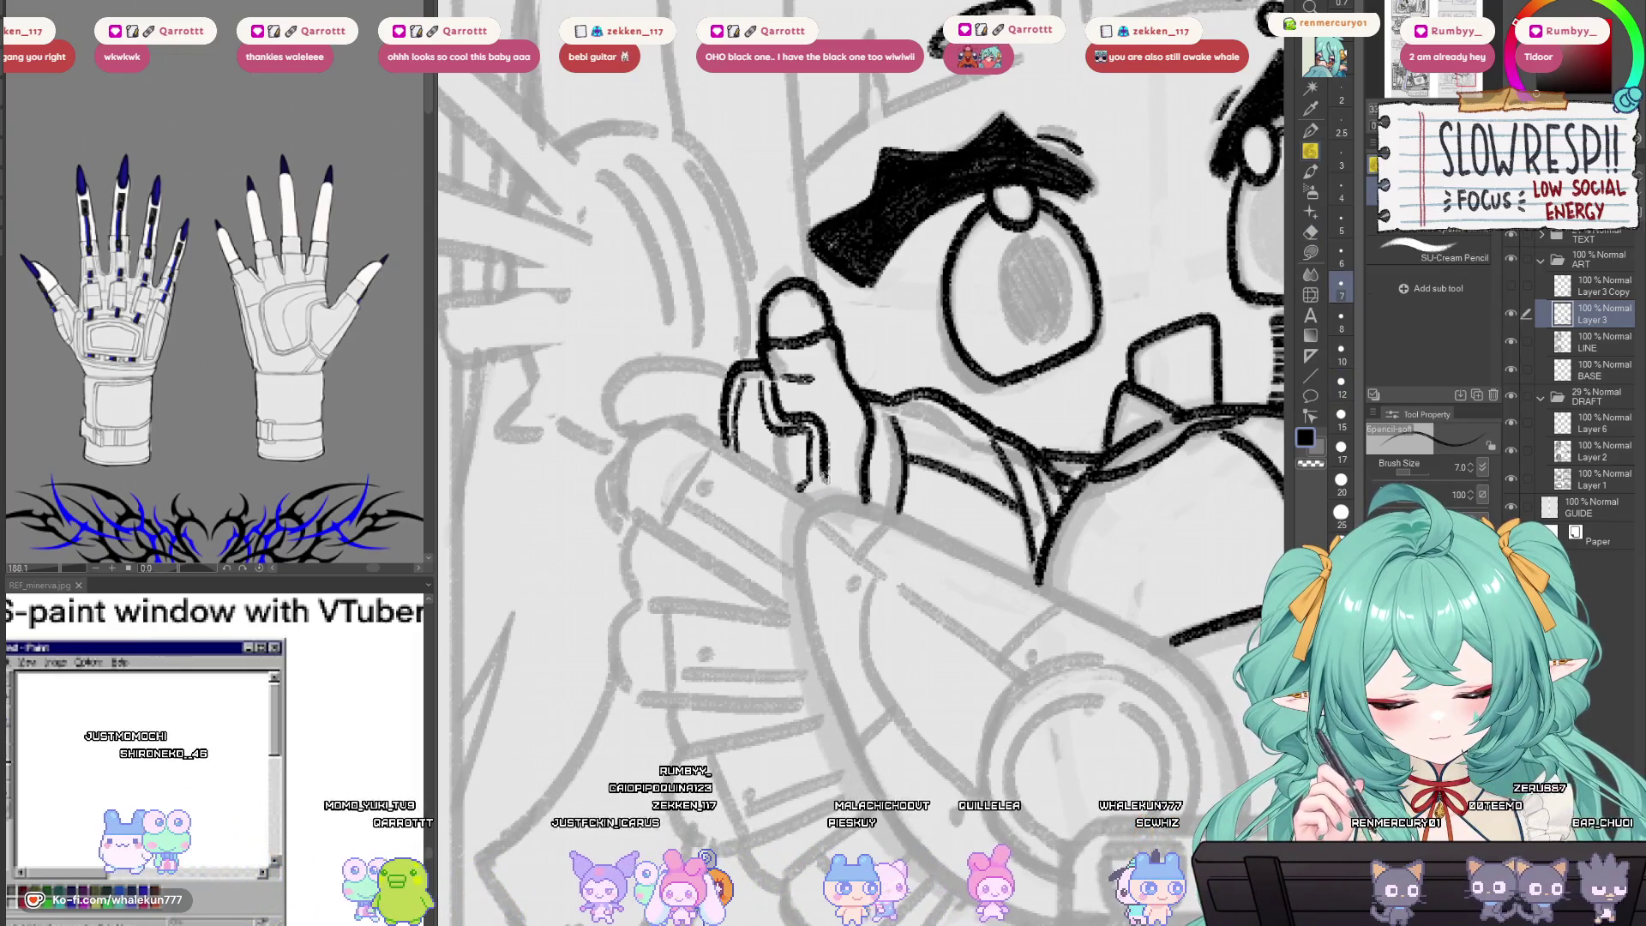
drag(823, 433, 808, 495)
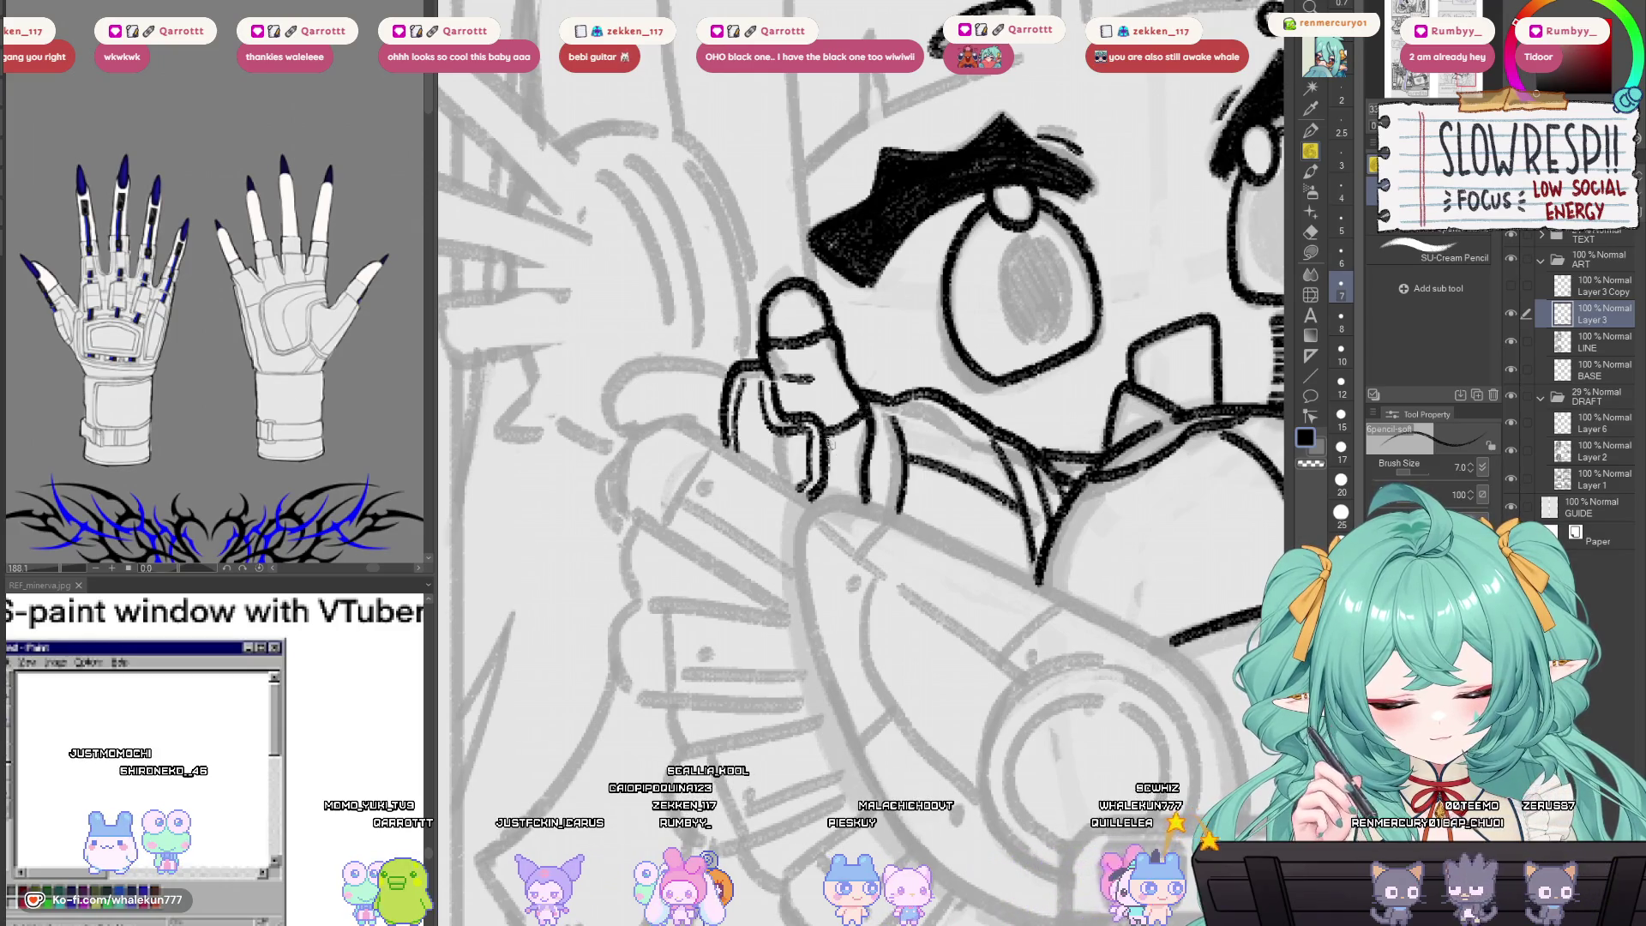
drag(822, 348, 852, 443)
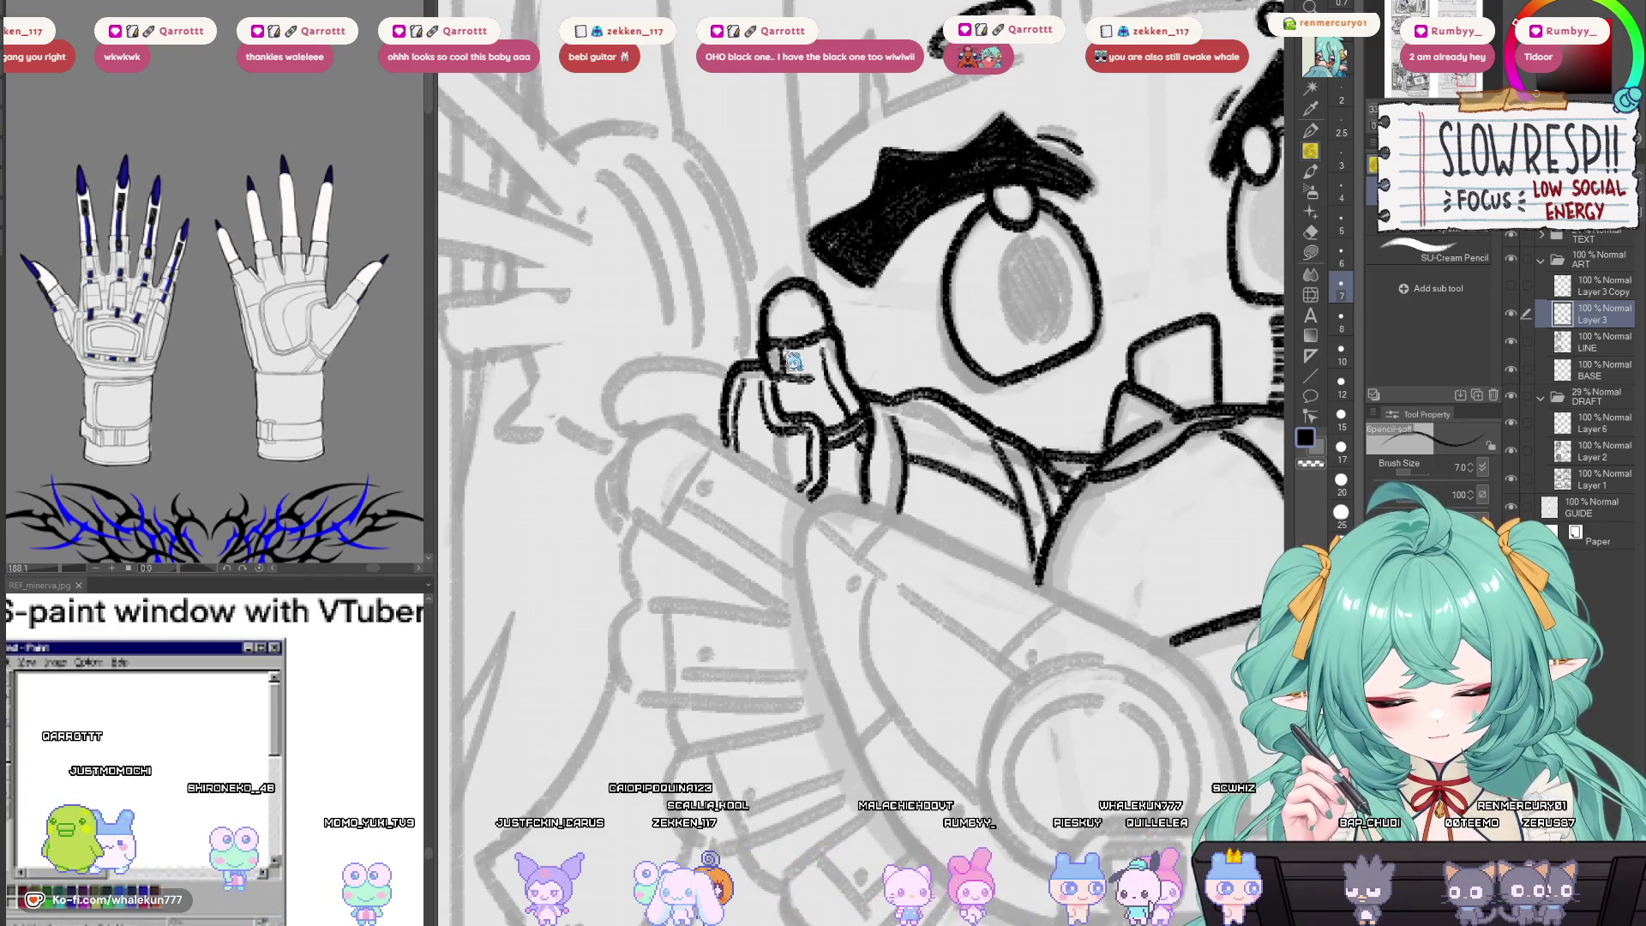
Reframe around the hand and eye, then ink a curve running down from the hand.
key(h)
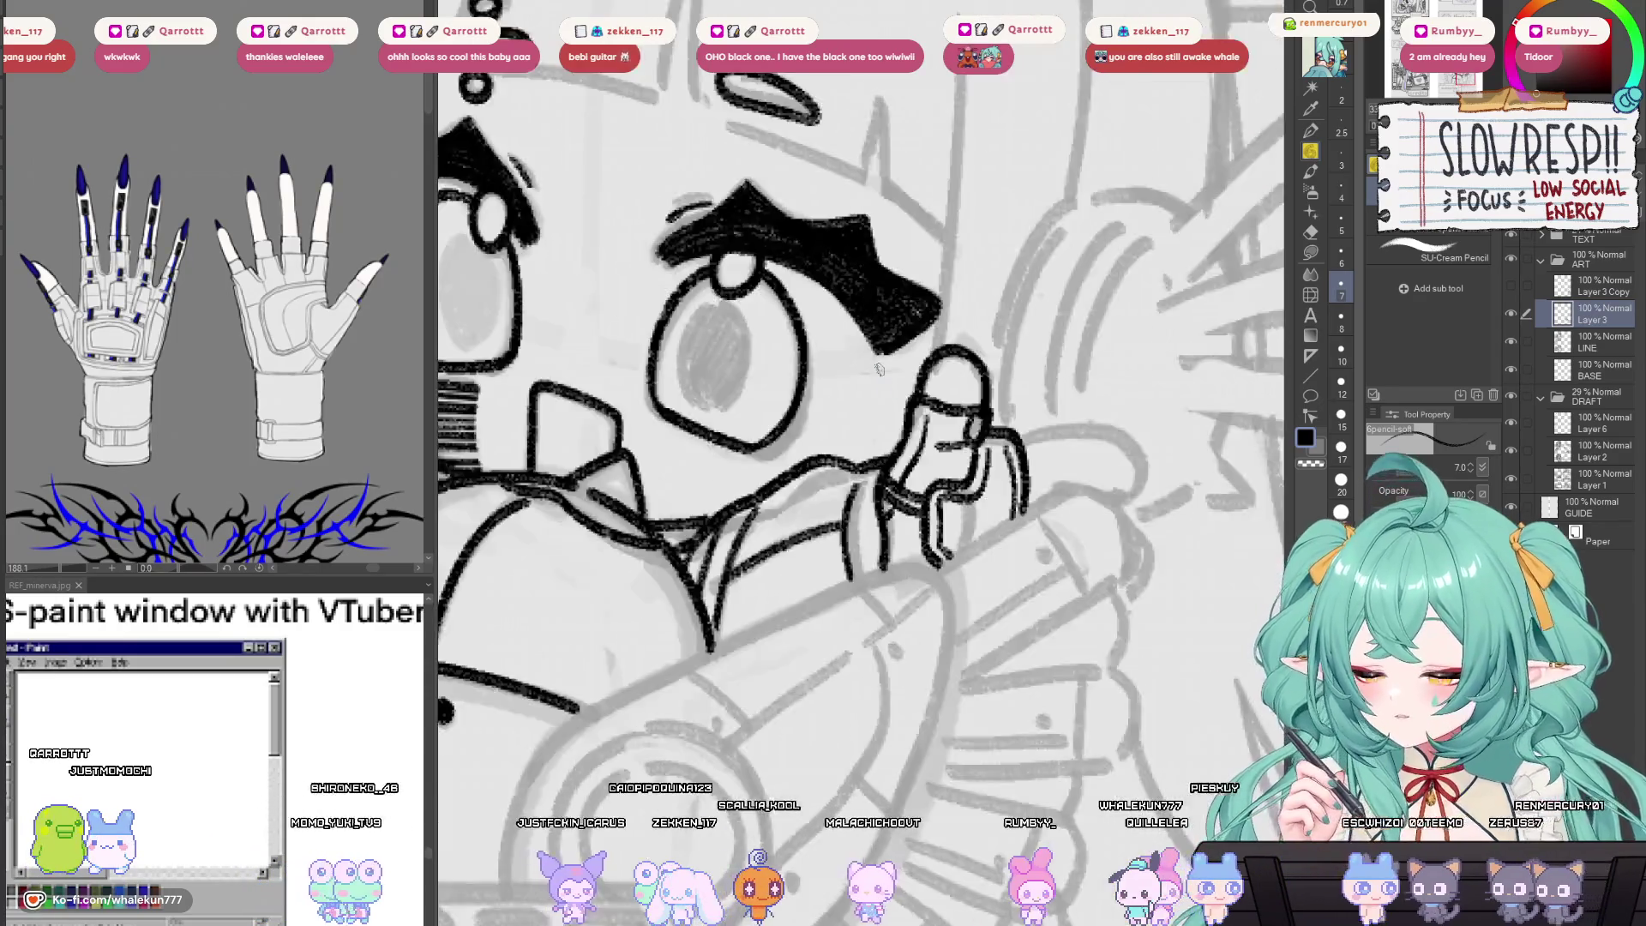
key(h)
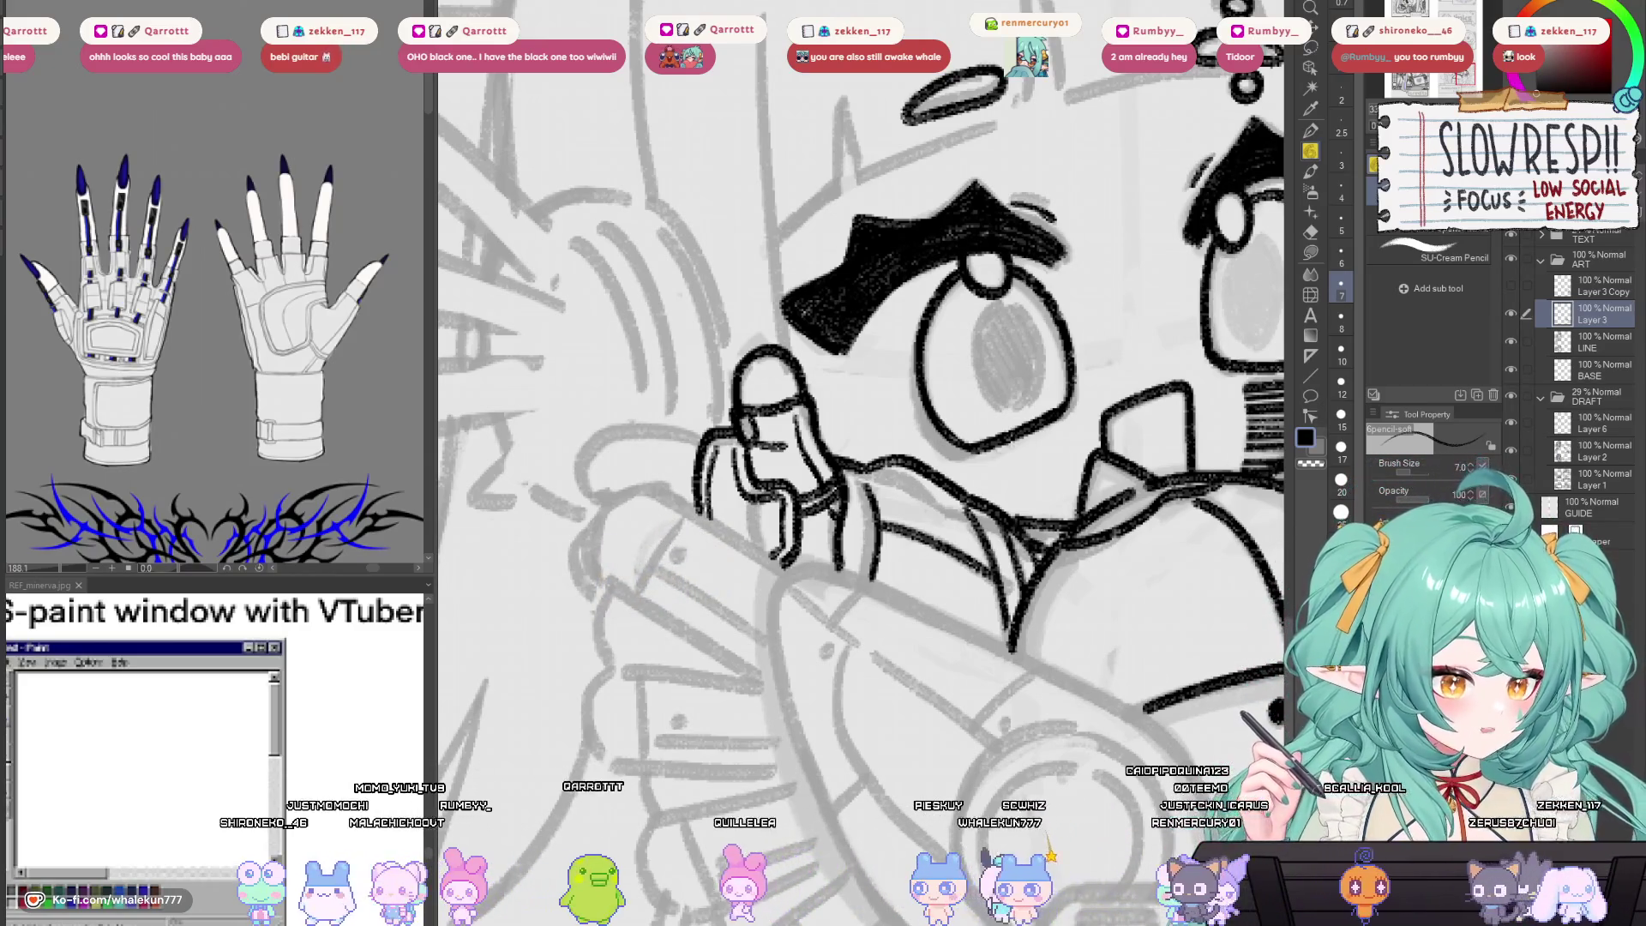
drag(1047, 345, 1047, 233)
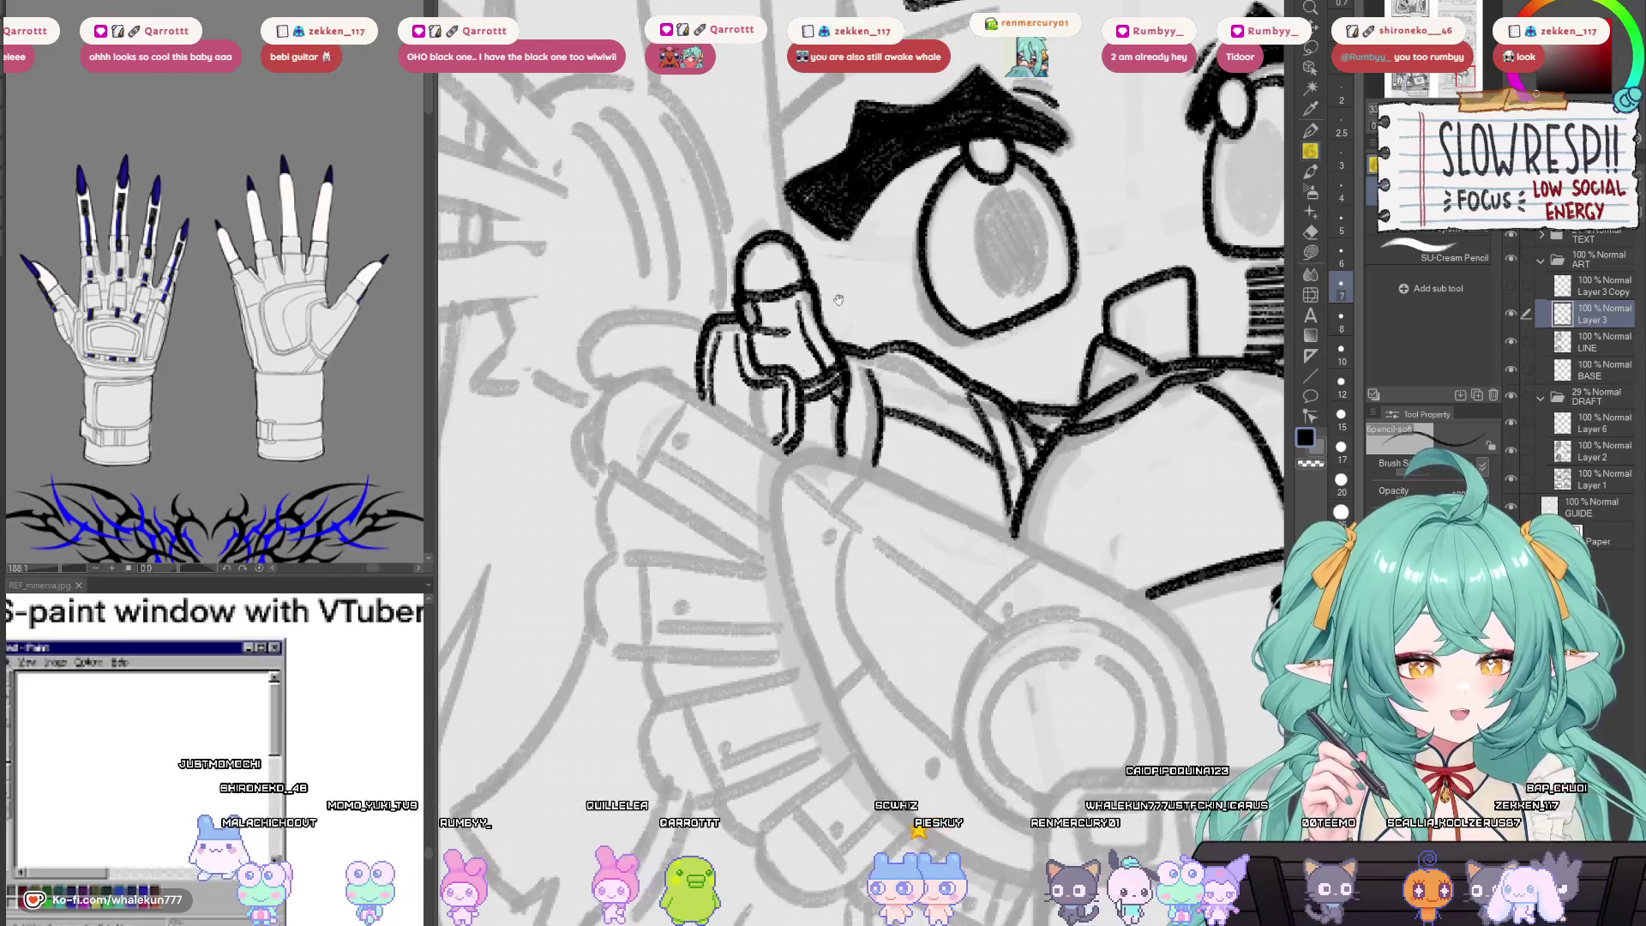
drag(838, 300, 893, 387)
scroll(791, 426, up, 2)
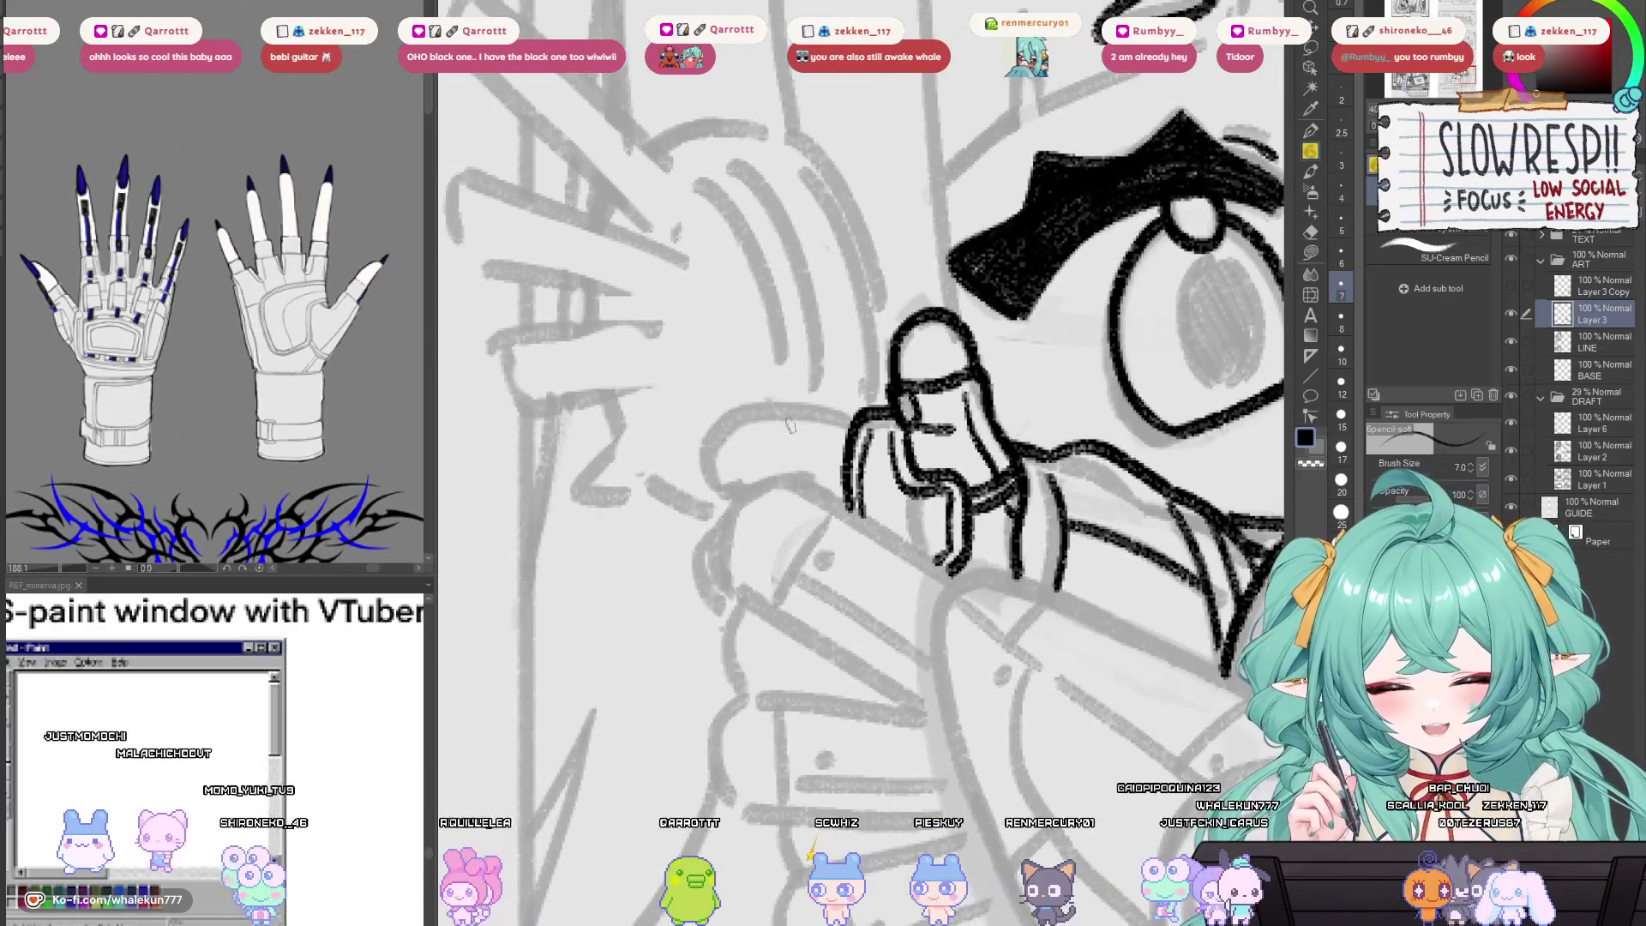
mouse_move(851, 409)
mouse_down()
mouse_move(795, 478)
mouse_move(856, 486)
mouse_up()
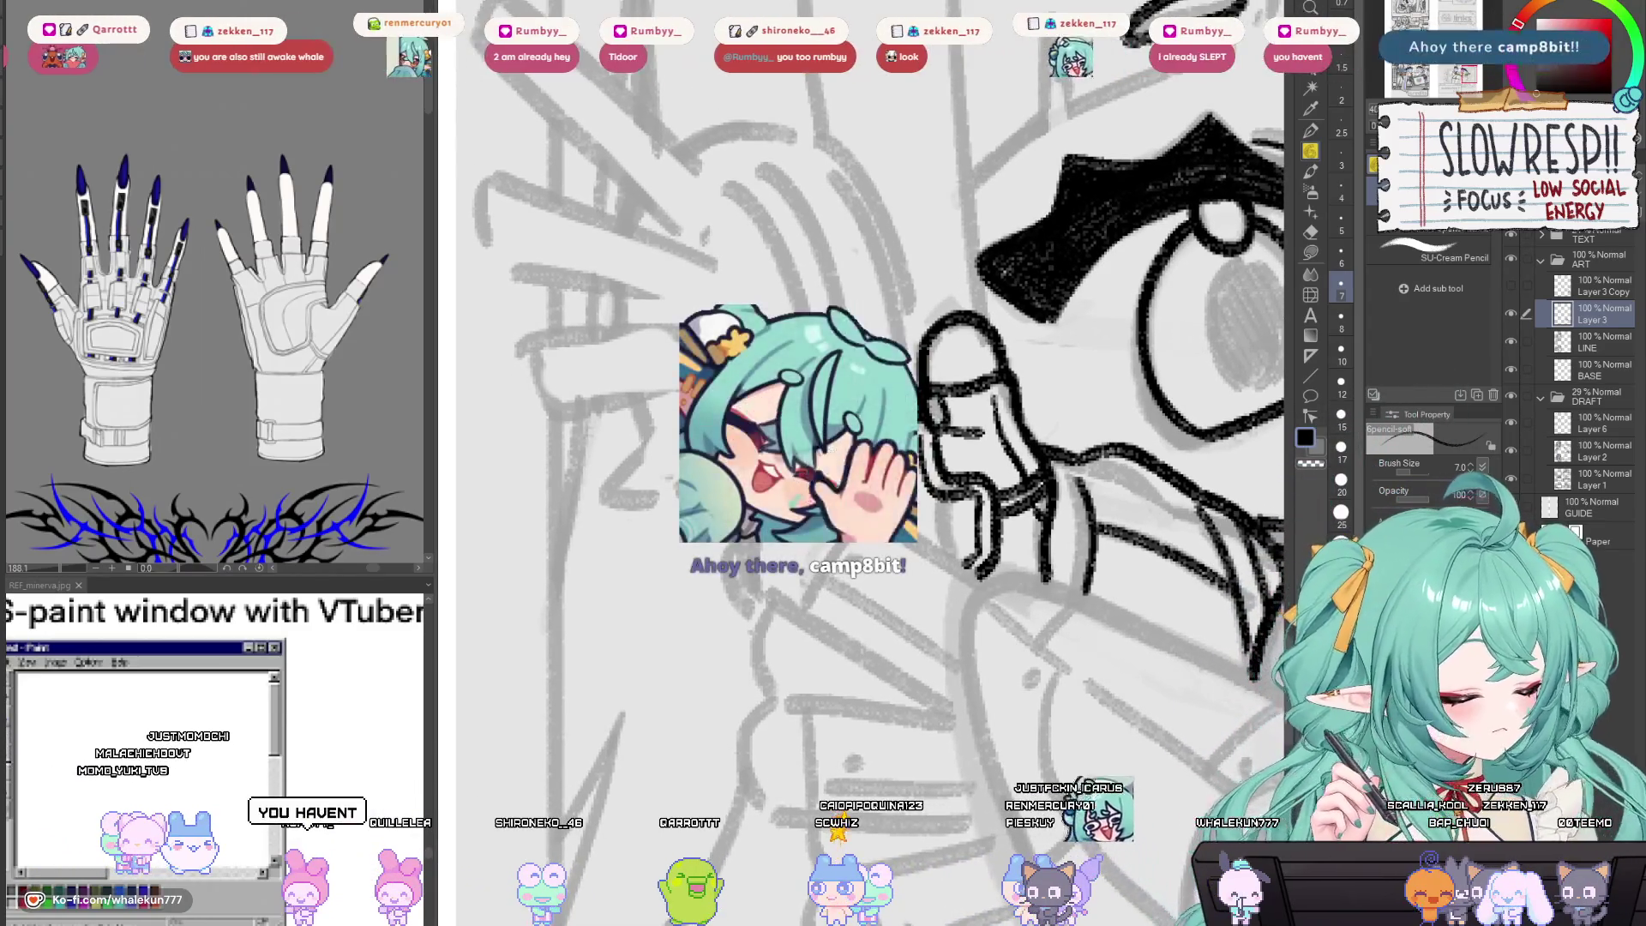
Ink the long pointing finger reaching left from the glove, redoing the stroke until clean.
drag(986, 429, 1016, 424)
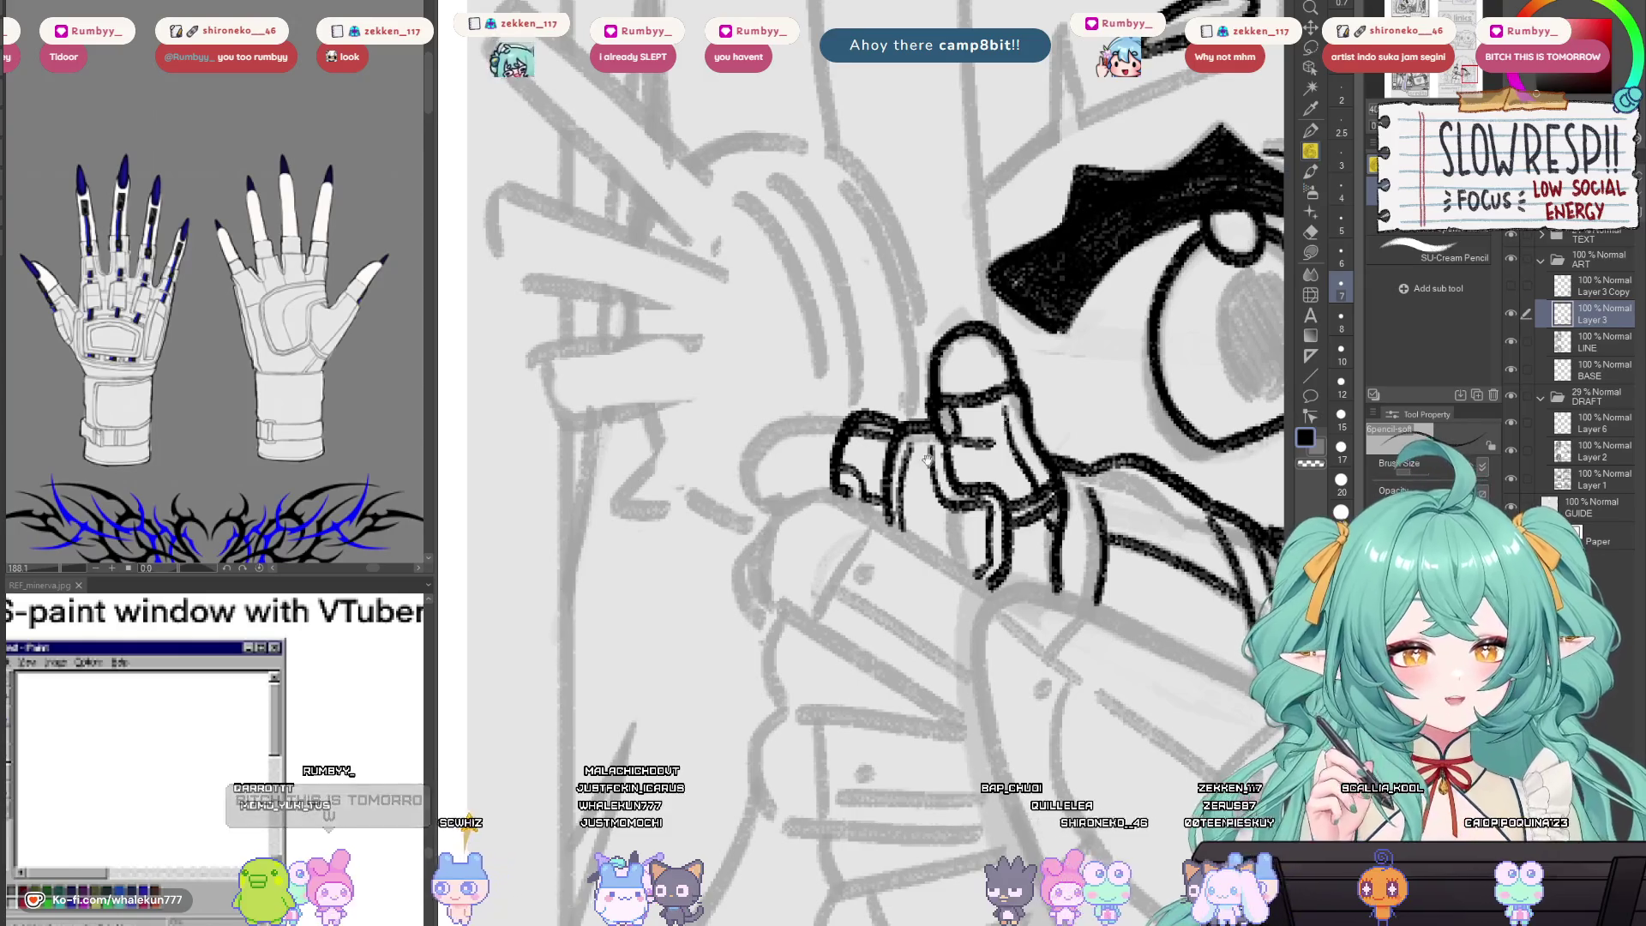
drag(927, 459, 1072, 452)
drag(986, 377, 854, 413)
key(ctrl+z)
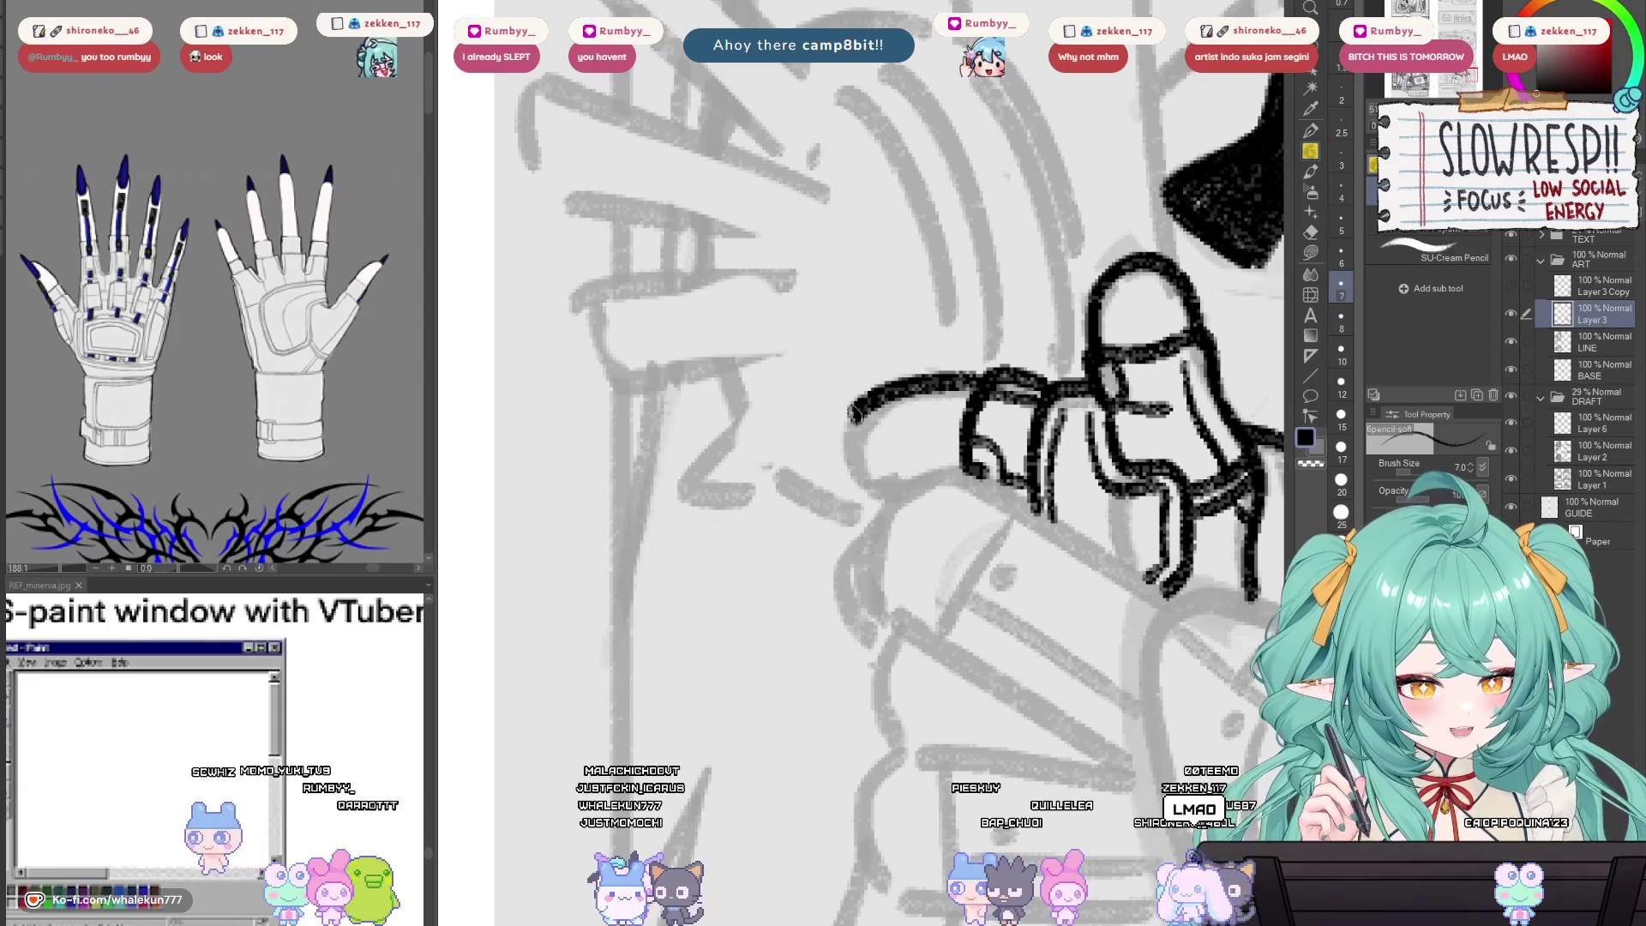
key(ctrl+z)
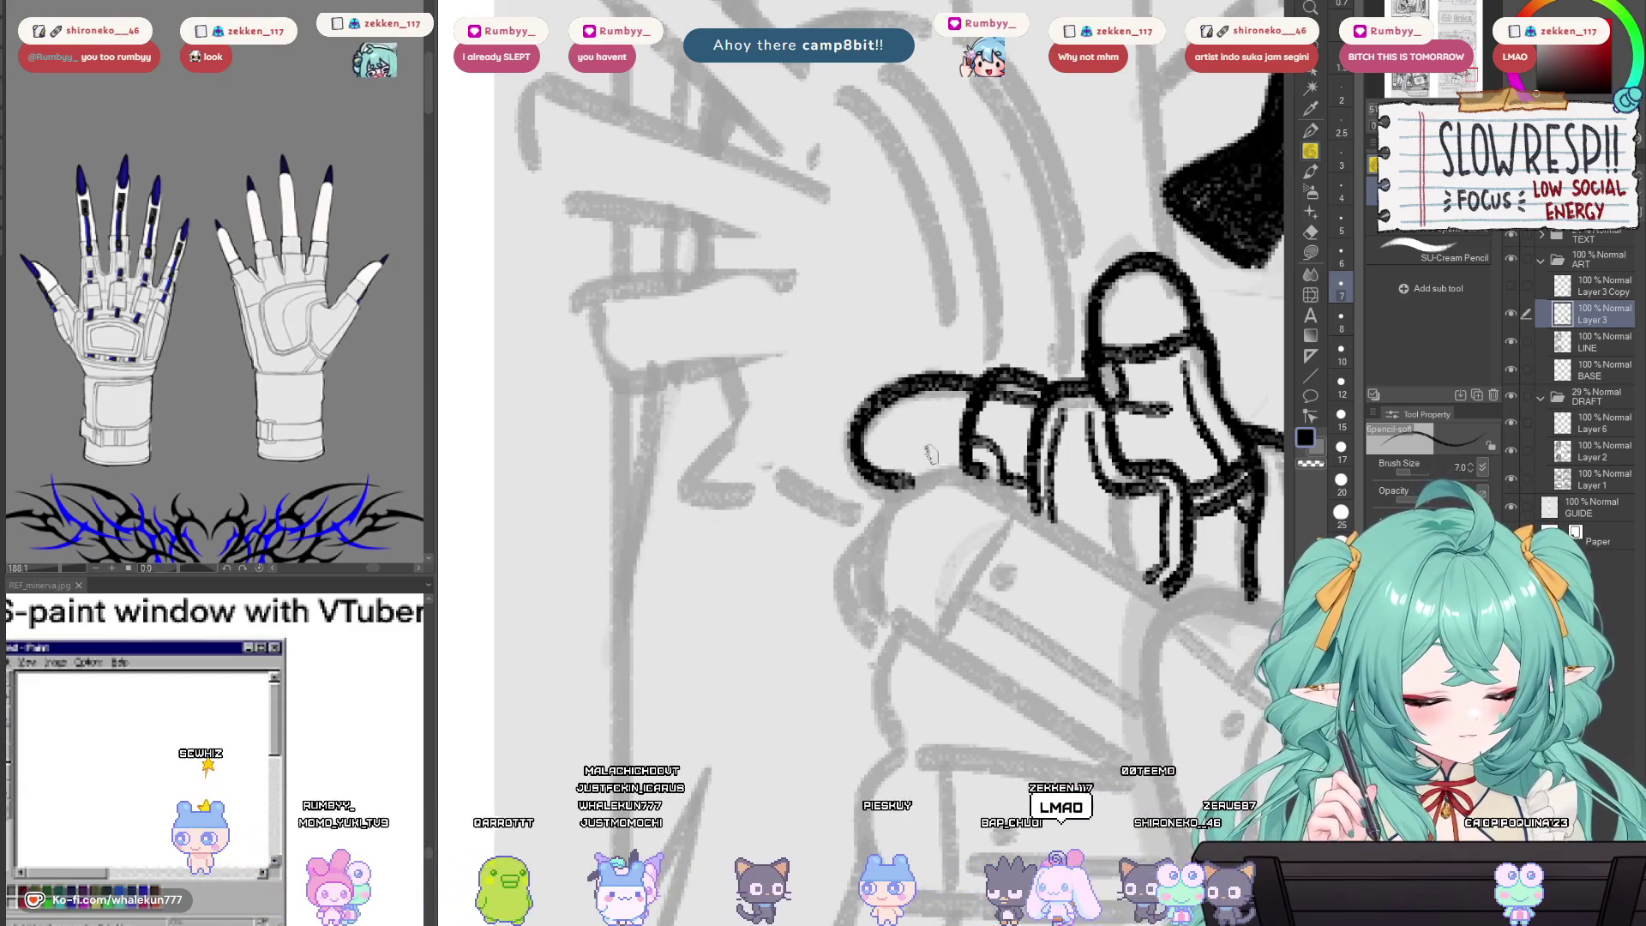
key(ctrl+z)
drag(986, 377, 849, 458)
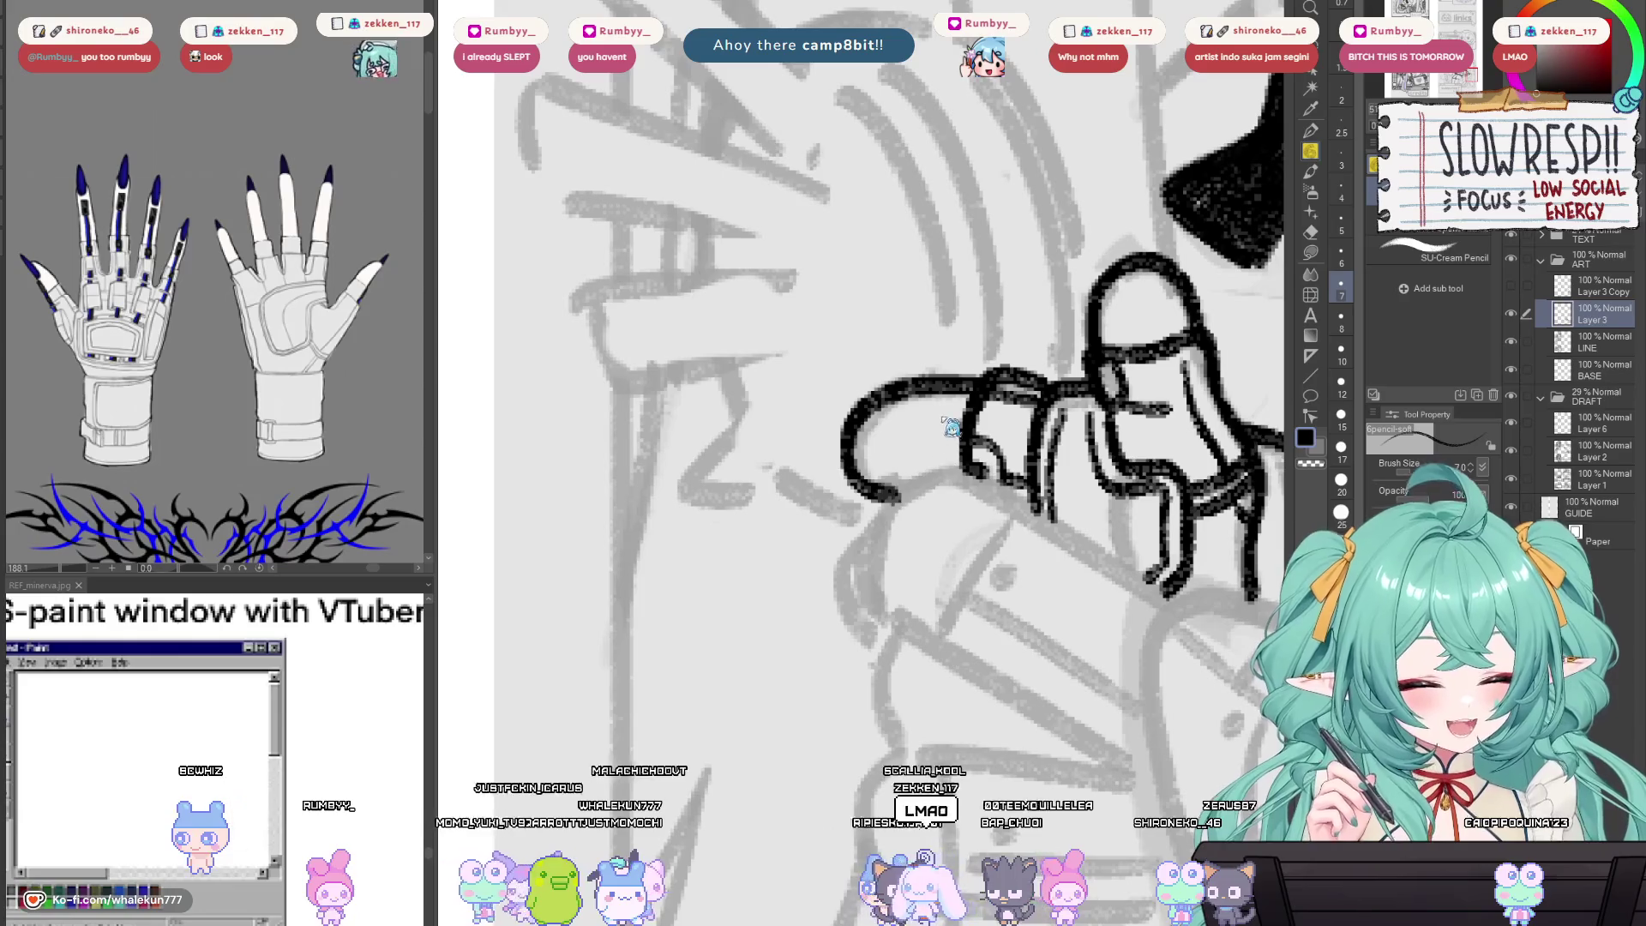
key(ctrl+z)
drag(979, 385, 853, 441)
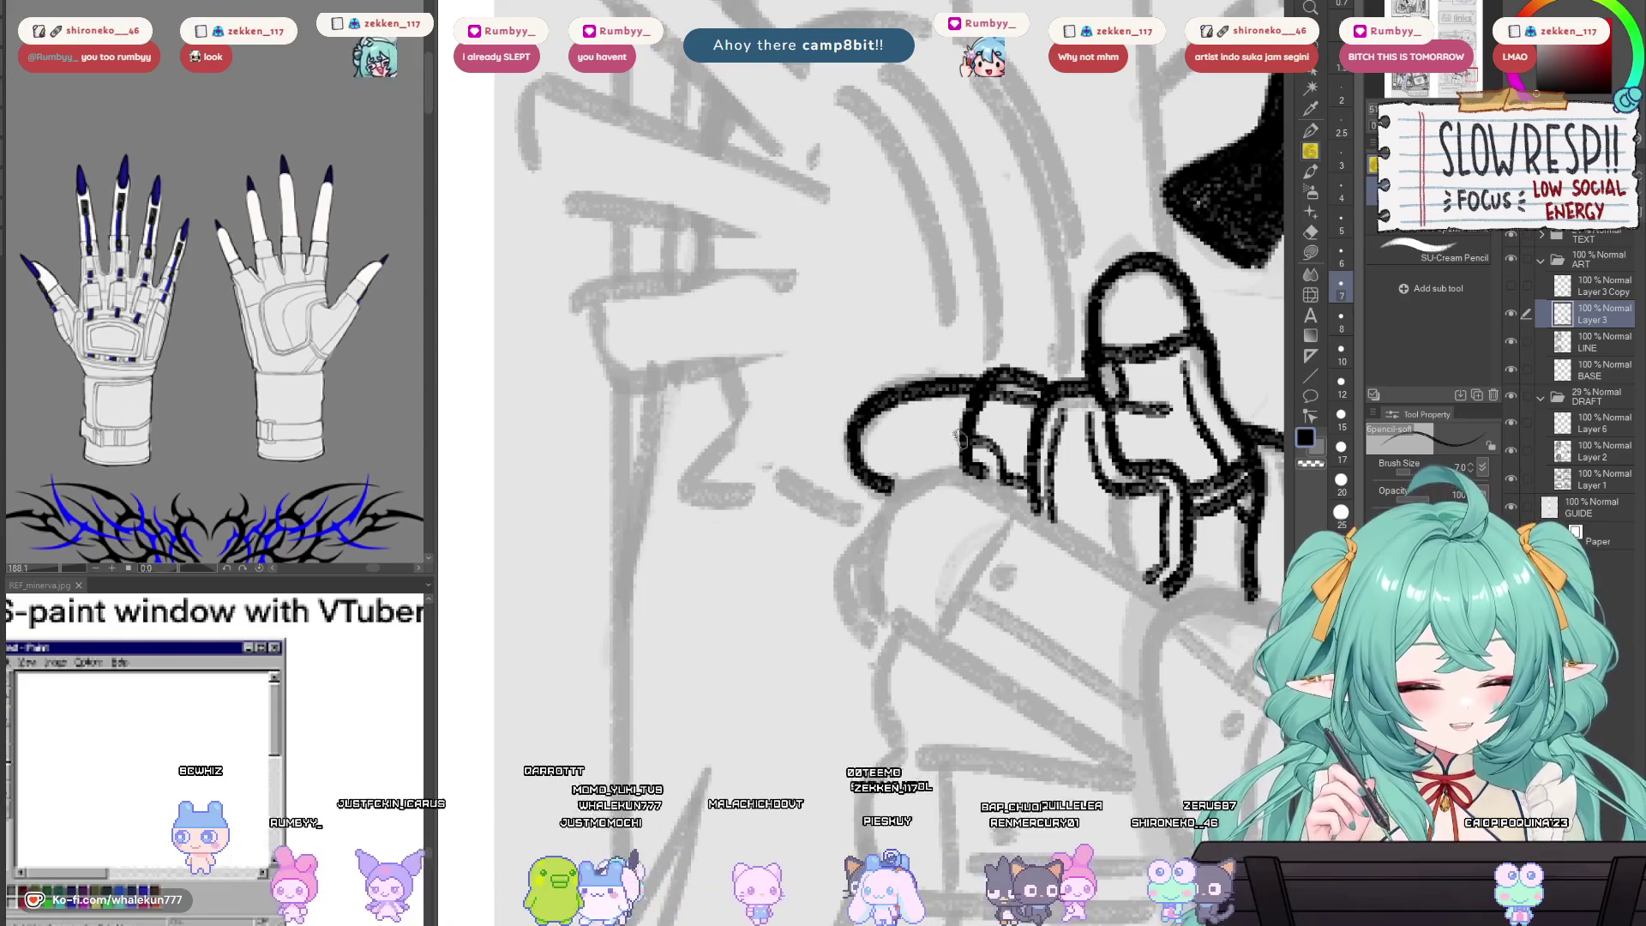
drag(959, 438, 883, 457)
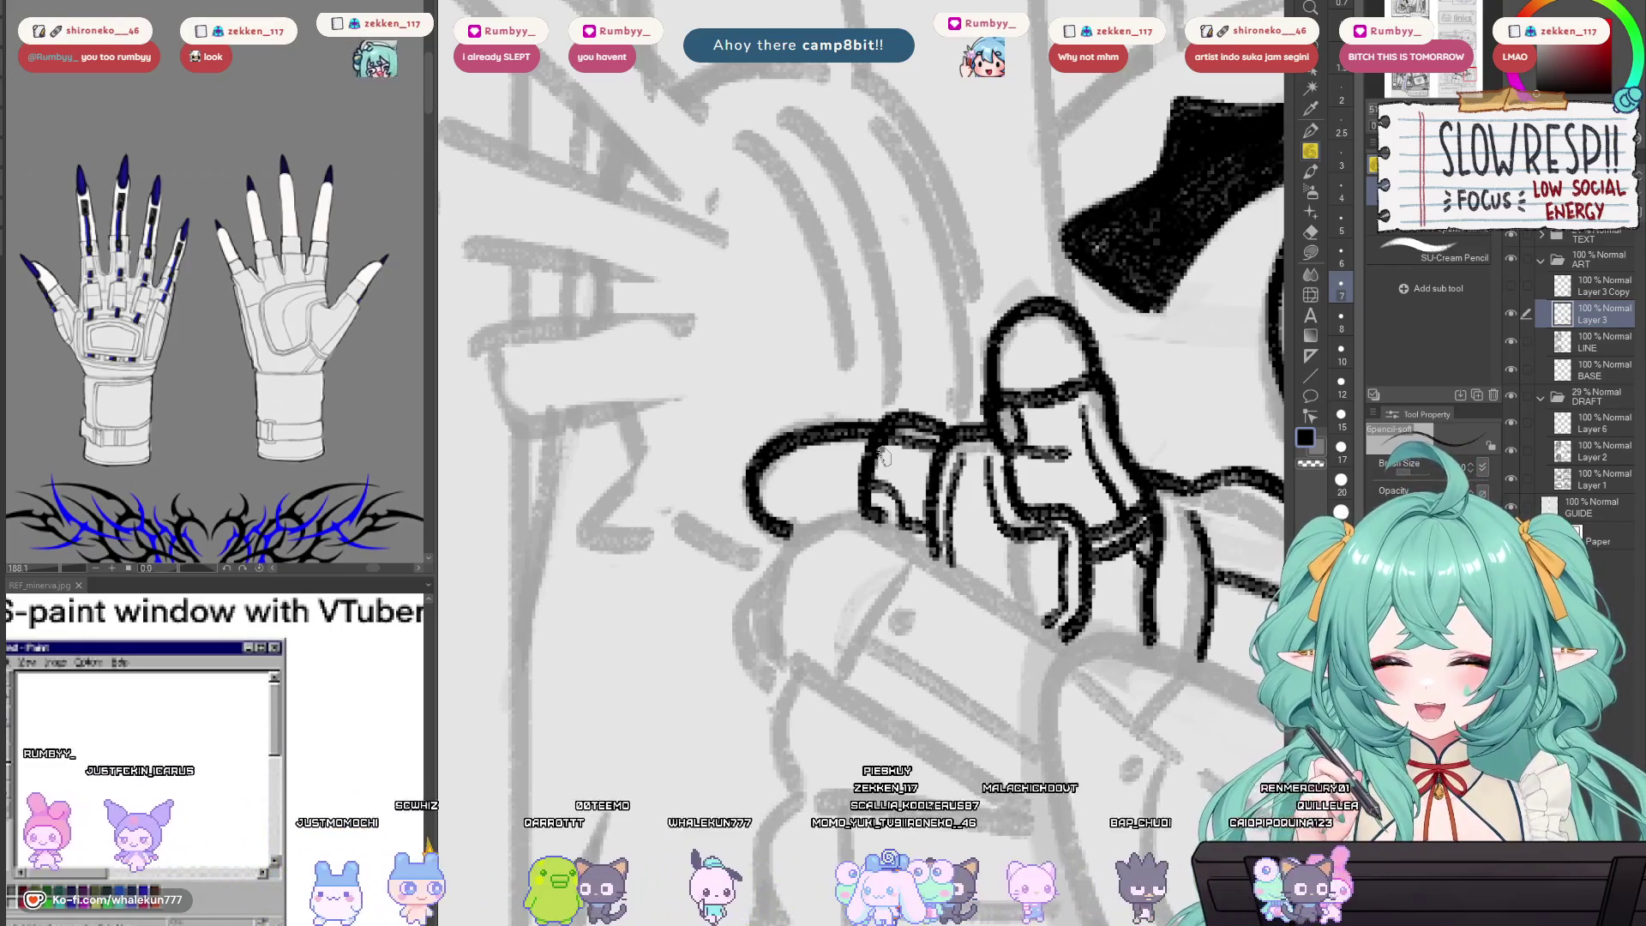
drag(883, 457, 794, 526)
scroll(794, 527, down, 5)
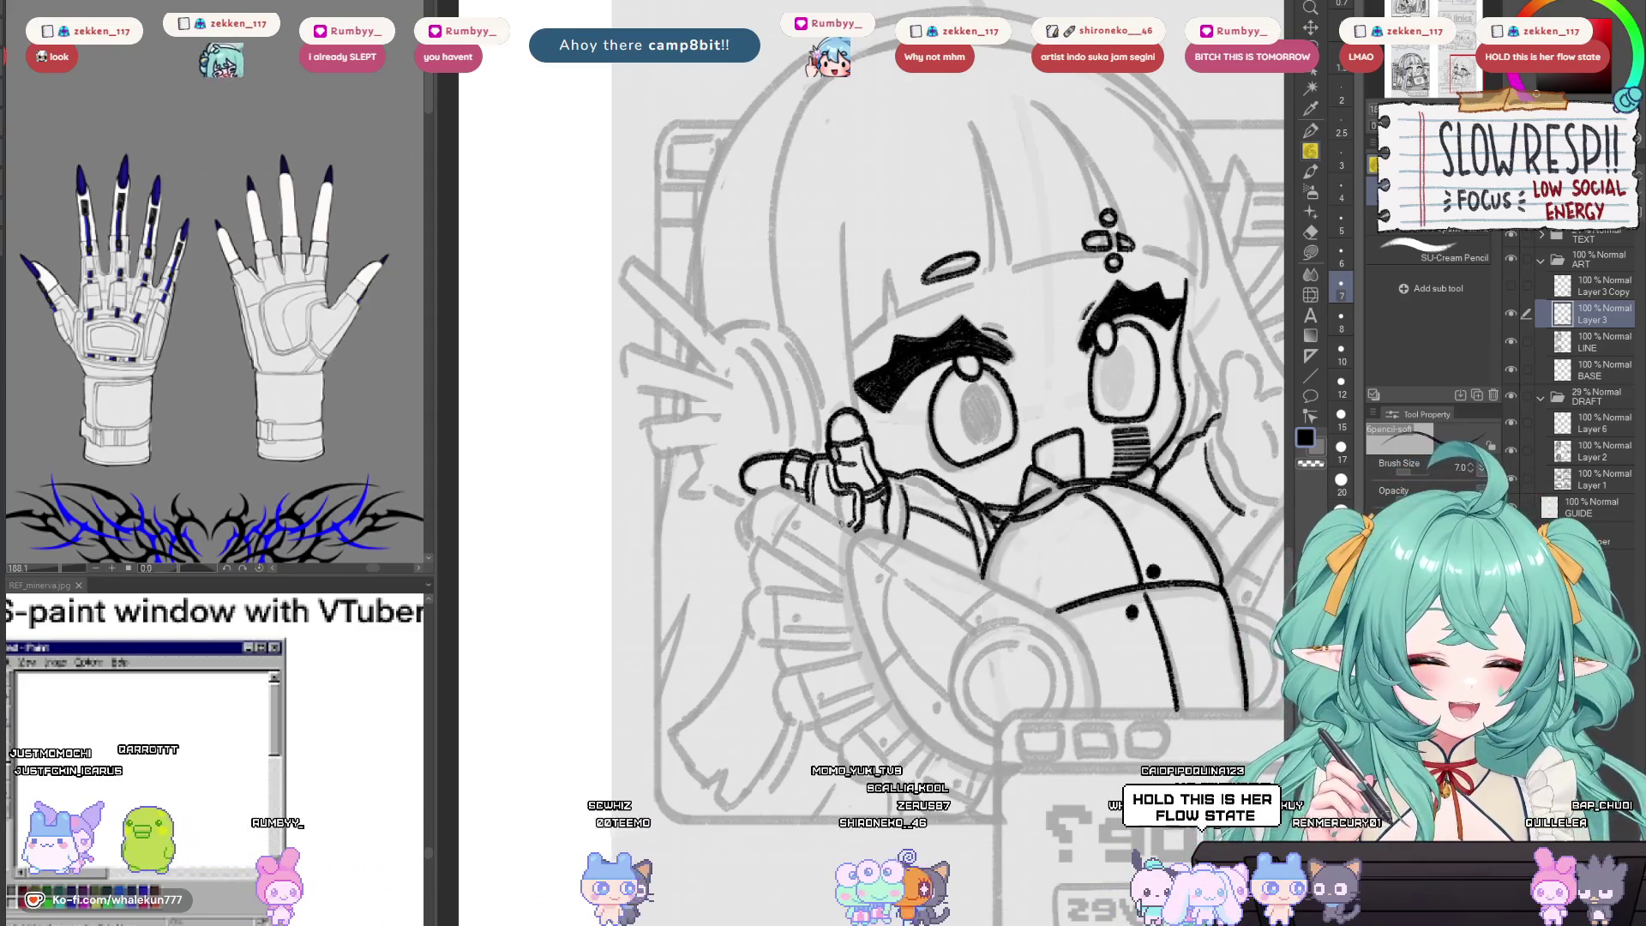
Check the drawing in mirrored view and frame the face and the second raised hand.
mouse_move(1158, 519)
mouse_down()
mouse_move(809, 531)
mouse_move(943, 549)
mouse_up()
scroll(943, 548, down, 2)
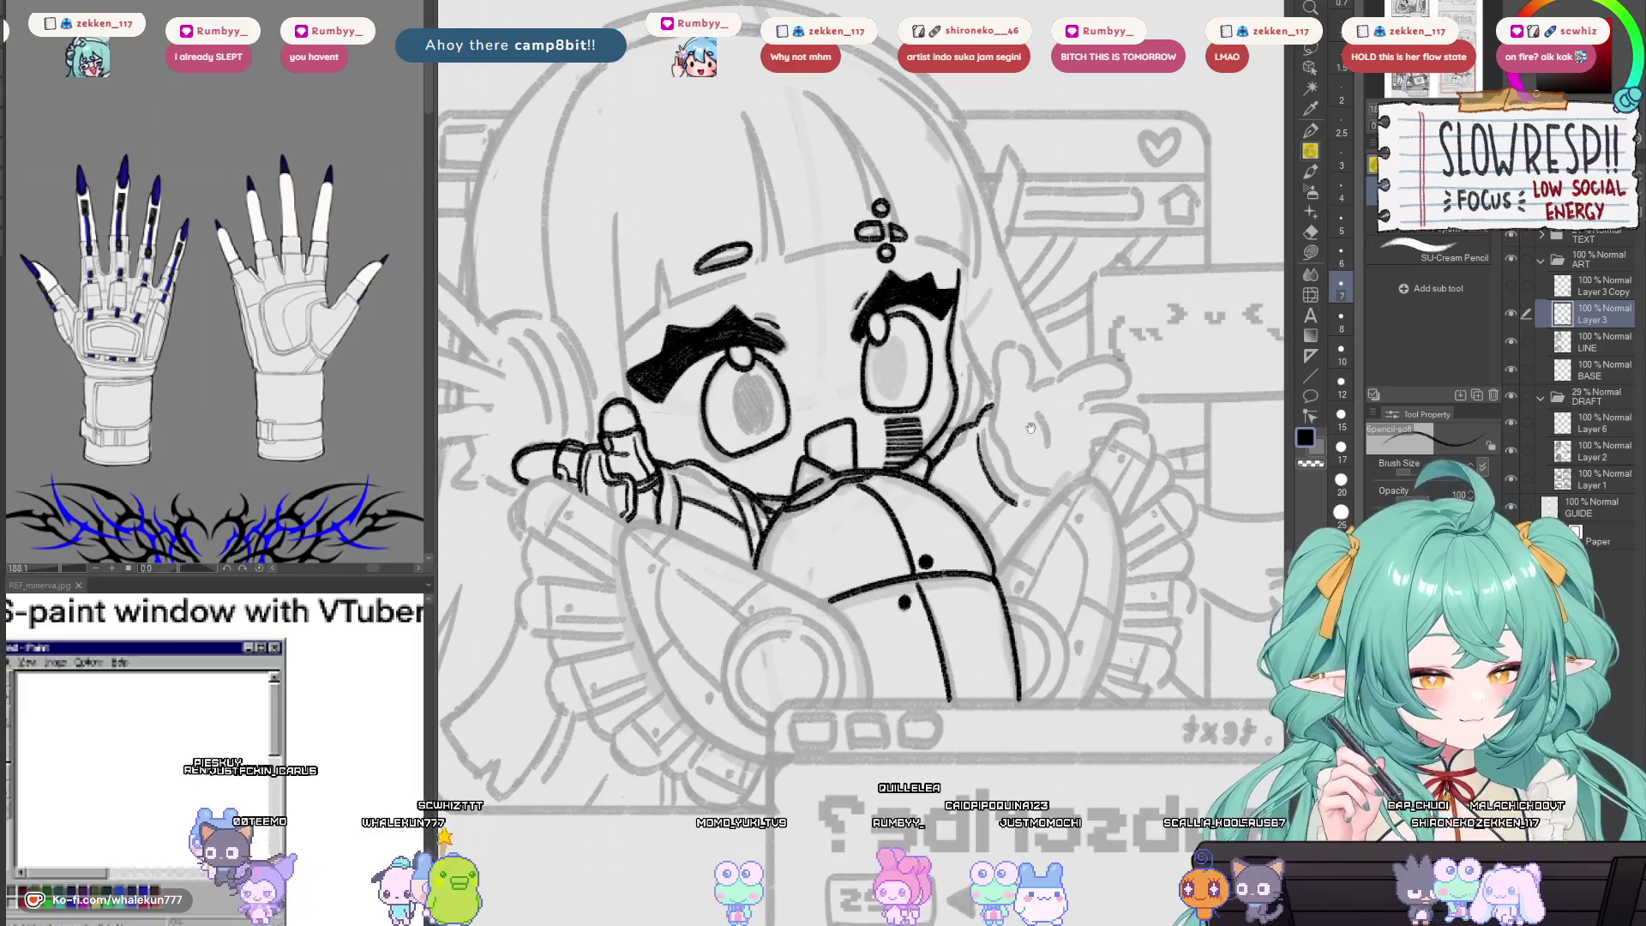
key(h)
key(h)
drag(842, 534, 1065, 586)
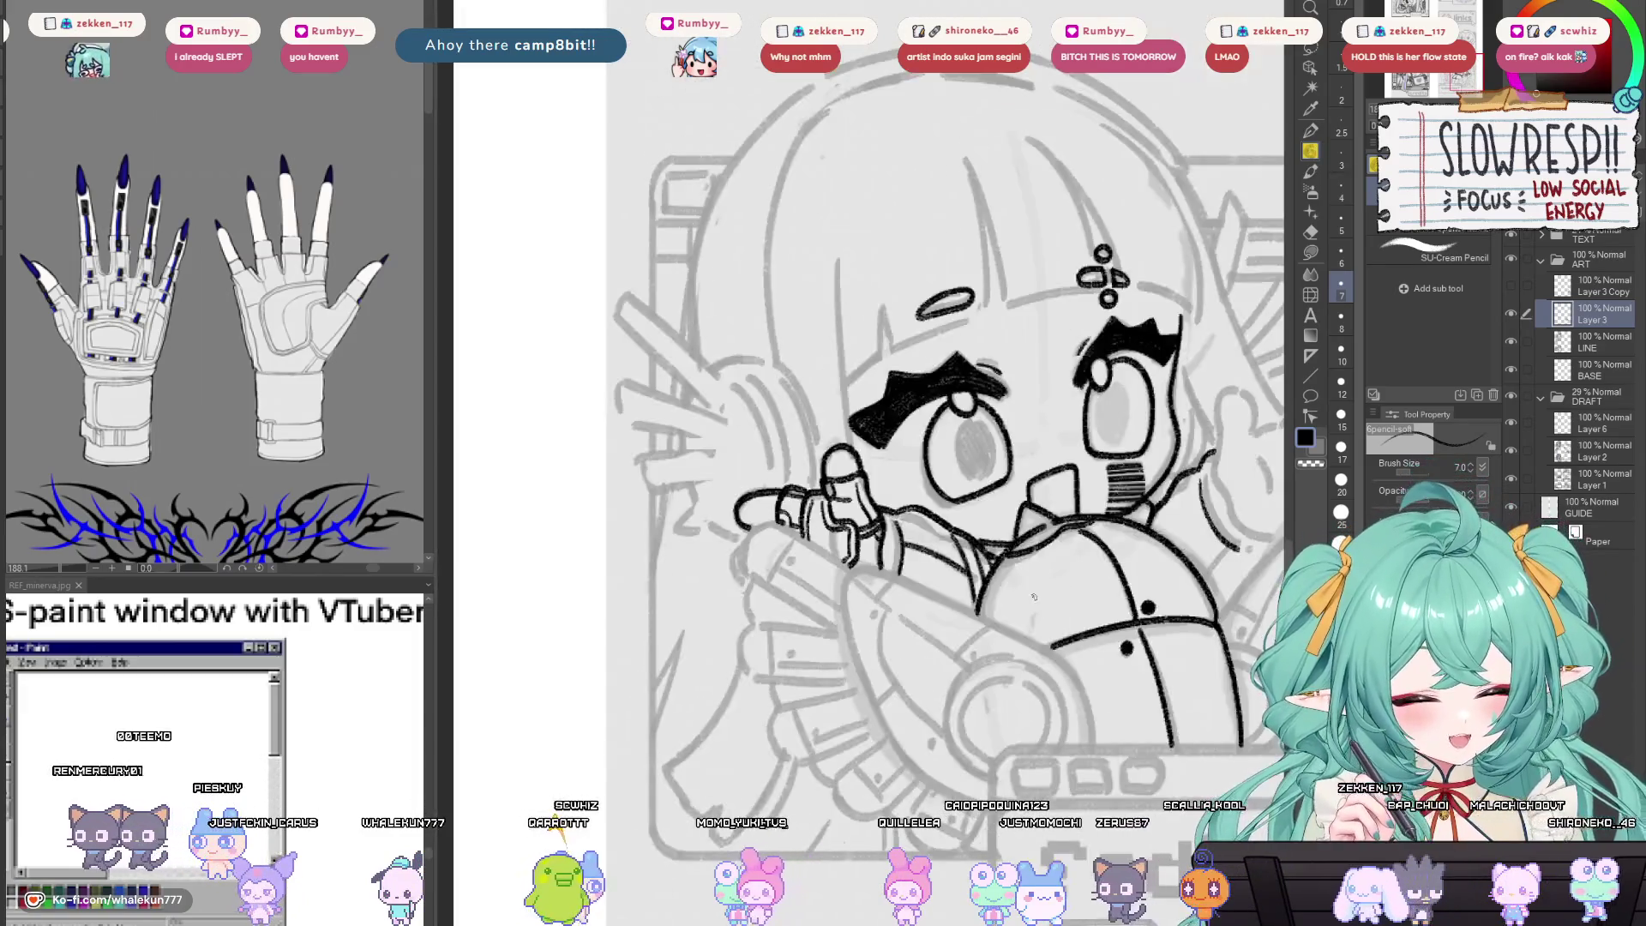
key(h)
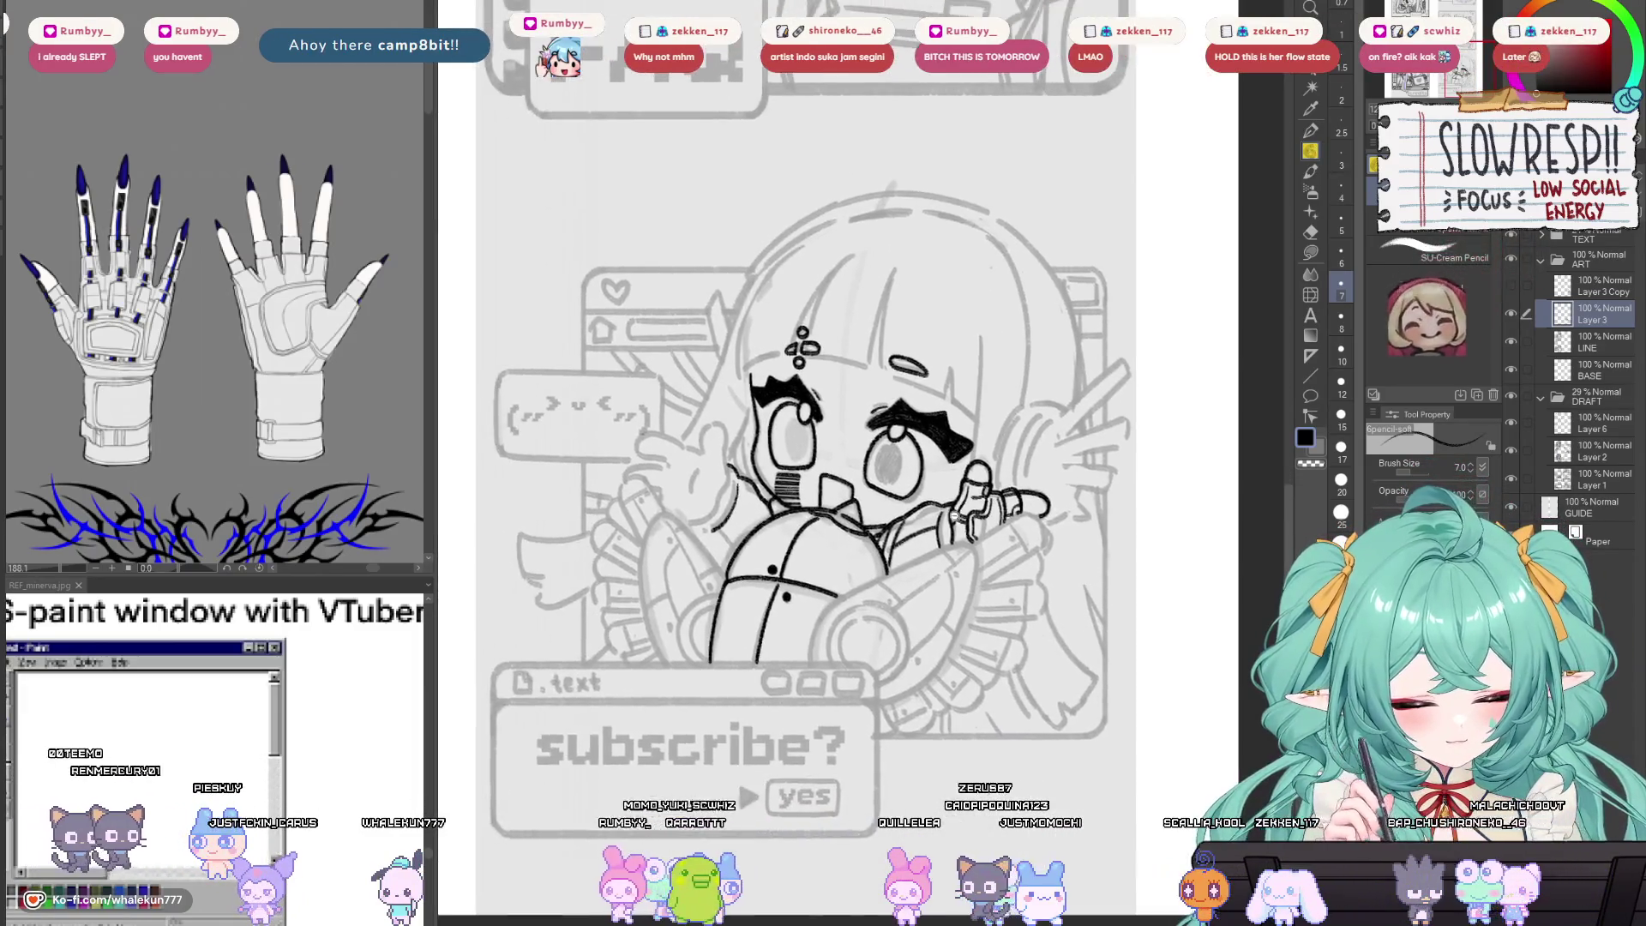
scroll(993, 565, up, 5)
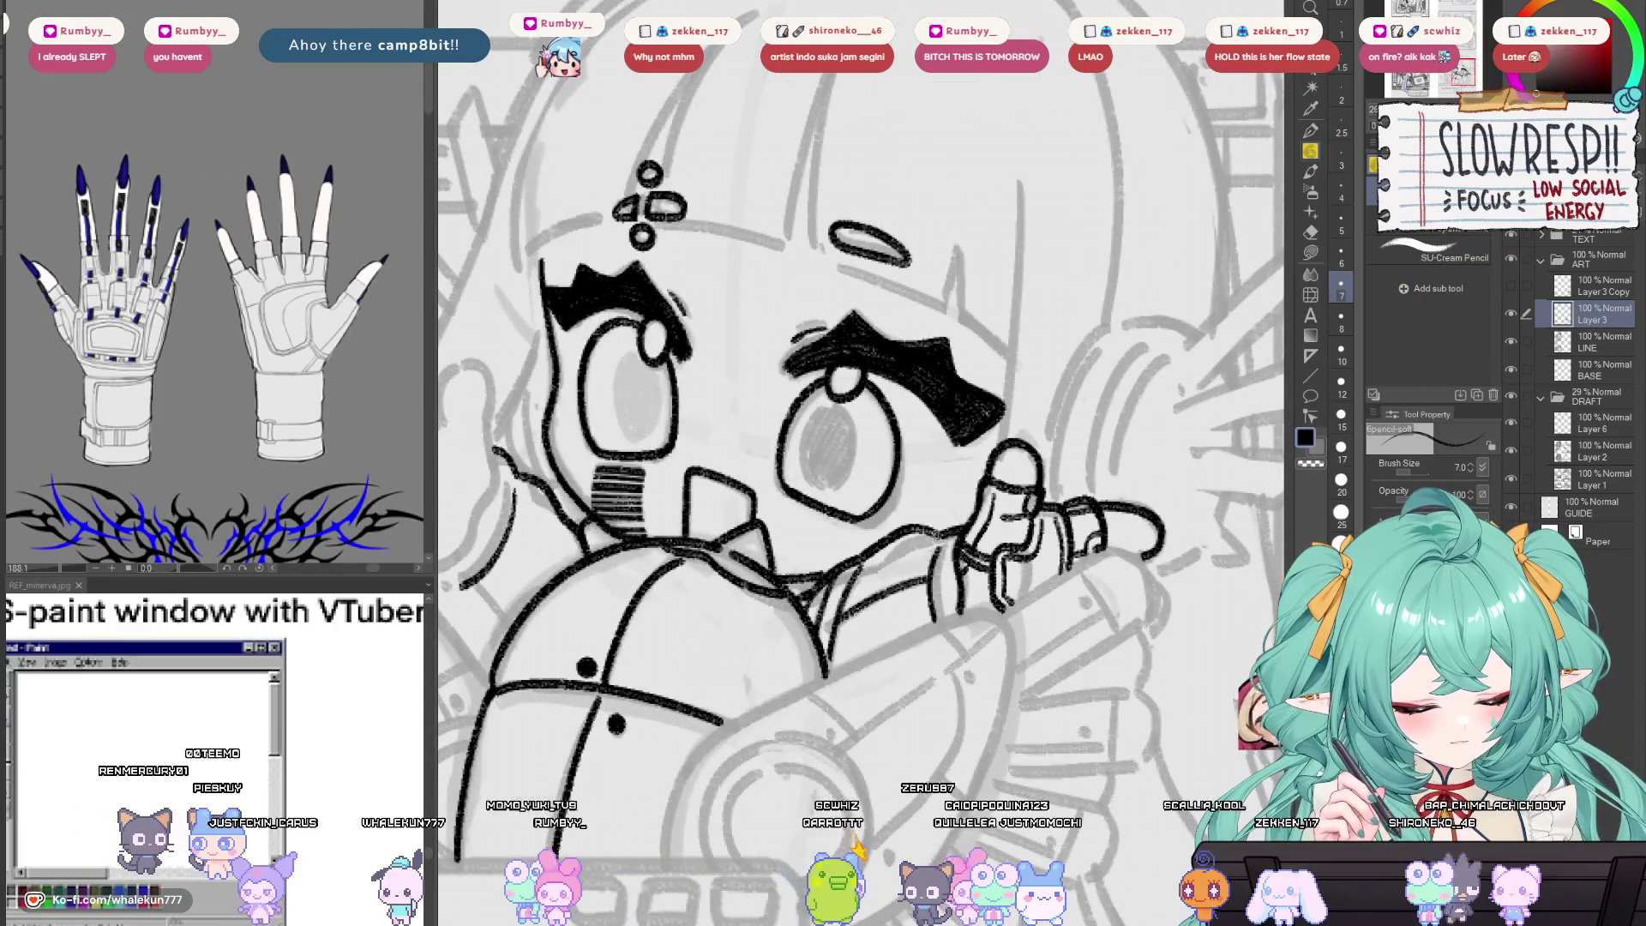
scroll(982, 525, down, 5)
scroll(982, 524, up, 4)
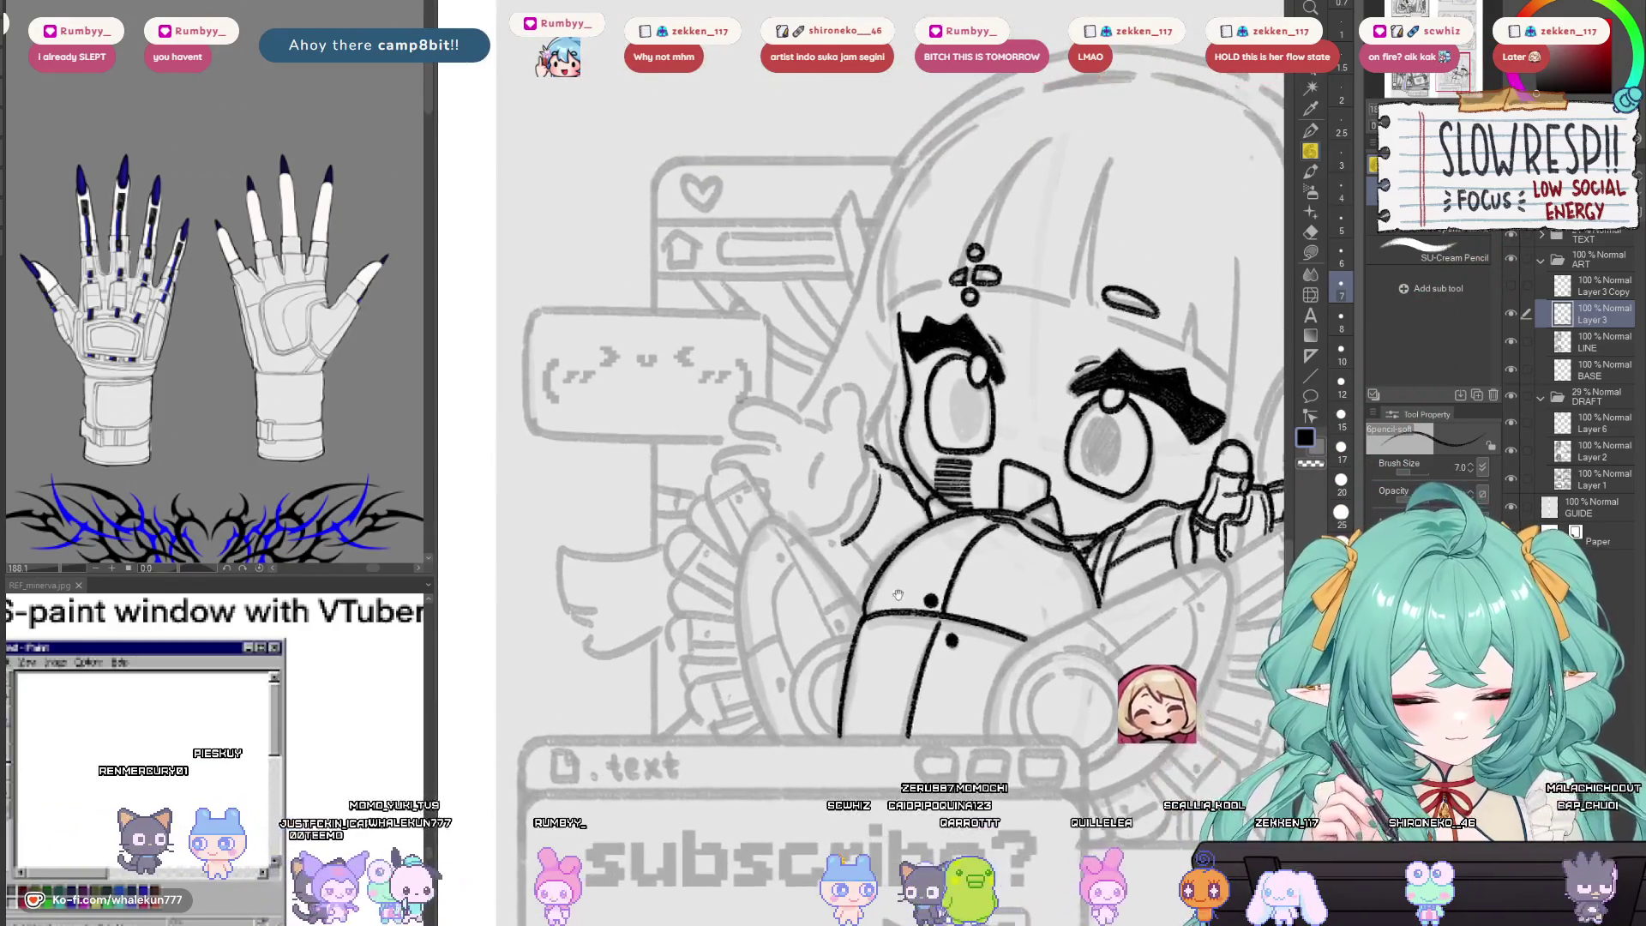
key(h)
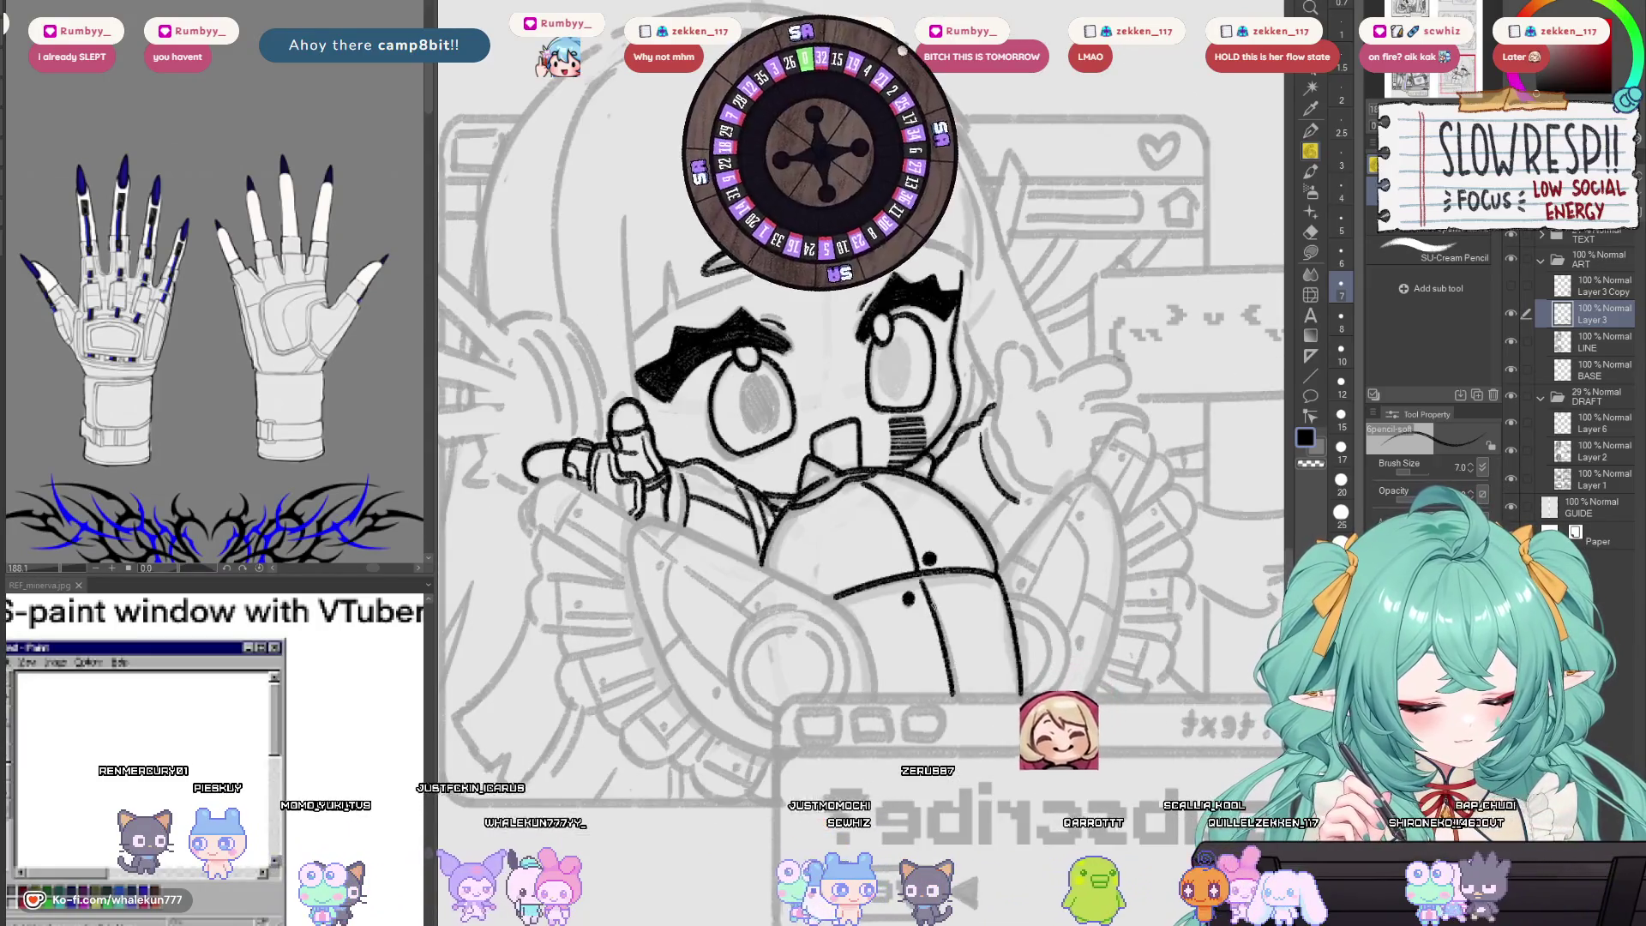
scroll(1053, 447, up, 3)
drag(1053, 447, 998, 507)
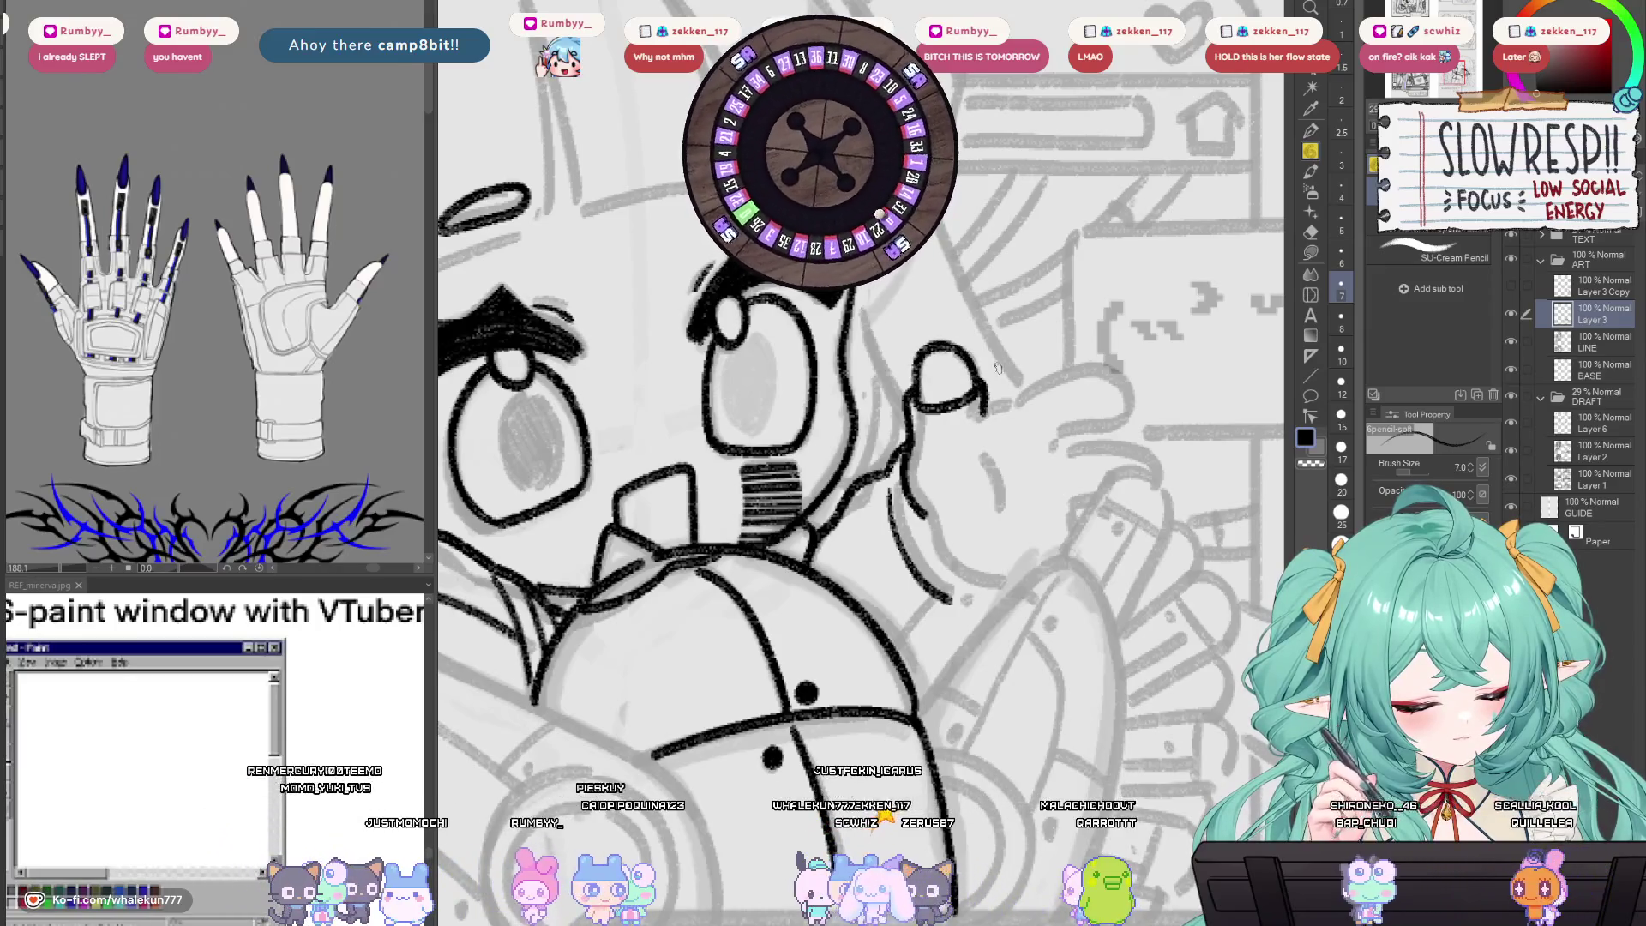
Ink the second hand's pointing finger outline, glove band and small strokes below it.
drag(998, 367, 1002, 433)
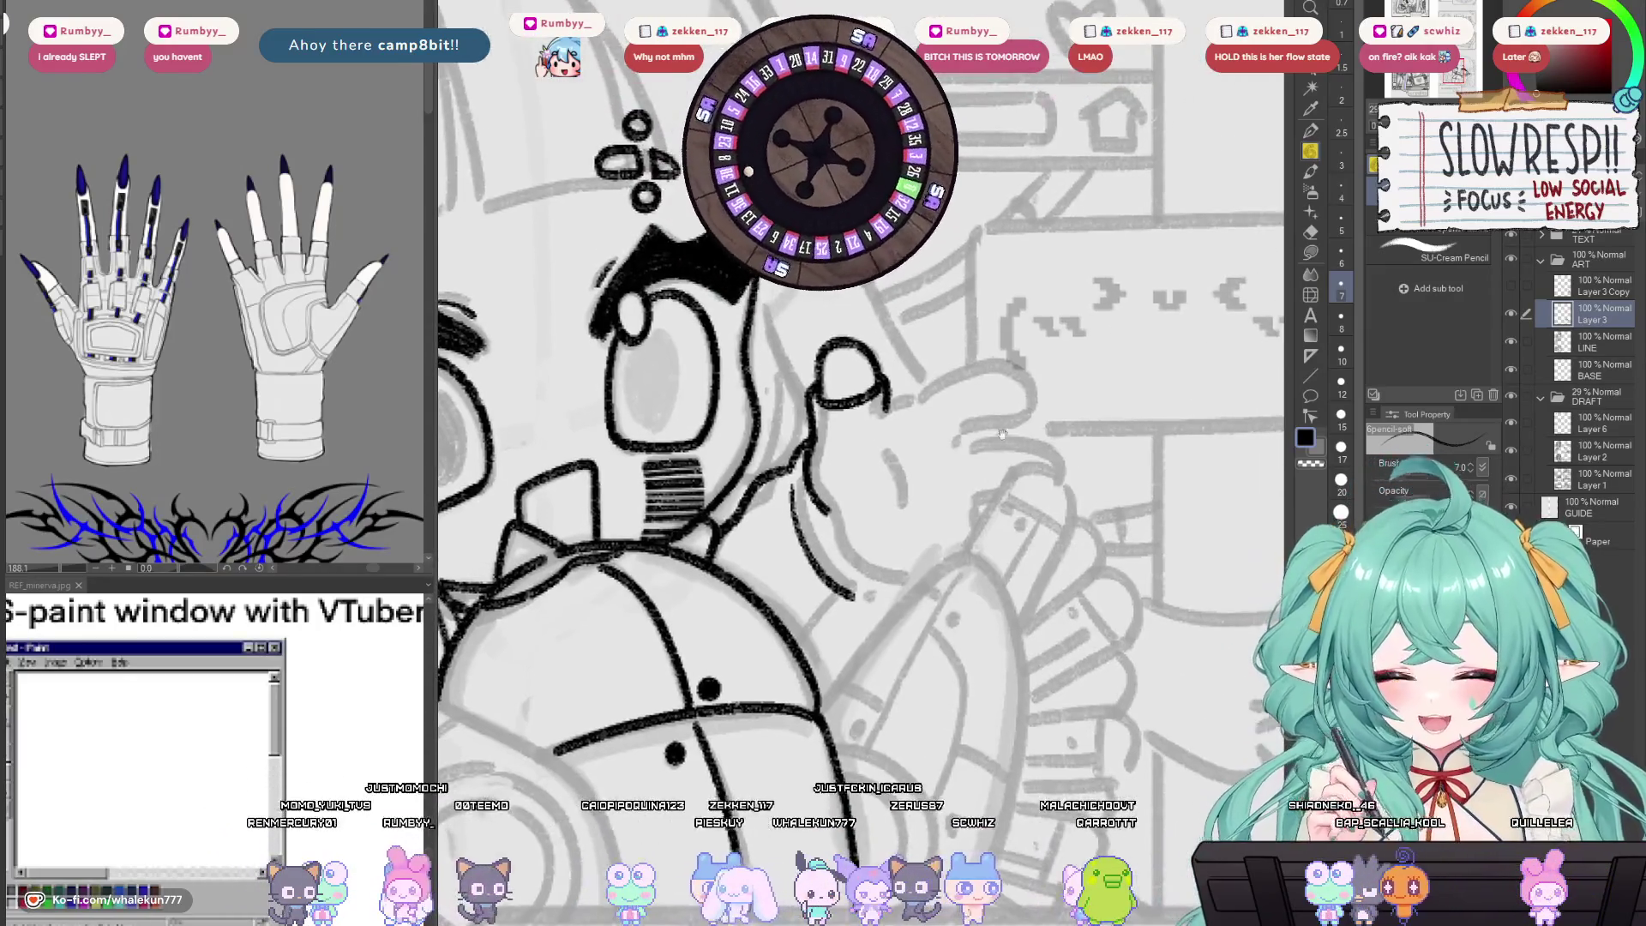
key(h)
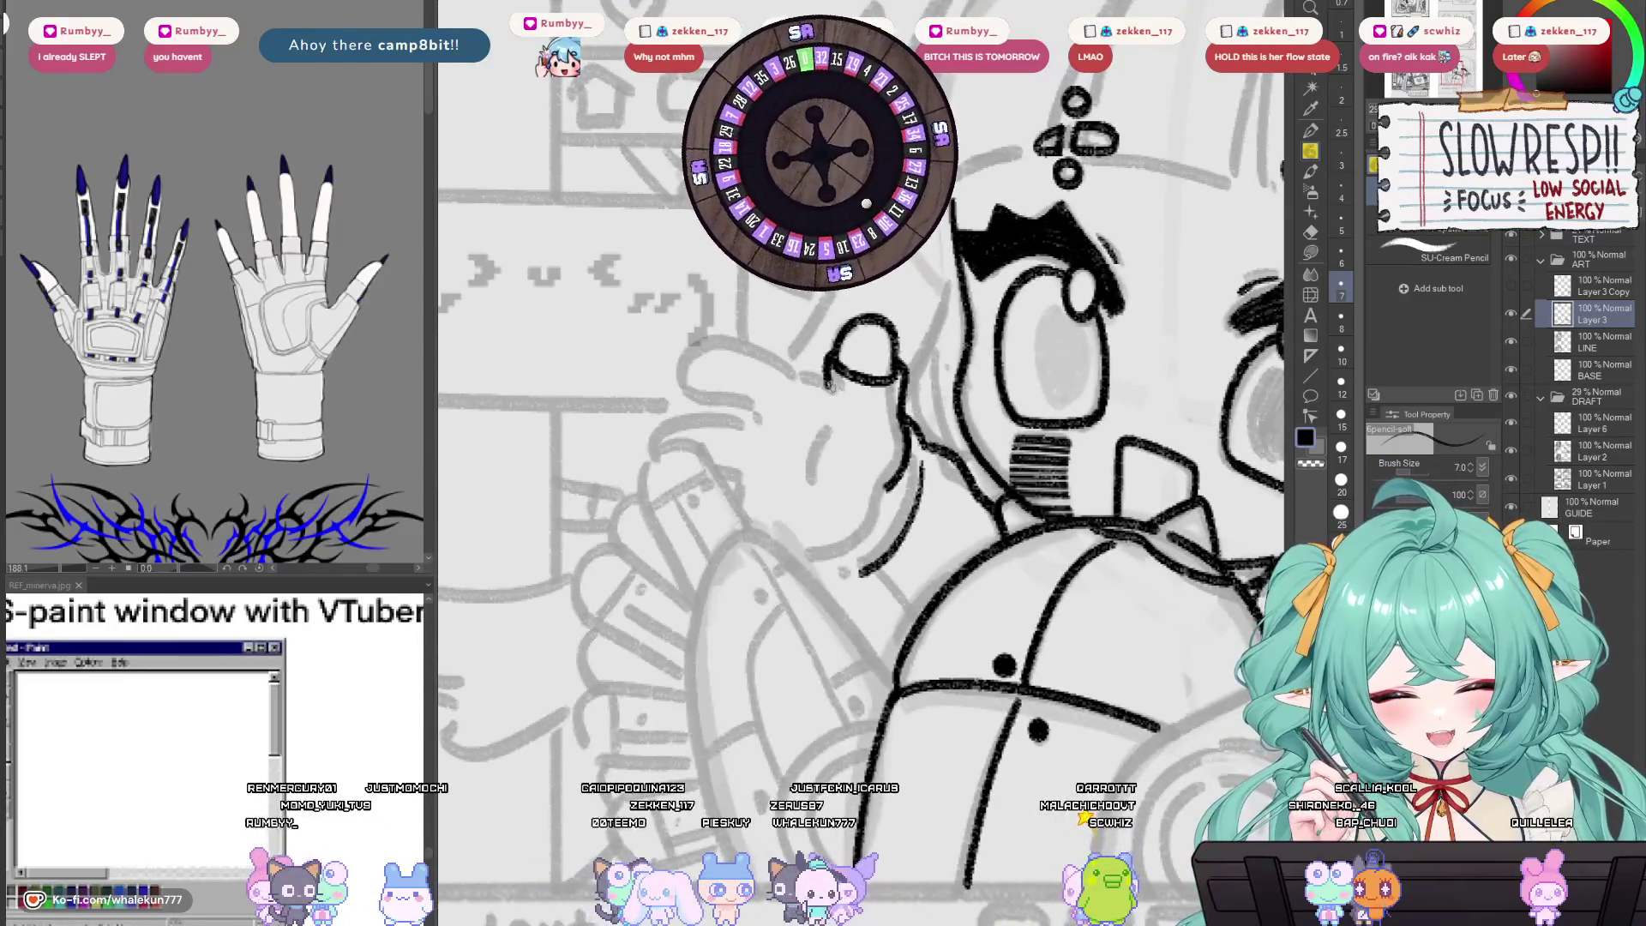
mouse_move(836, 402)
mouse_down()
mouse_move(836, 475)
mouse_move(776, 515)
mouse_up()
mouse_move(828, 369)
mouse_down()
mouse_move(782, 372)
mouse_move(753, 458)
mouse_move(774, 512)
mouse_up()
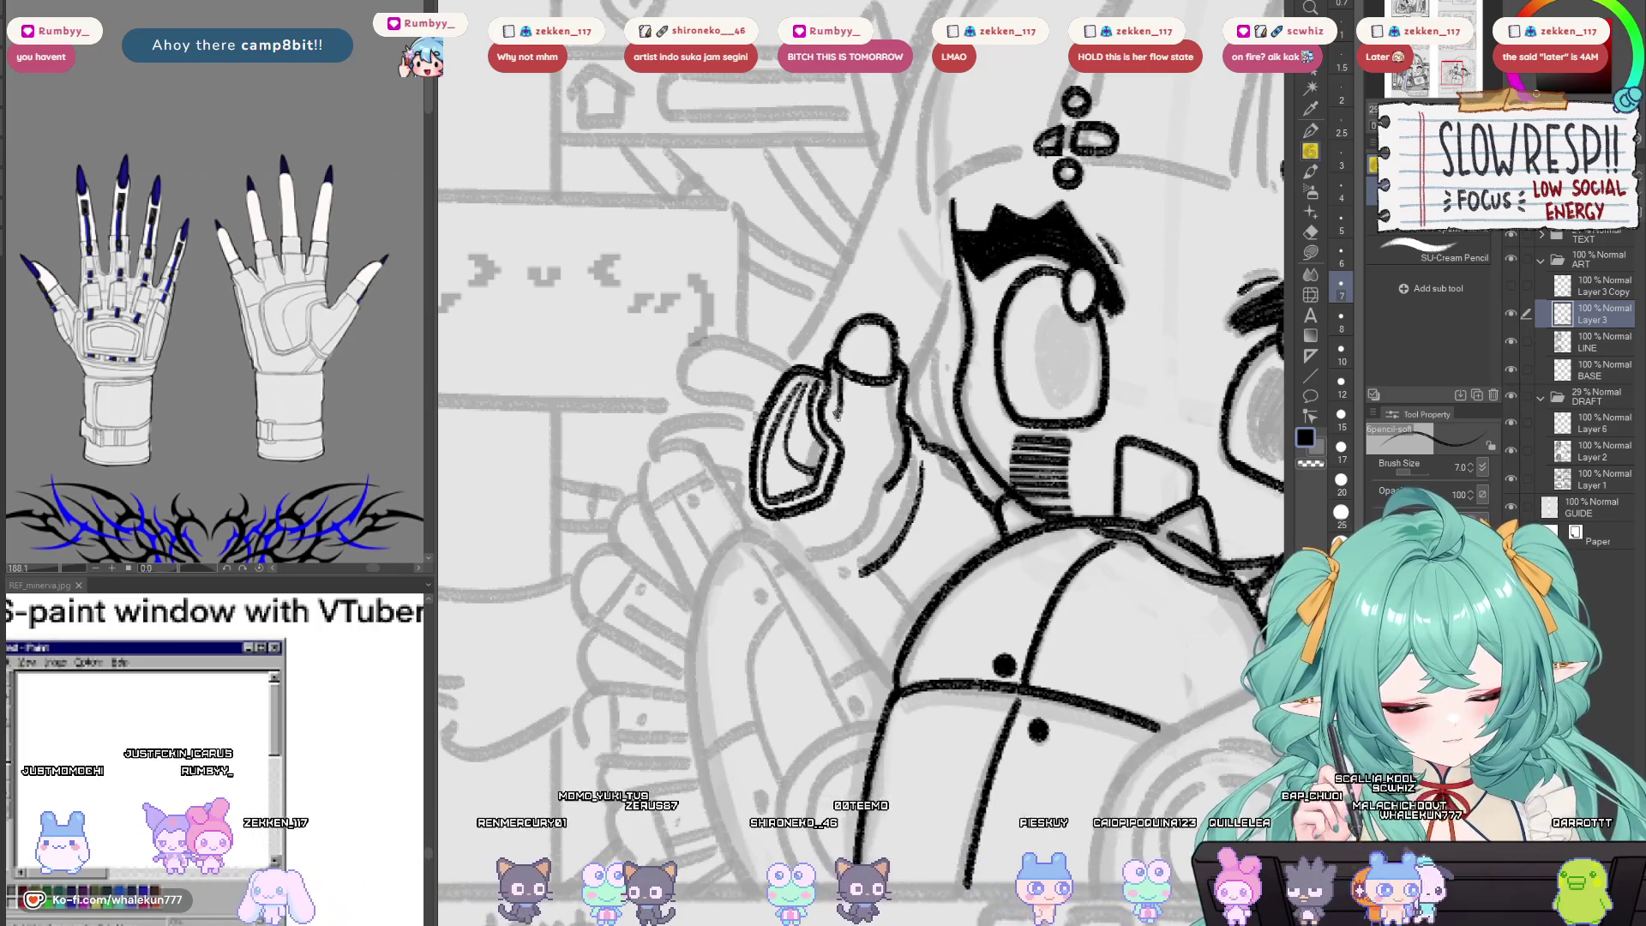
drag(840, 463, 906, 450)
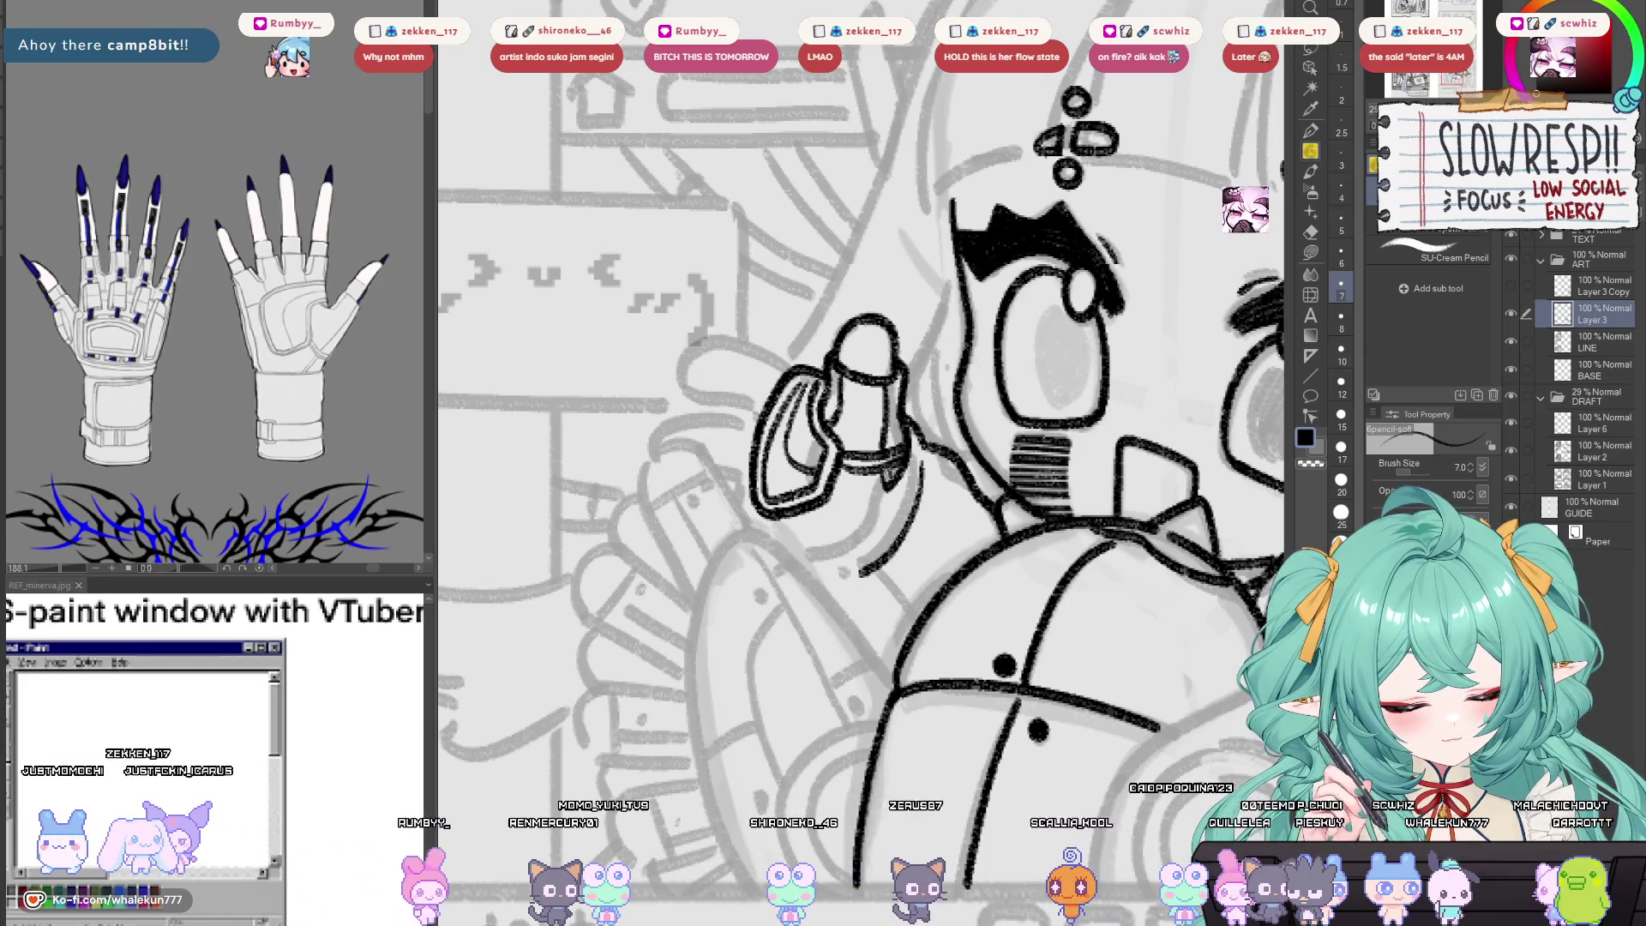
mouse_move(881, 501)
mouse_down()
mouse_move(866, 535)
mouse_move(818, 561)
mouse_up()
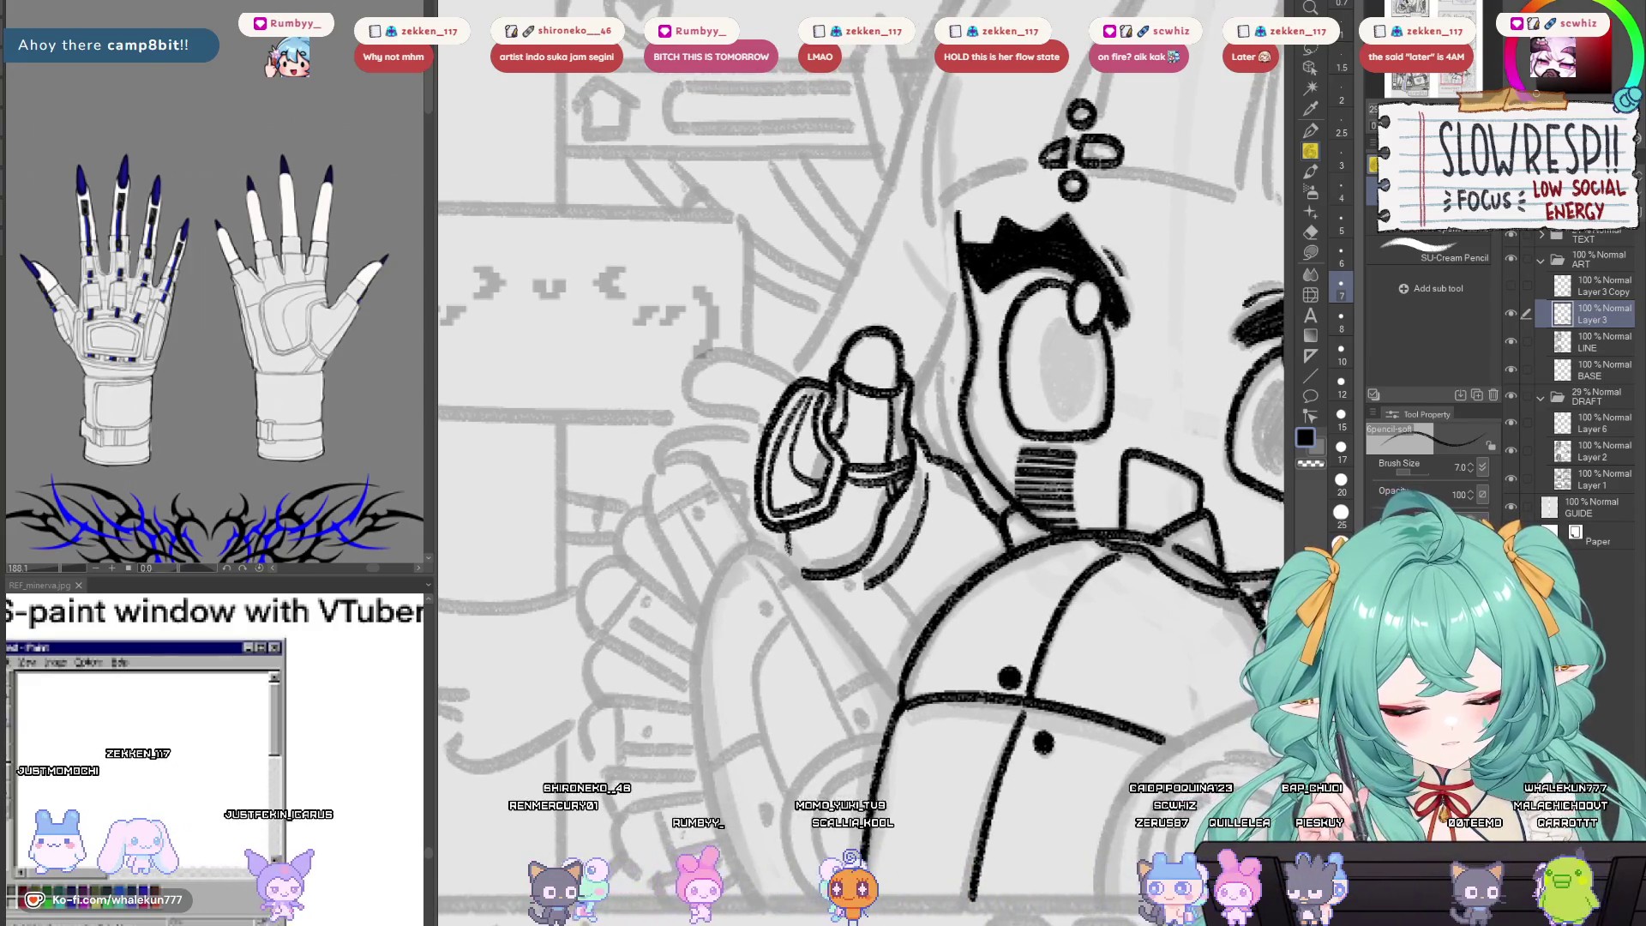
drag(789, 540, 816, 553)
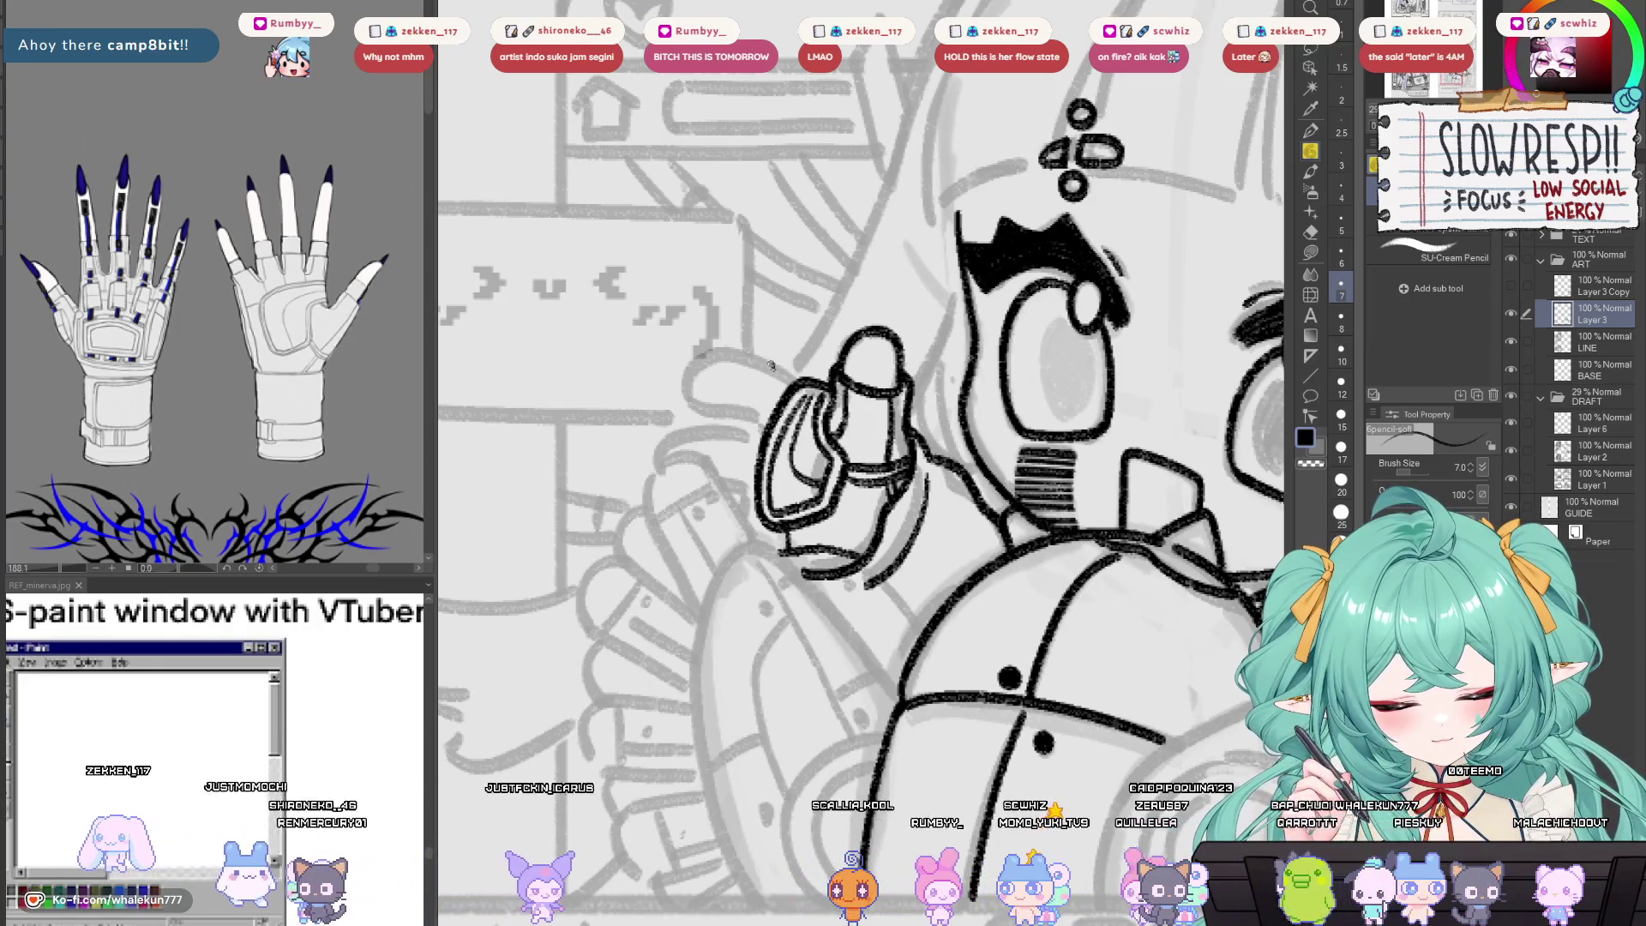
Add the curved outline beside the finger, remove the stray hook and recentre on the hand.
drag(776, 365, 752, 426)
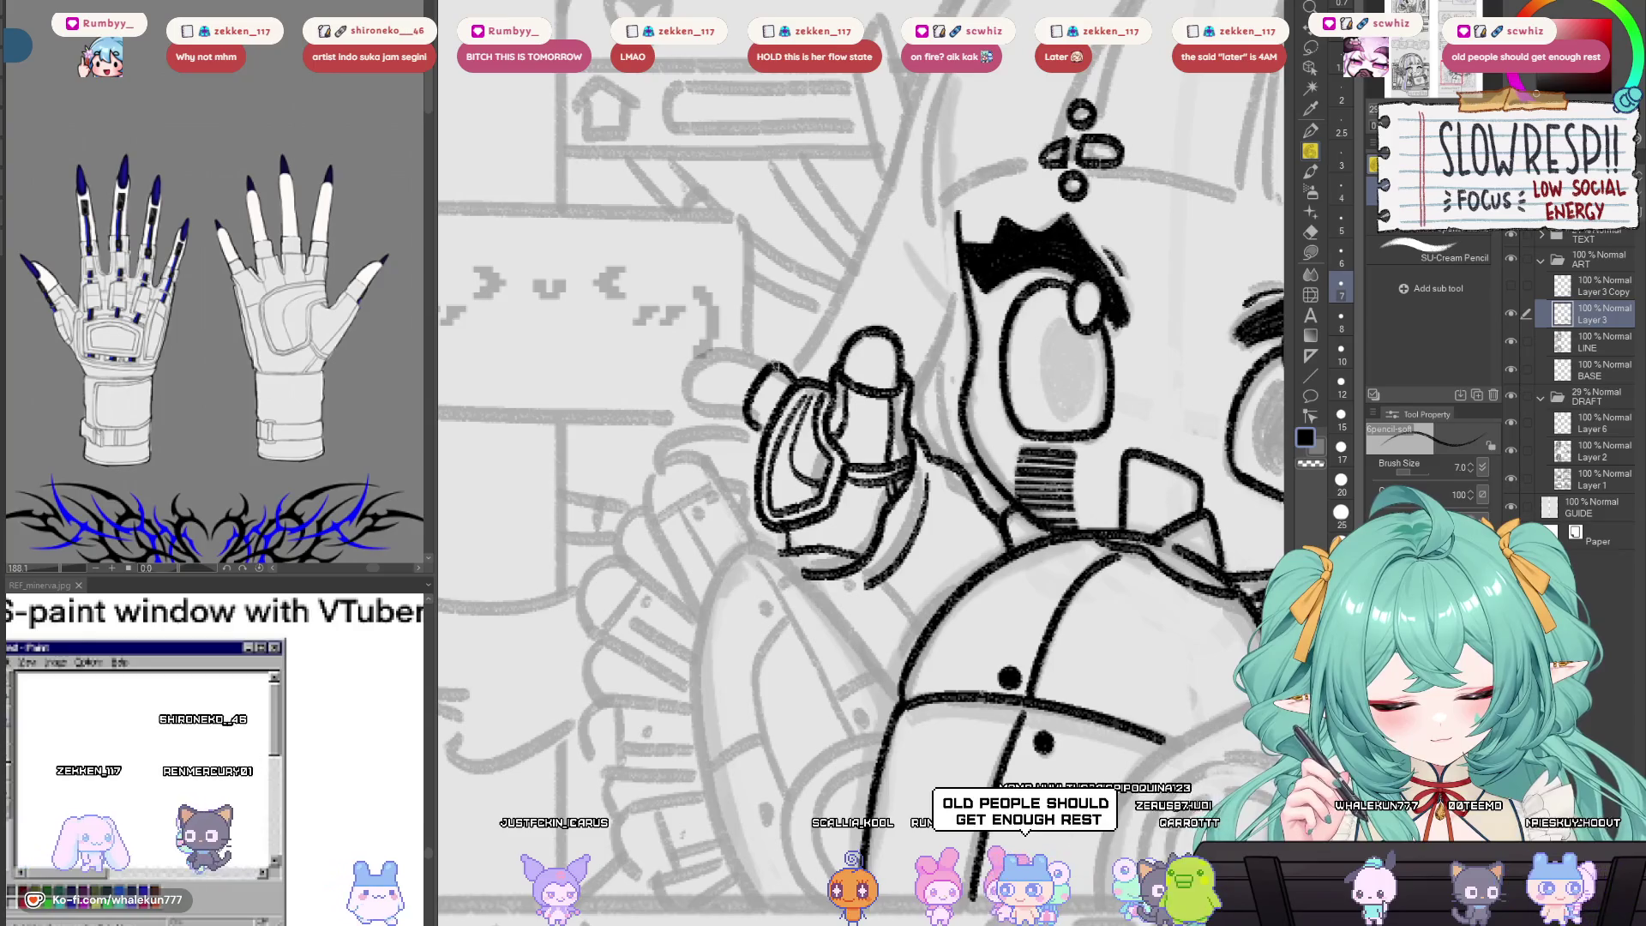
key(h)
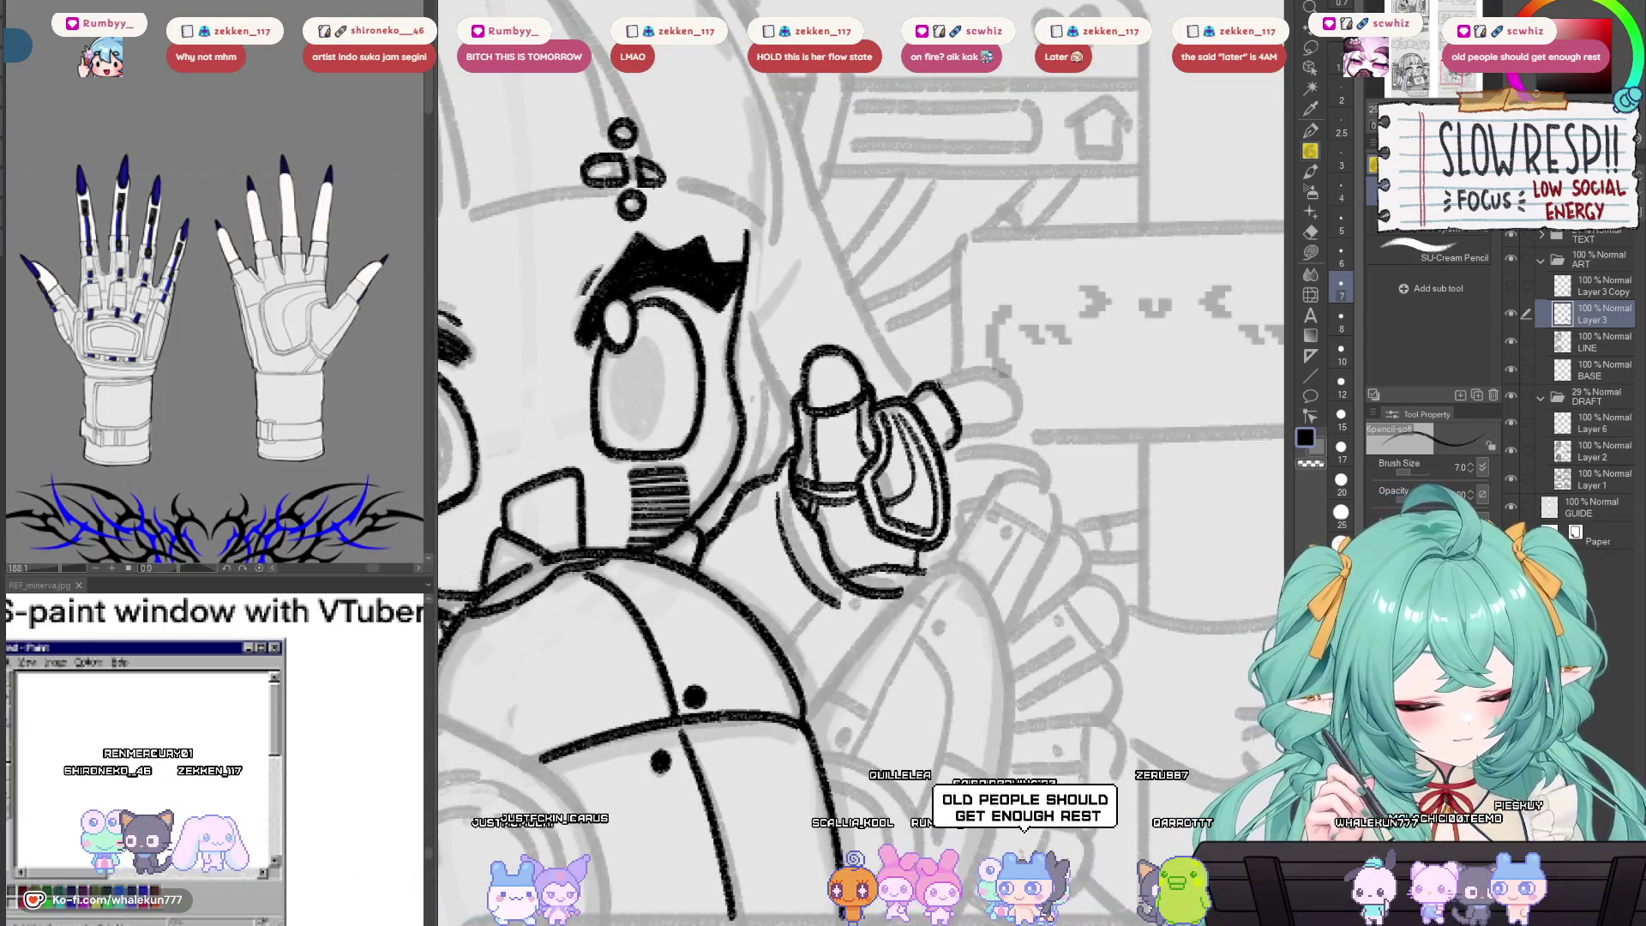
key(ctrl+z)
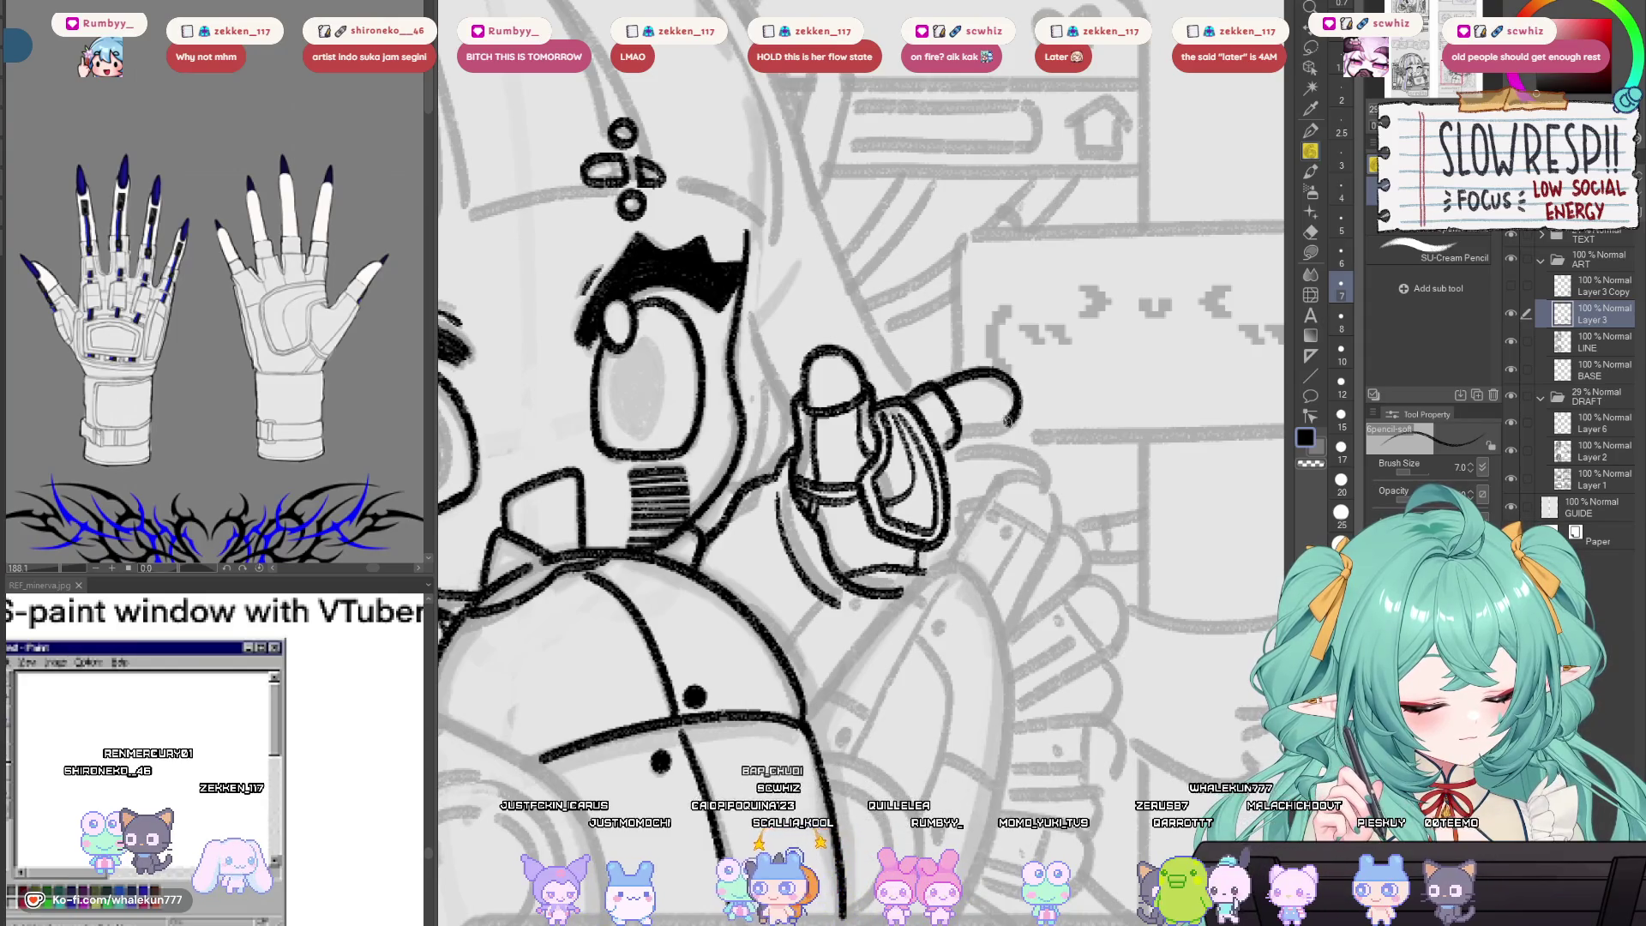
drag(1006, 404, 953, 444)
key(h)
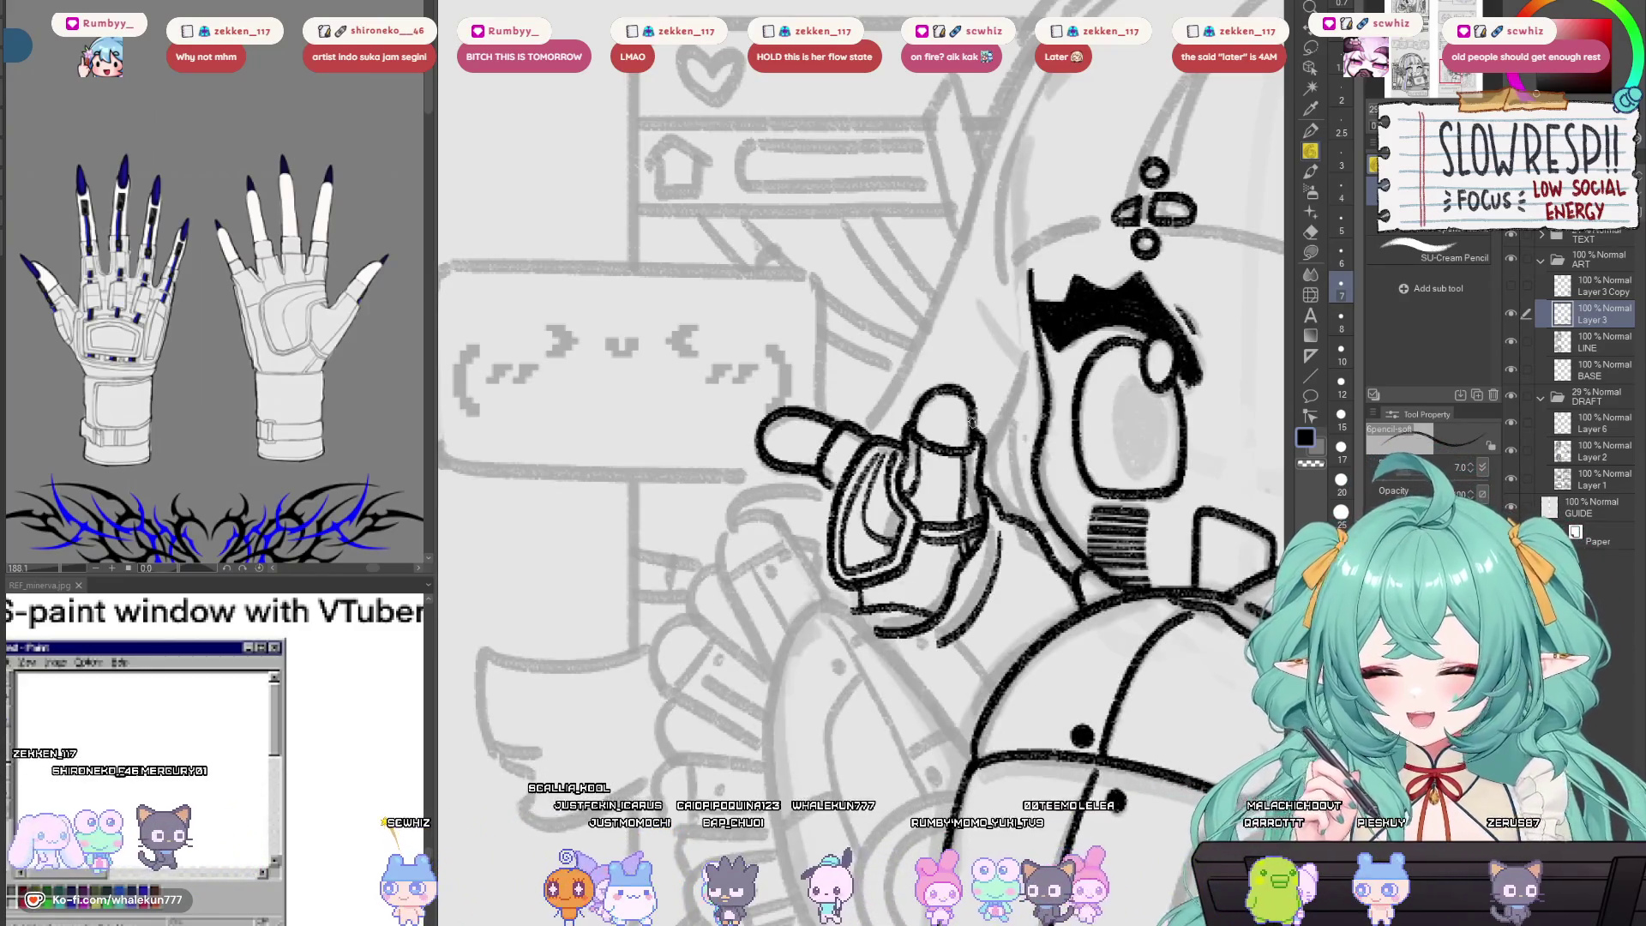
drag(931, 597, 1003, 578)
scroll(1003, 578, up, 3)
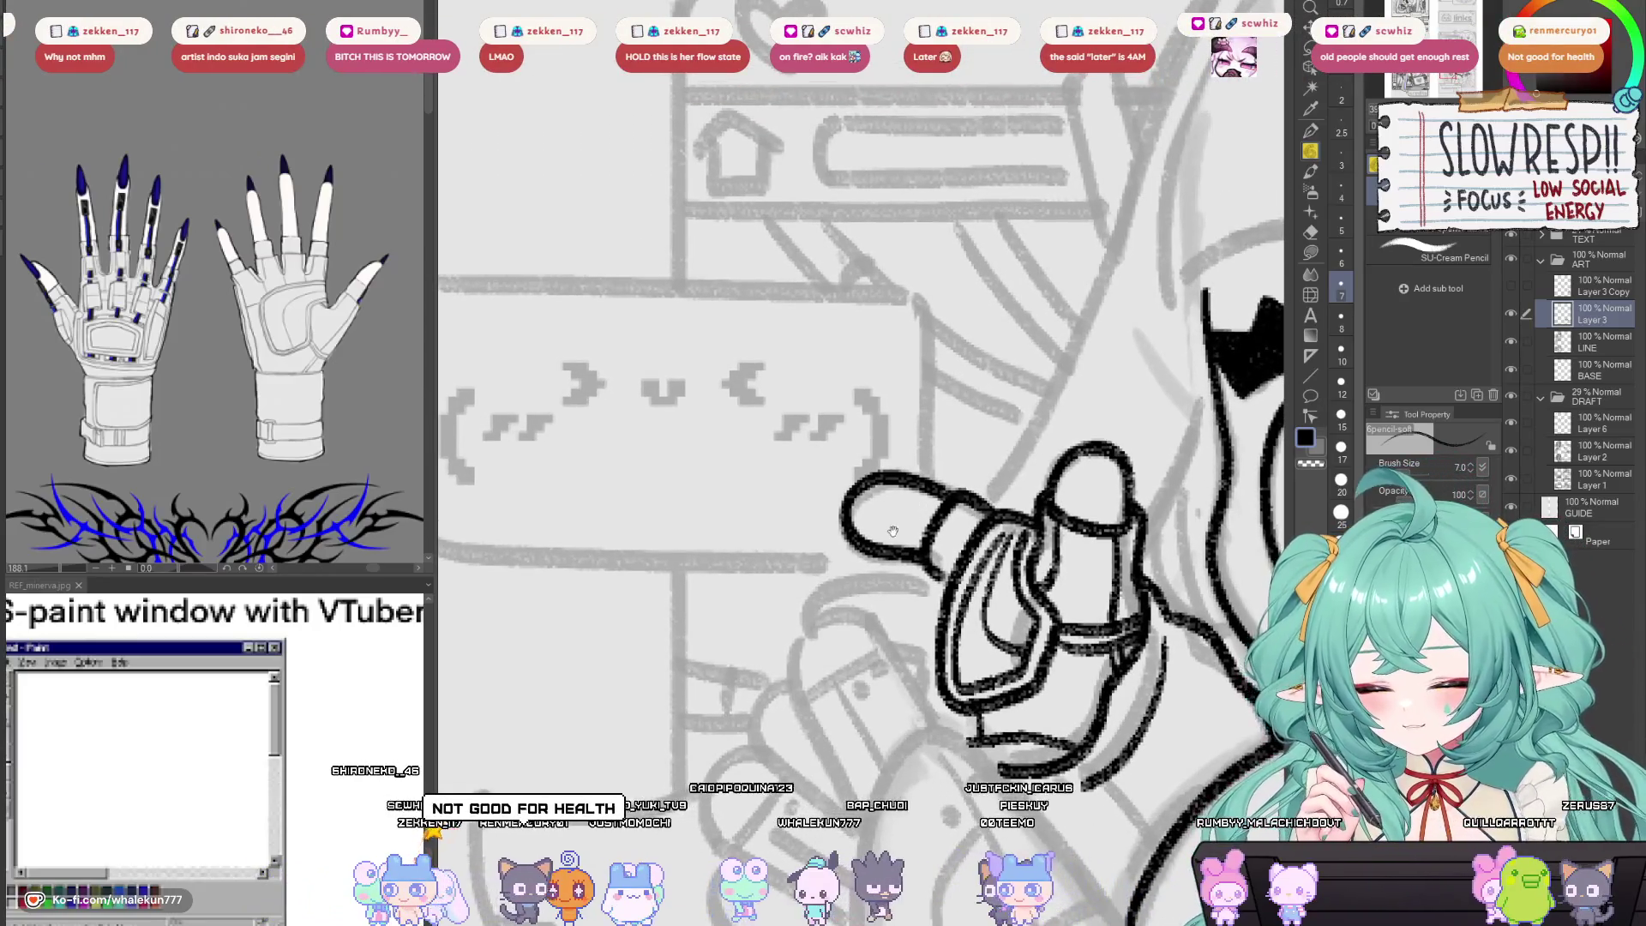
mouse_move(893, 531)
mouse_down()
mouse_move(938, 516)
mouse_move(929, 538)
mouse_move(949, 522)
mouse_up()
key(h)
key(h)
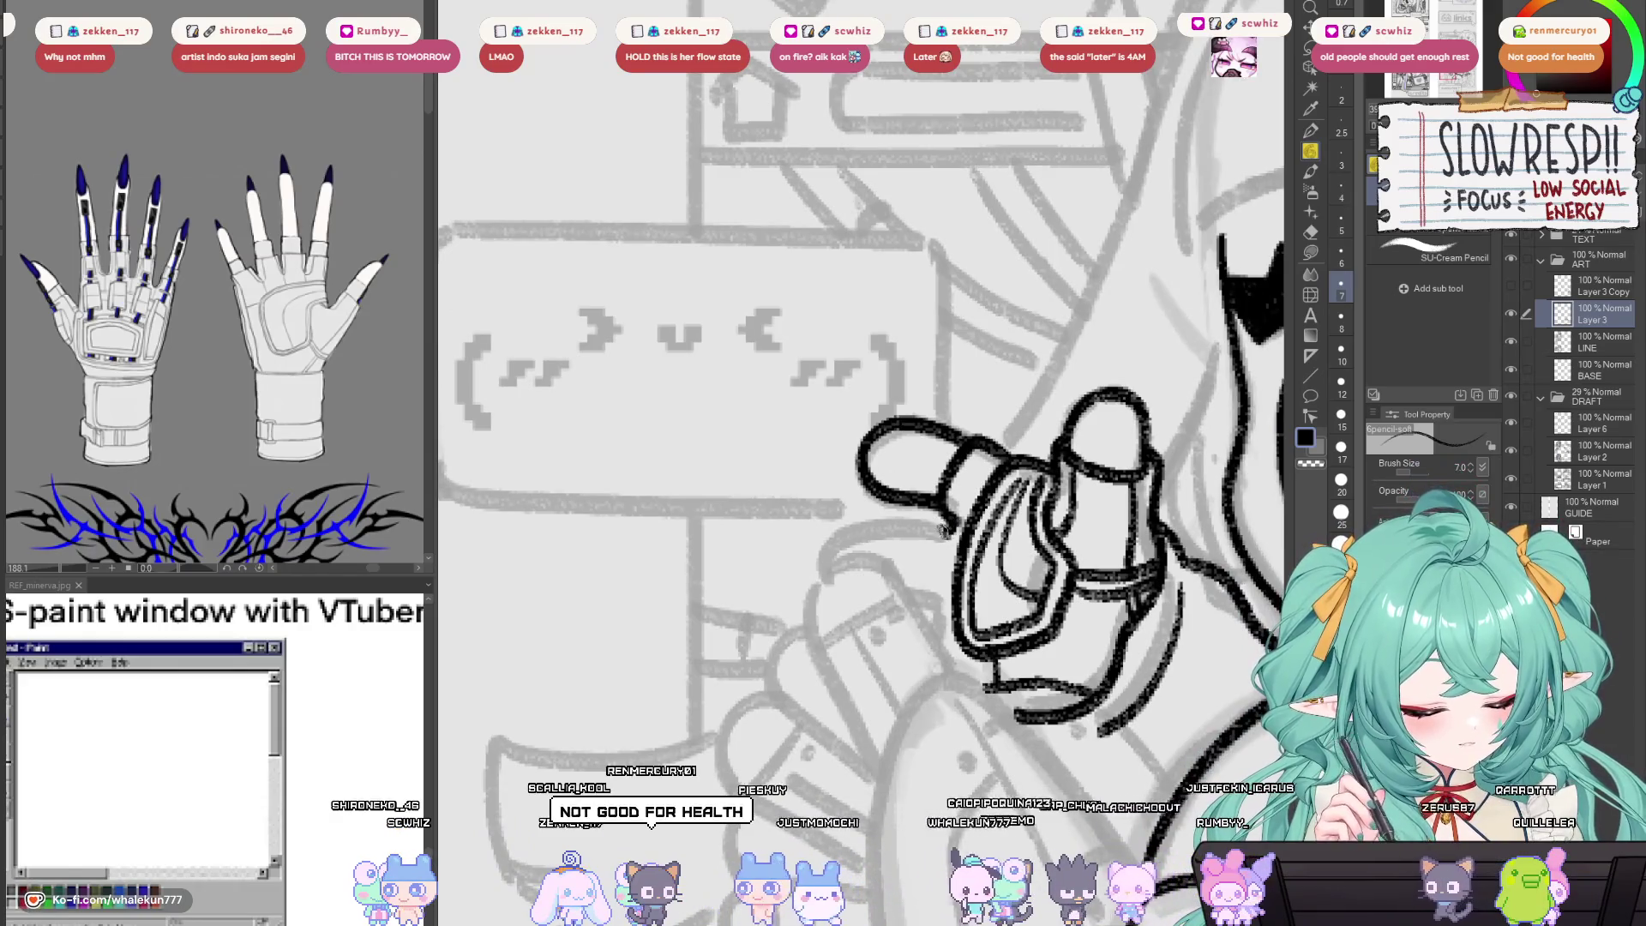